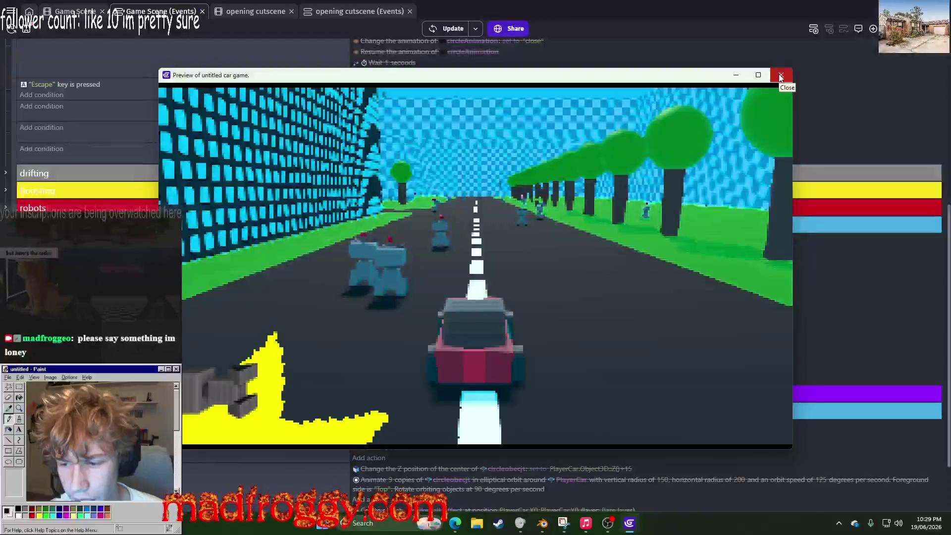
# Step: Disable fakerobbot's Tween rotation on X action and test the game in a preview
pyautogui.click(779, 76)
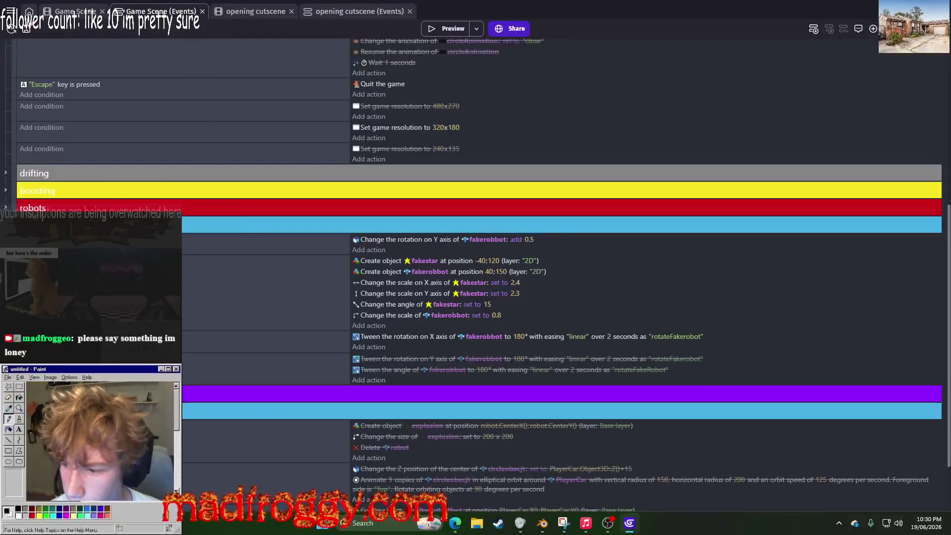
pyautogui.rightClick(183, 341)
pyautogui.click(208, 406)
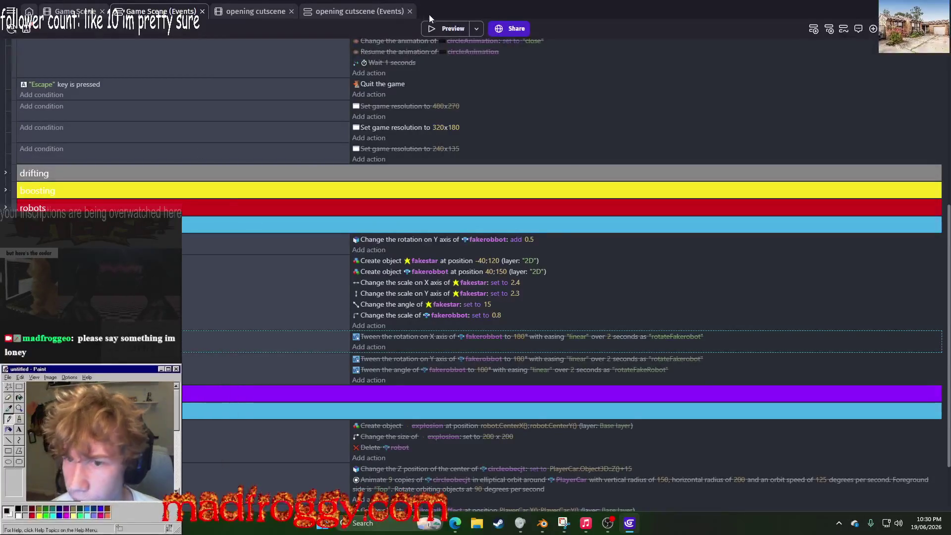
pyautogui.click(442, 27)
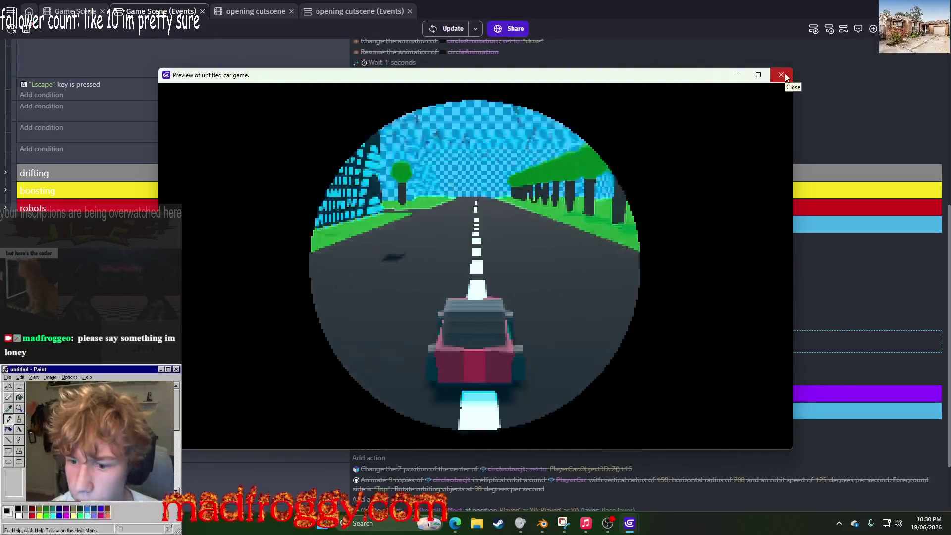
pyautogui.click(781, 76)
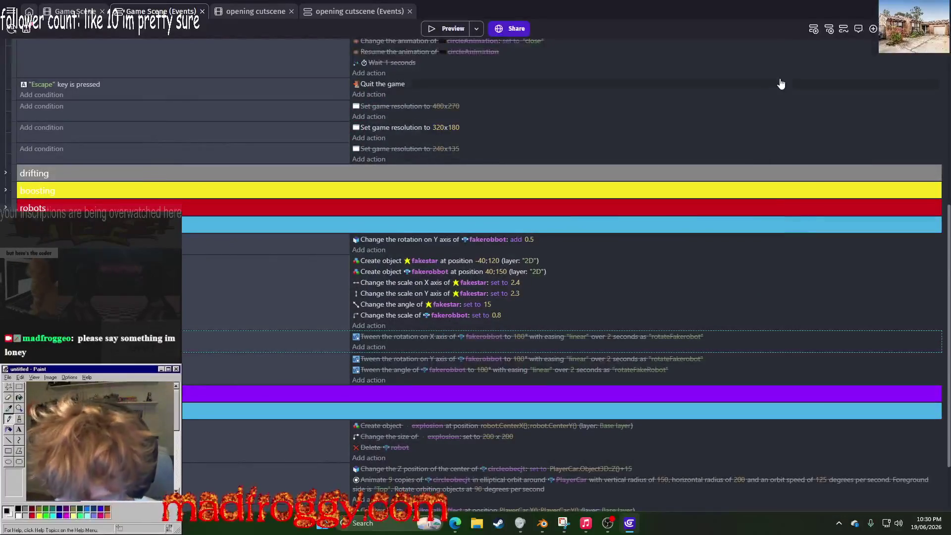
# Step: Test with the Y-axis rotation action disabled, then move it into the next event
pyautogui.rightClick(293, 248)
pyautogui.click(317, 303)
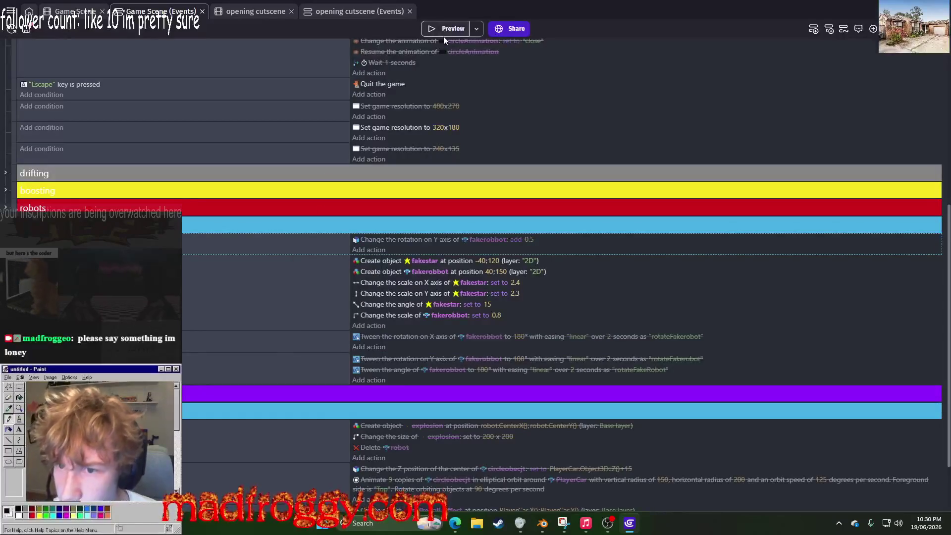
pyautogui.click(449, 29)
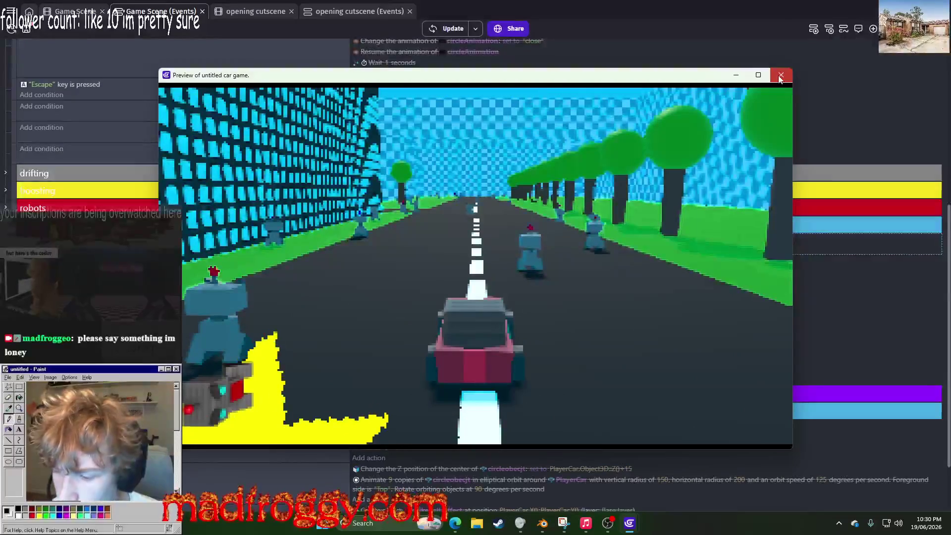
pyautogui.click(780, 77)
pyautogui.moveTo(394, 237); pyautogui.dragTo(396, 257)
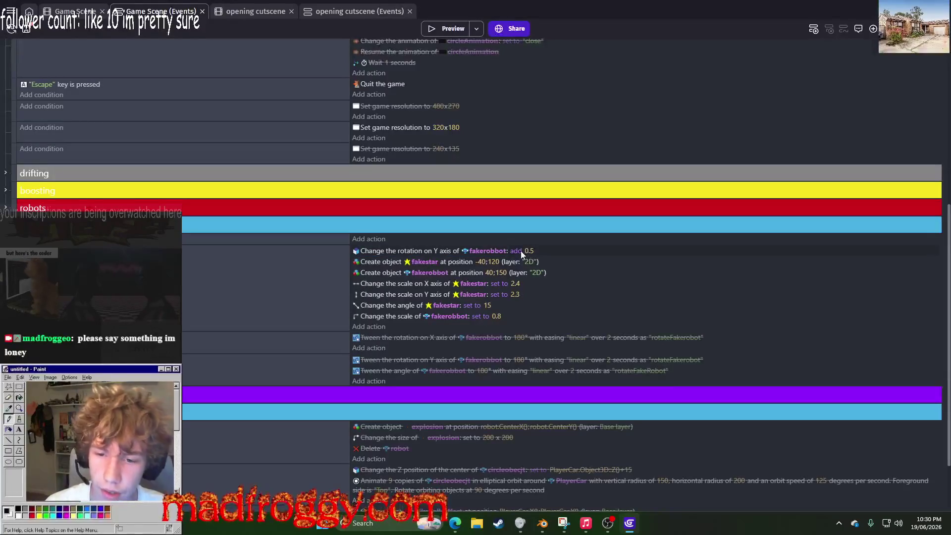
# Step: Change the Y-axis rotation from adding 0.5 to setting 90, and preview the result
pyautogui.click(521, 253)
pyautogui.click(545, 272)
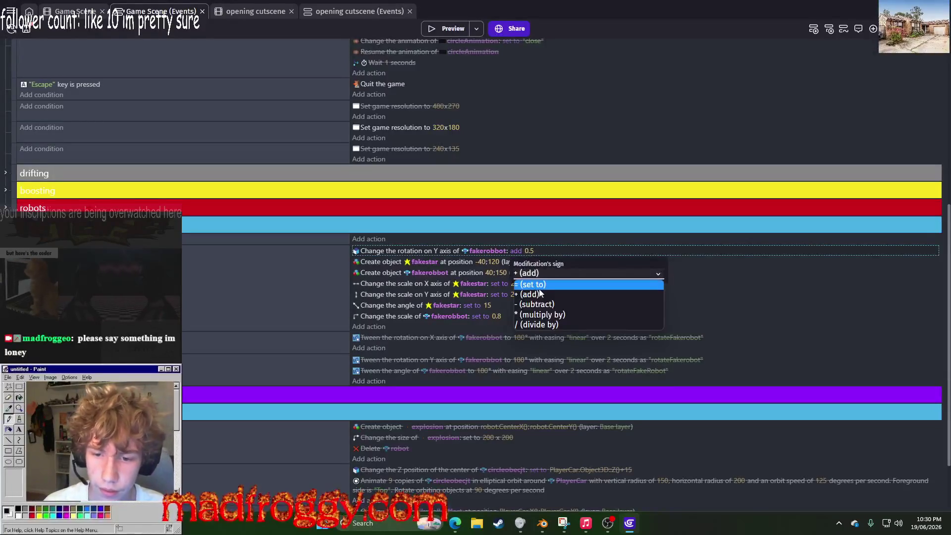
pyautogui.click(571, 287)
pyautogui.click(536, 251)
pyautogui.write('90')
pyautogui.press('Return')
pyautogui.click(454, 30)
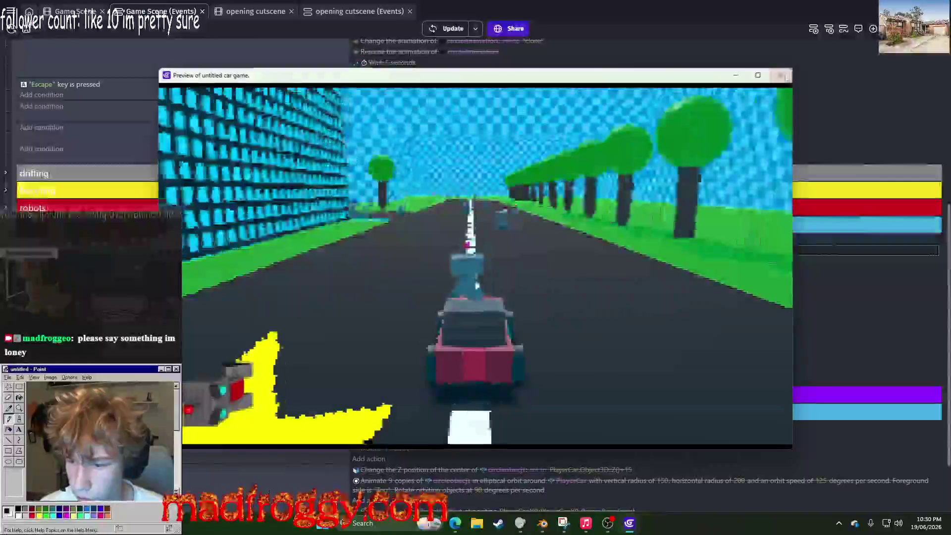
pyautogui.click(786, 78)
# Step: Try a Y rotation of 0, then place the action below the Create object actions and preview
pyautogui.click(533, 253)
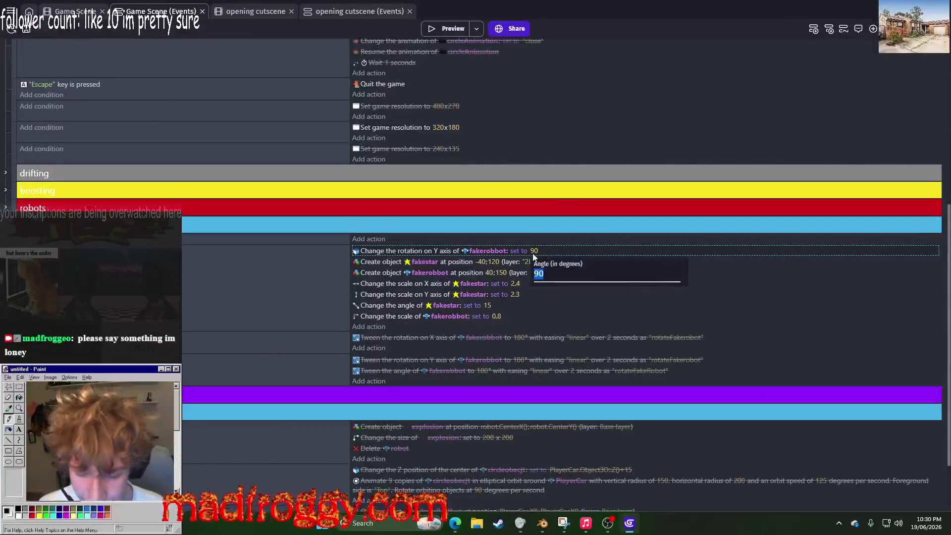
pyautogui.write('0')
pyautogui.press('Return')
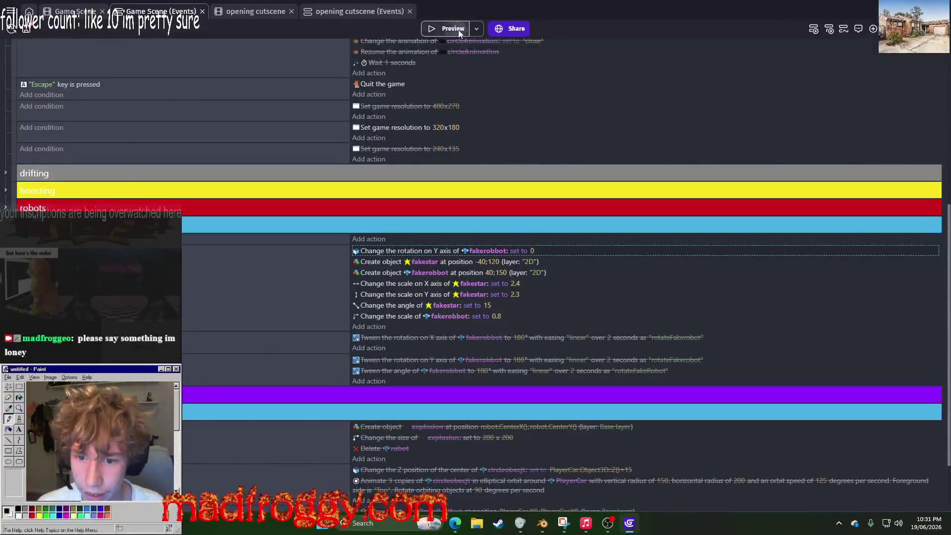
pyautogui.click(458, 30)
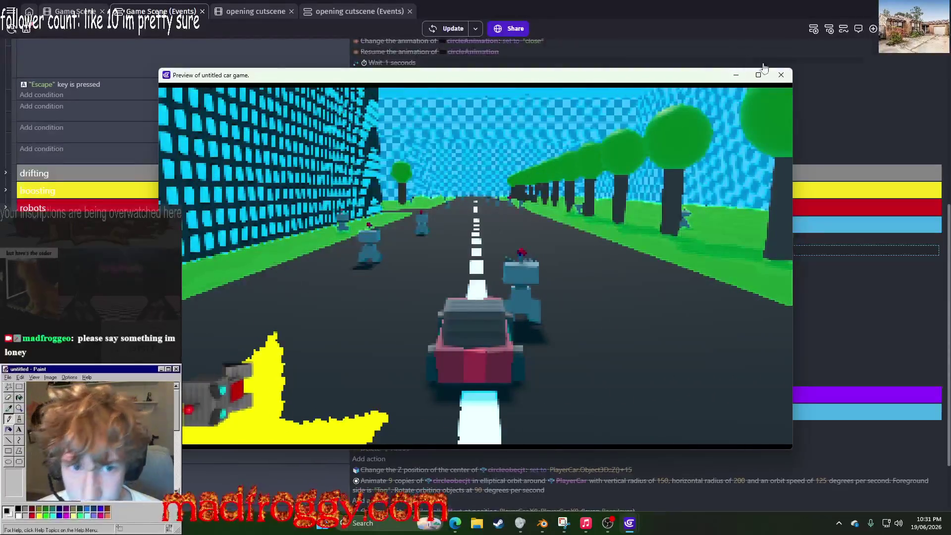
pyautogui.click(779, 74)
pyautogui.moveTo(383, 255); pyautogui.dragTo(385, 280)
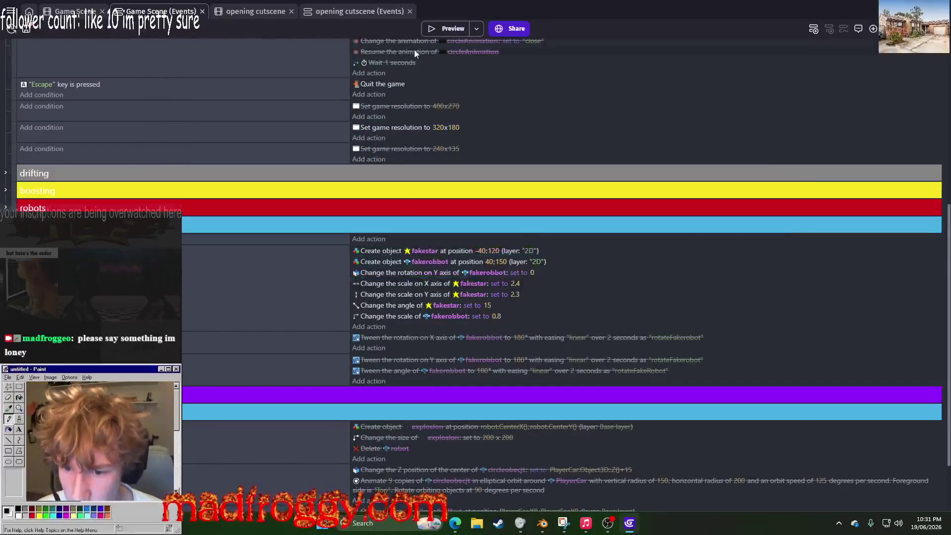
pyautogui.click(448, 28)
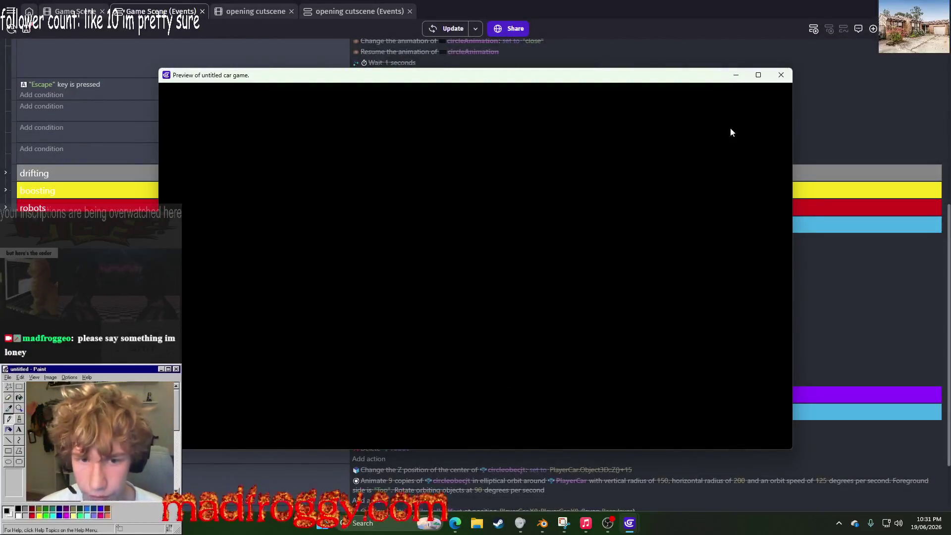
pyautogui.click(782, 75)
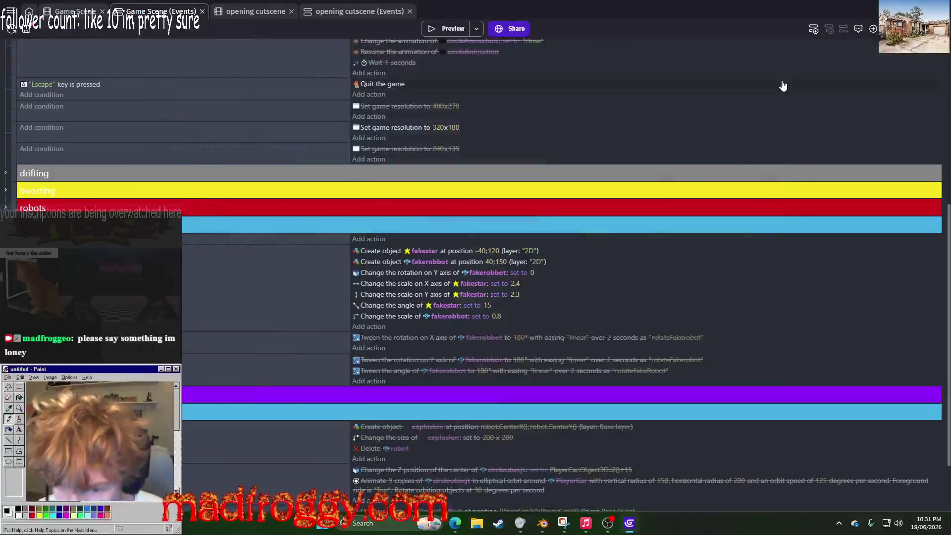
# Step: Set the Y rotation back to 90 degrees and preview the game again
pyautogui.click(533, 272)
pyautogui.write('9')
pyautogui.press('Return')
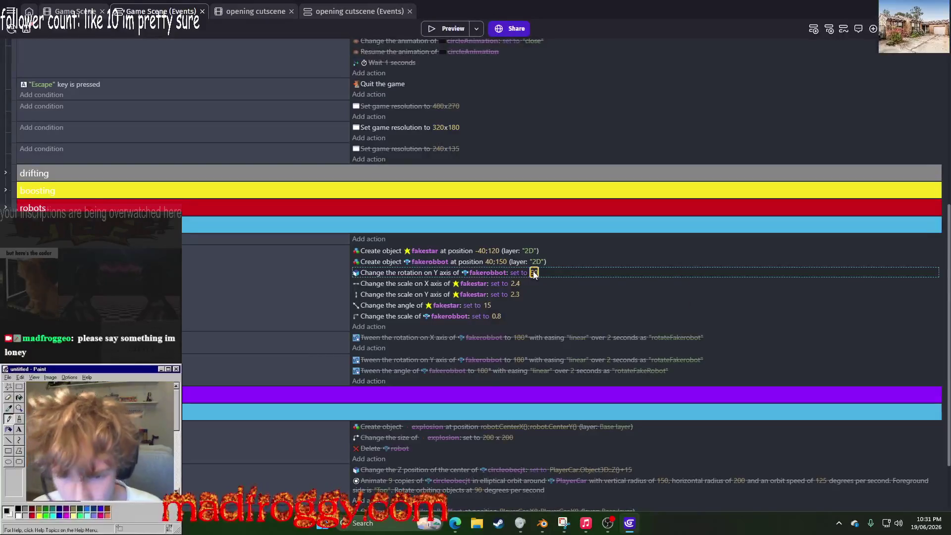
pyautogui.click(439, 29)
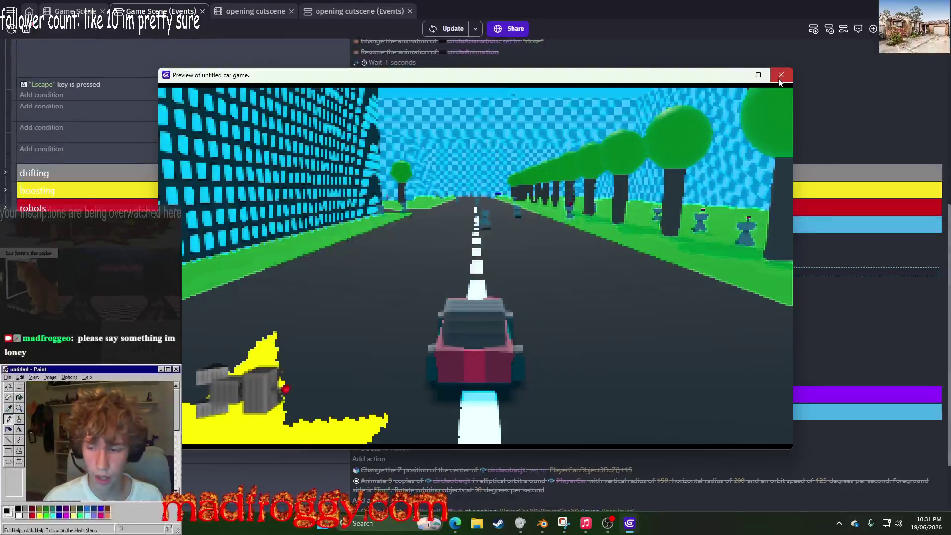
pyautogui.click(781, 75)
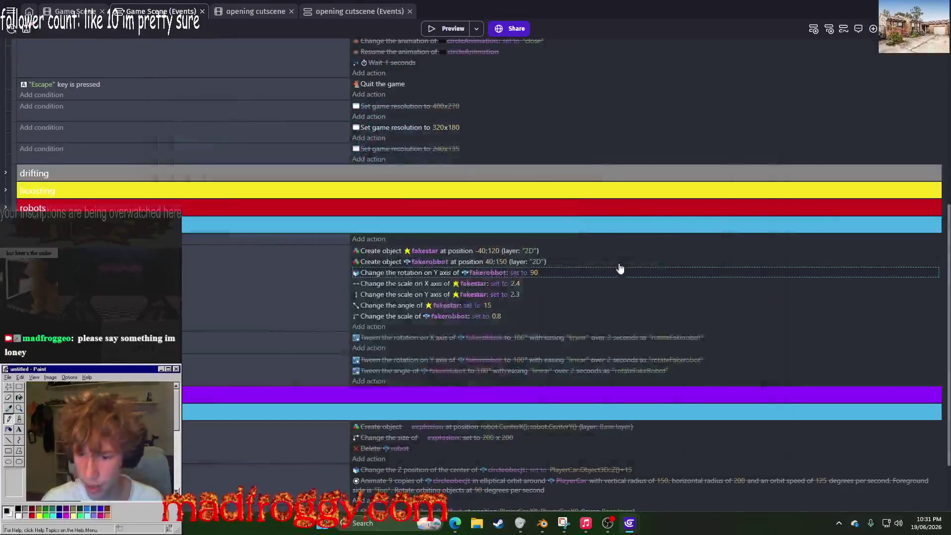
# Step: Set fakerobbot's Y rotation to 0 and check it in a preview
pyautogui.click(533, 272)
pyautogui.write('0')
pyautogui.press('Return')
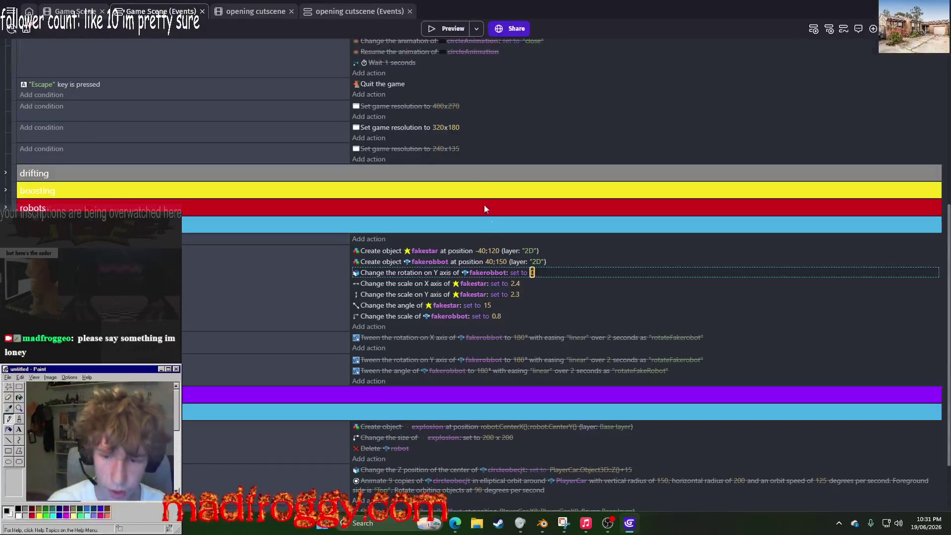
pyautogui.click(456, 33)
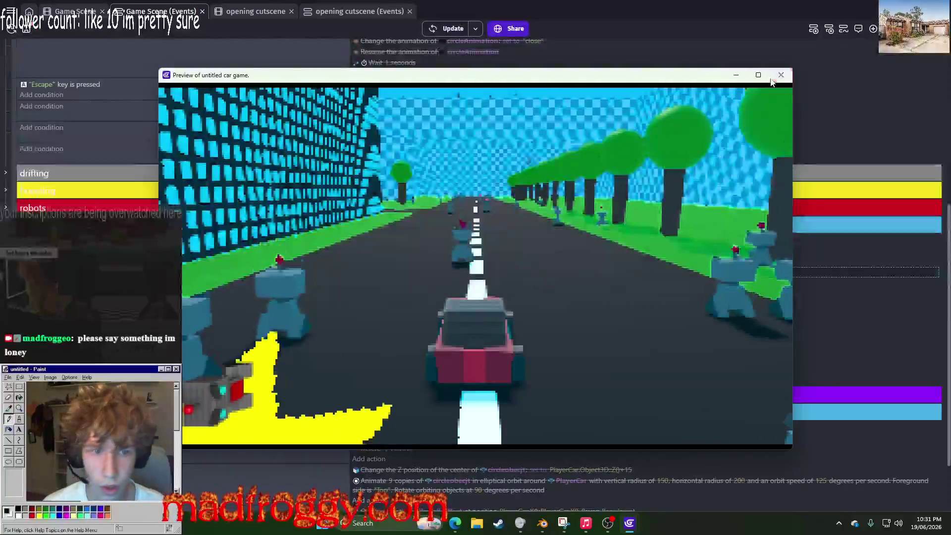
pyautogui.click(771, 81)
# Step: Try a Y rotation of -90 degrees and preview the game
pyautogui.click(532, 273)
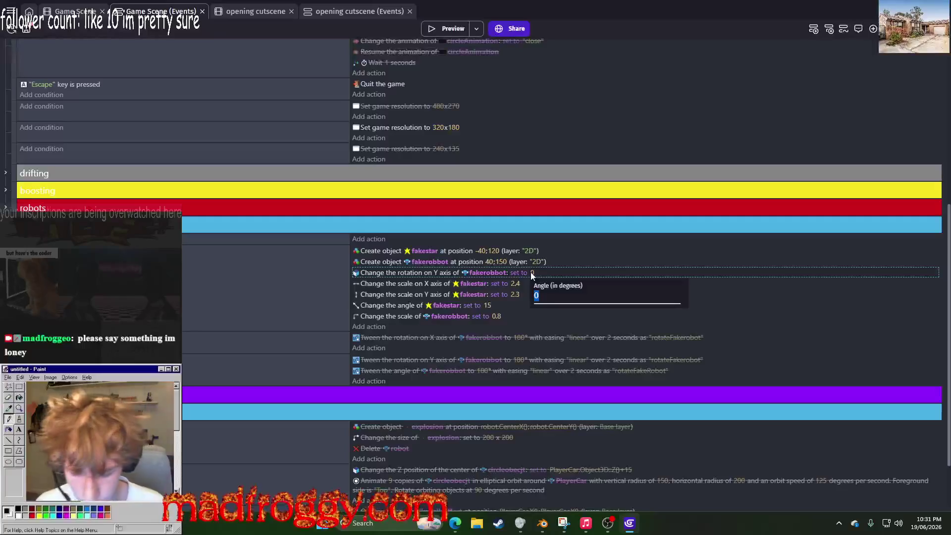
pyautogui.write('-90')
pyautogui.press('Return')
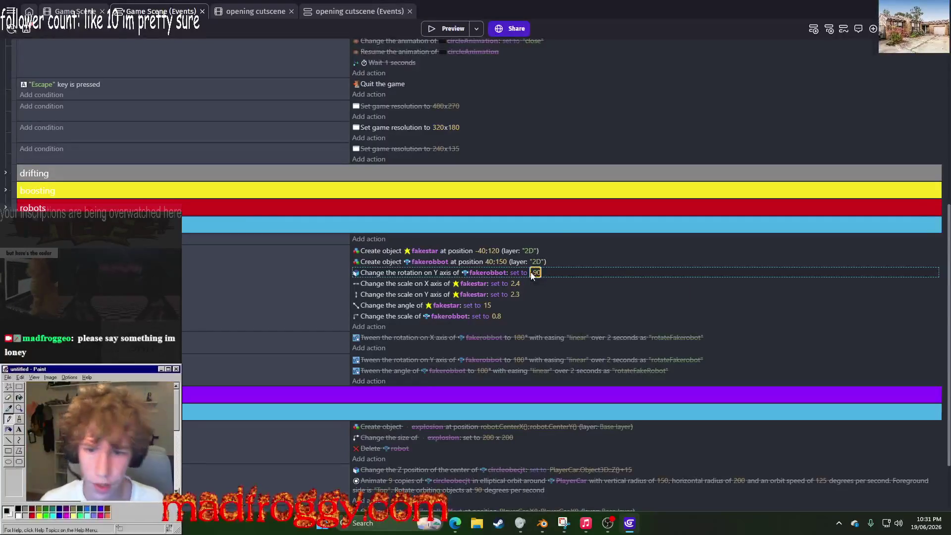
pyautogui.click(451, 28)
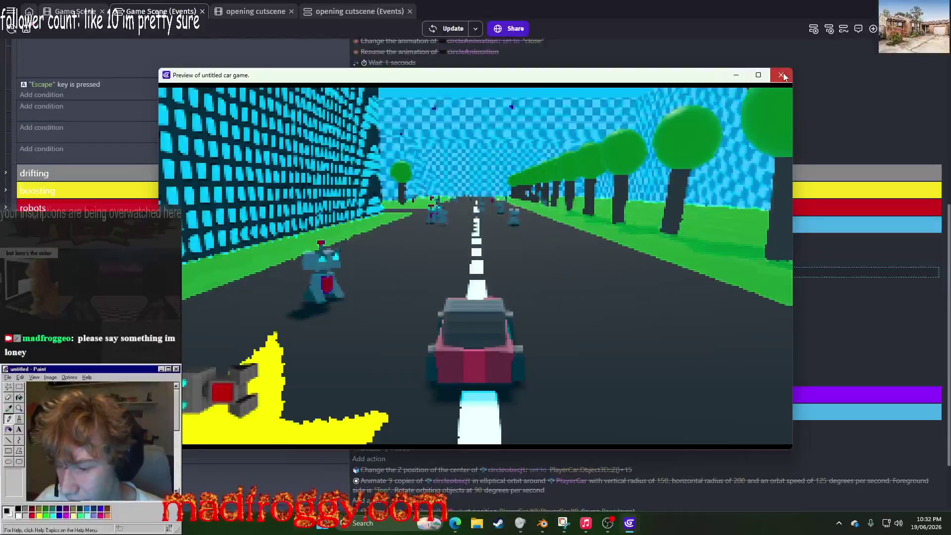
pyautogui.click(781, 75)
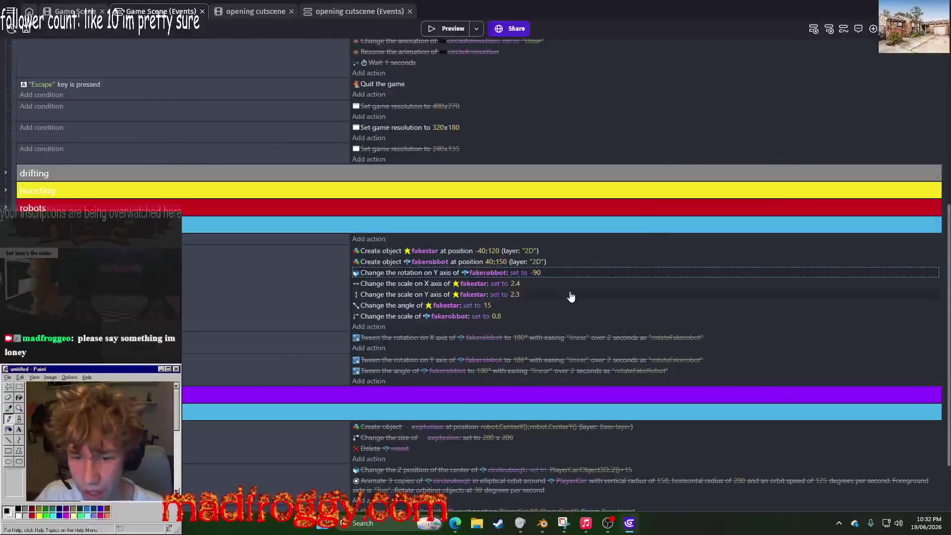
# Step: Return the Y rotation to 0 degrees and preview once more
pyautogui.click(535, 275)
pyautogui.write('0')
pyautogui.press('Return')
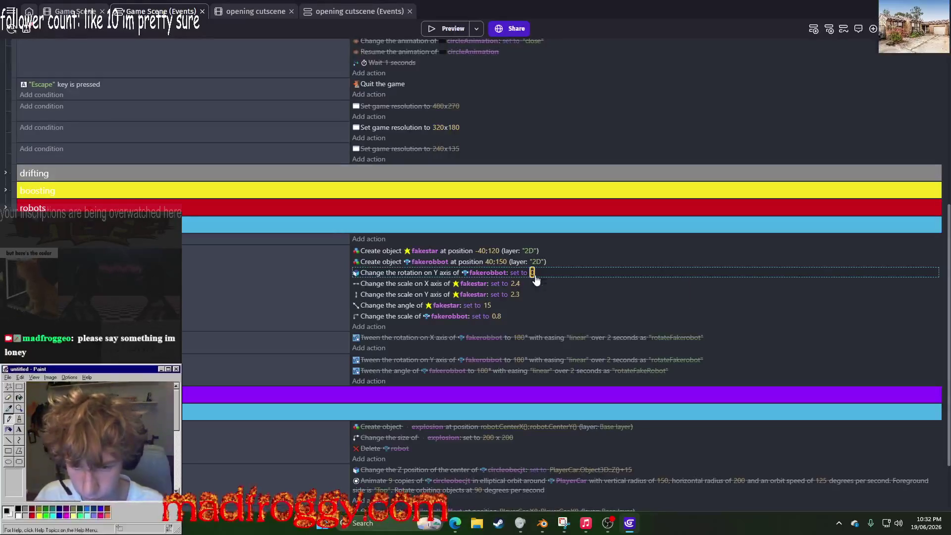
pyautogui.click(448, 28)
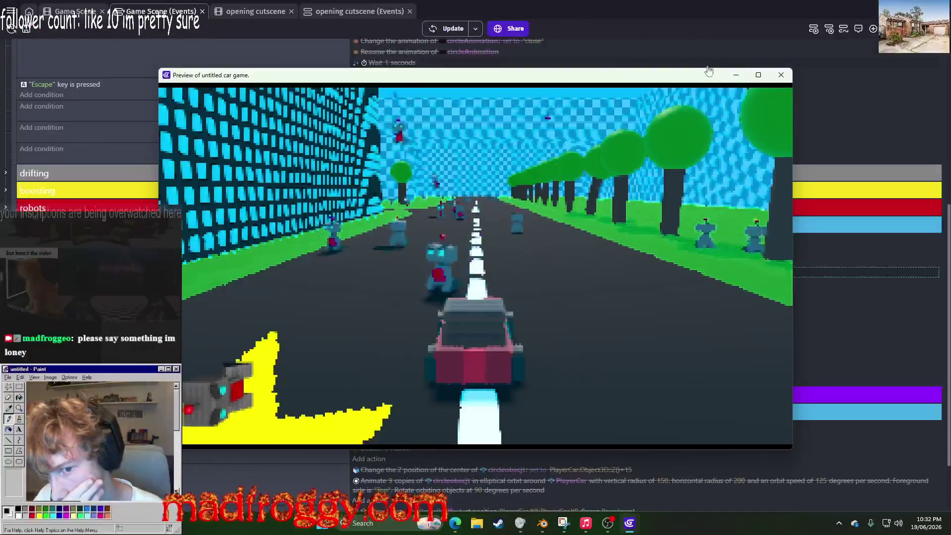
pyautogui.press('Escape')
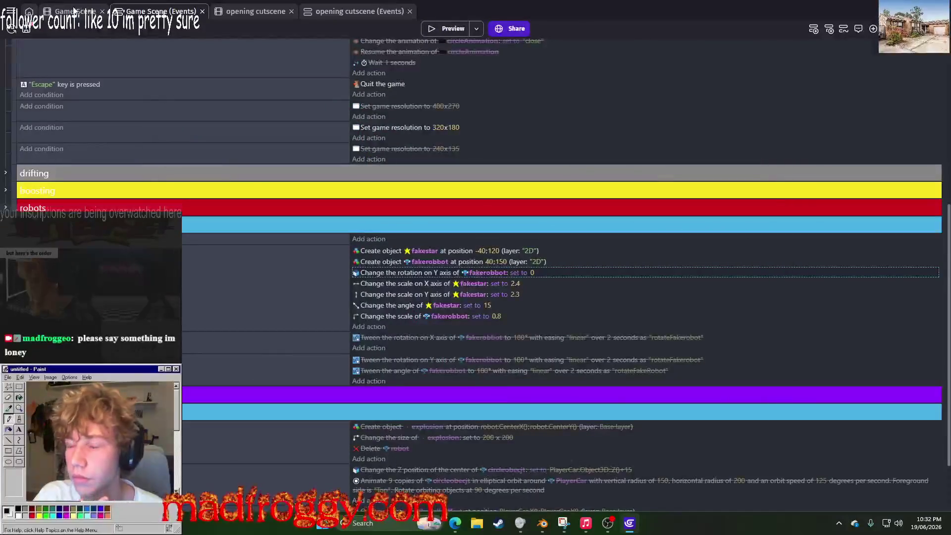
# Step: Add a Rotation on X axis action setting fakerobbot's angle to 90 degrees
pyautogui.click(364, 329)
pyautogui.write('x ro')
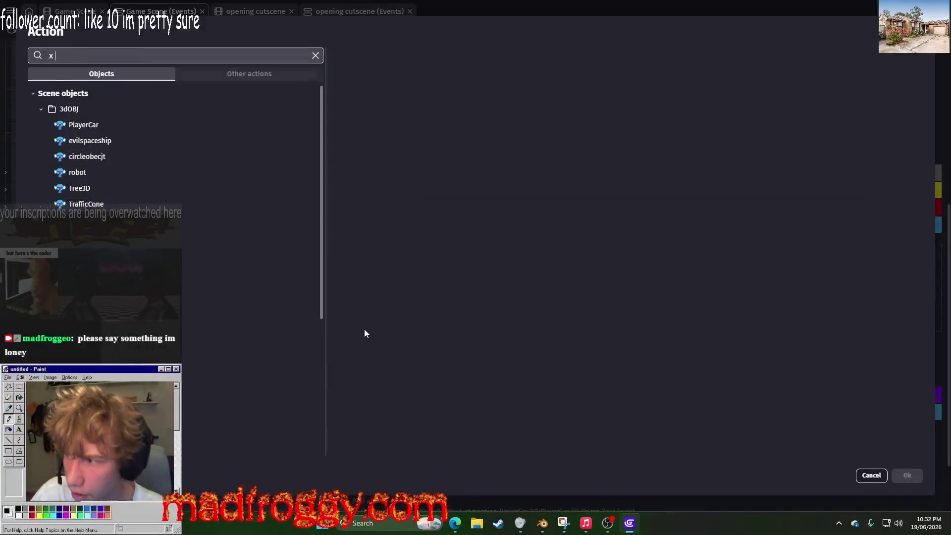
pyautogui.write('tation')
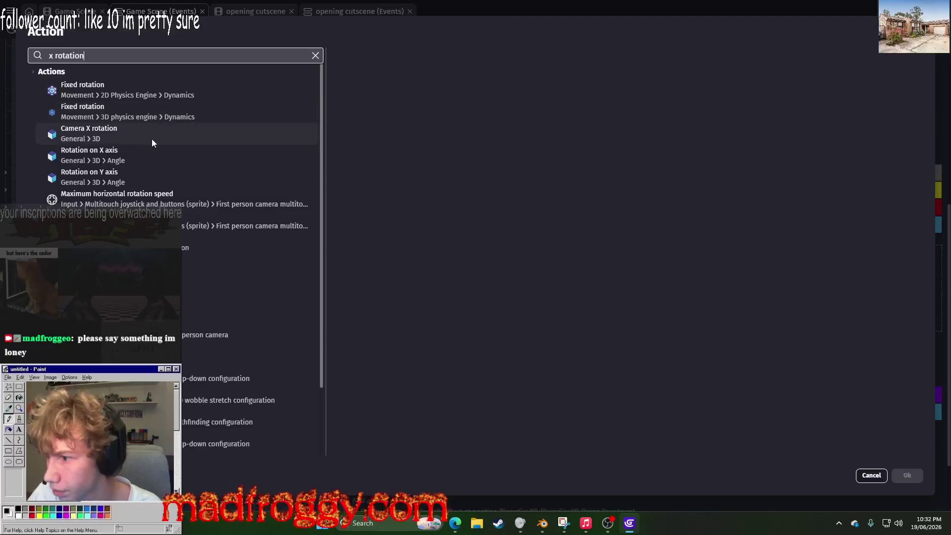
pyautogui.click(152, 138)
pyautogui.click(145, 151)
pyautogui.click(391, 91)
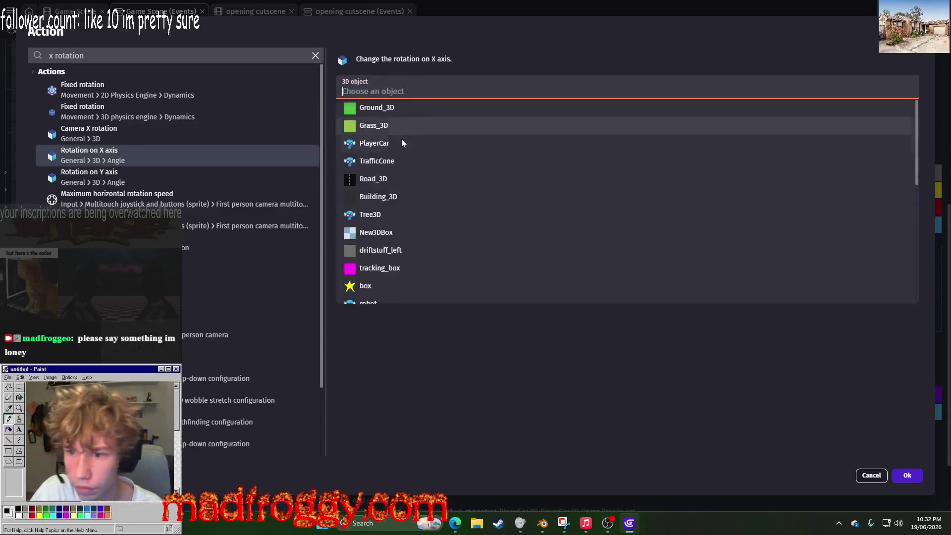
pyautogui.scroll(-5, 401, 177)
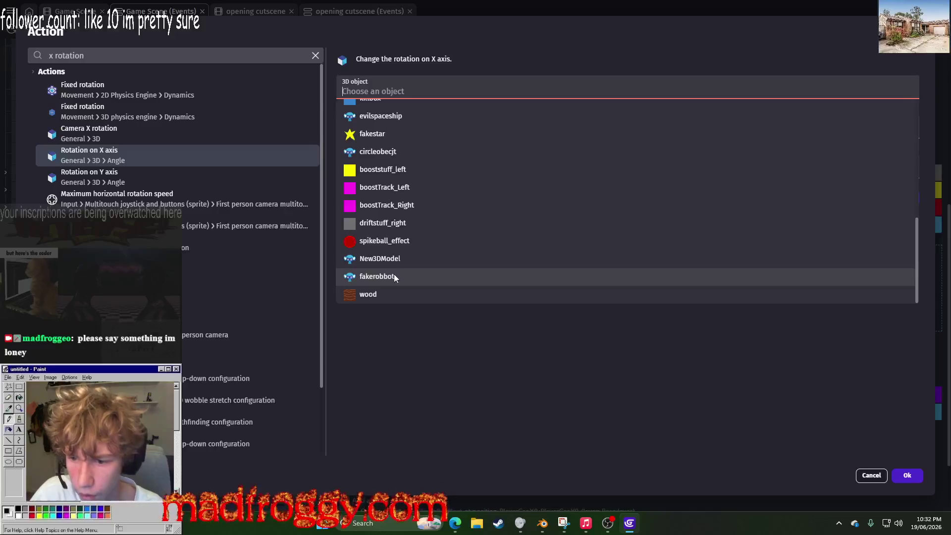
pyautogui.click(395, 275)
pyautogui.click(371, 171)
pyautogui.write('90')
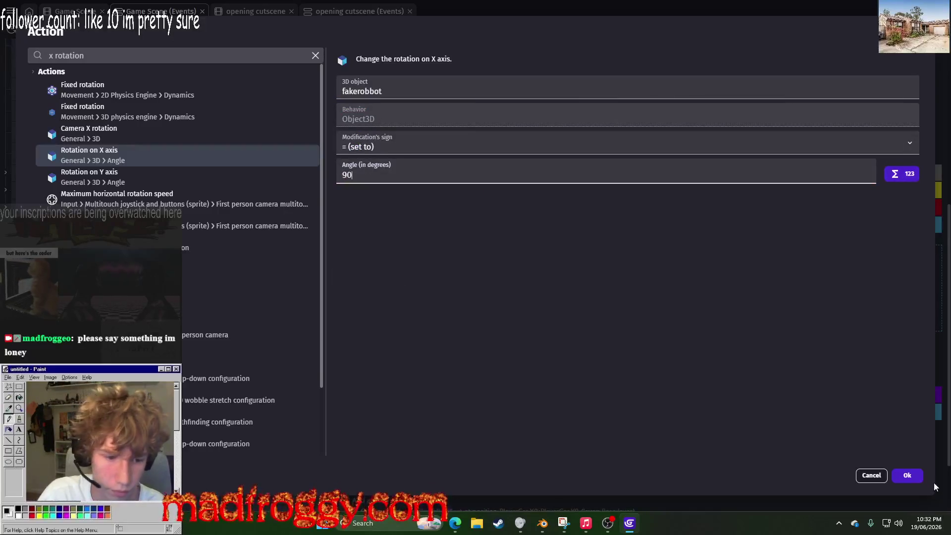
pyautogui.click(907, 476)
pyautogui.click(380, 274)
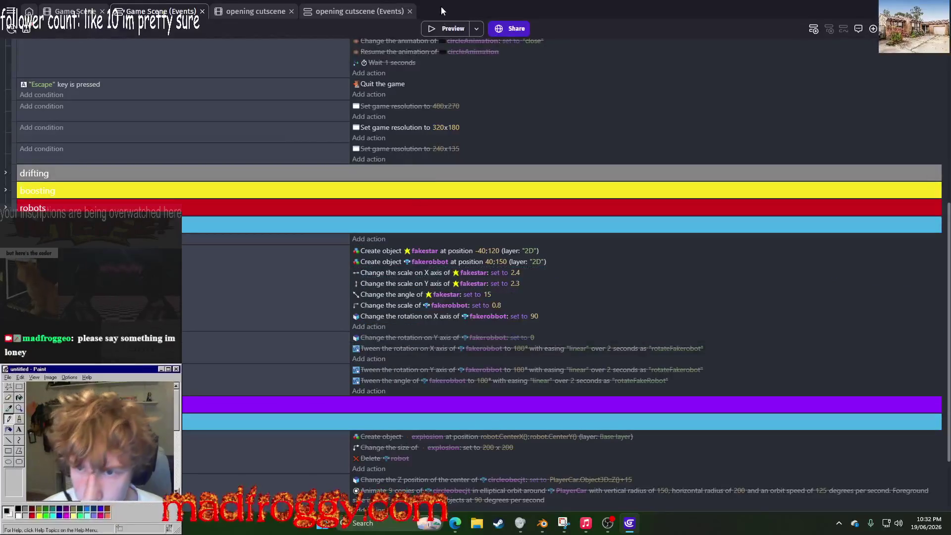
# Step: Preview the 90° X rotation, then delete the X-rotation tween and Y-rotation actions
pyautogui.click(441, 28)
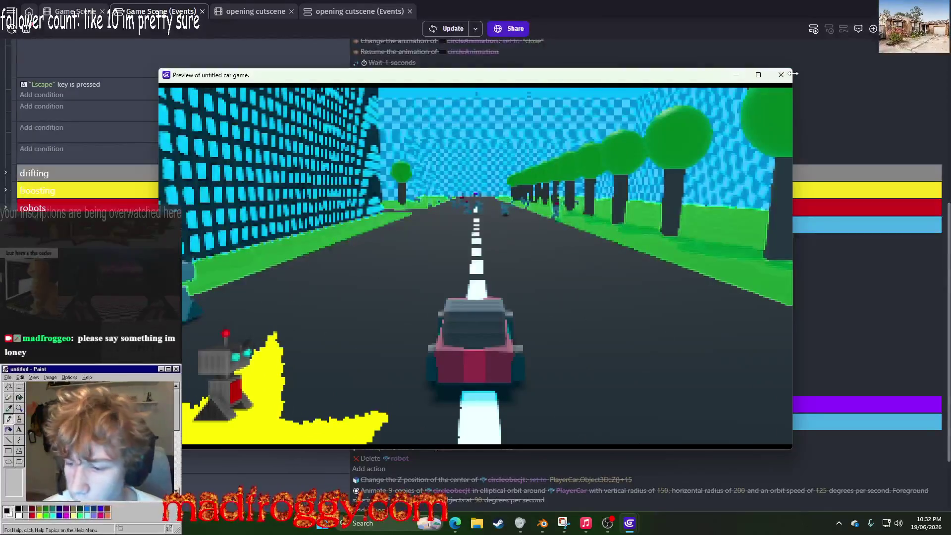
pyautogui.click(781, 75)
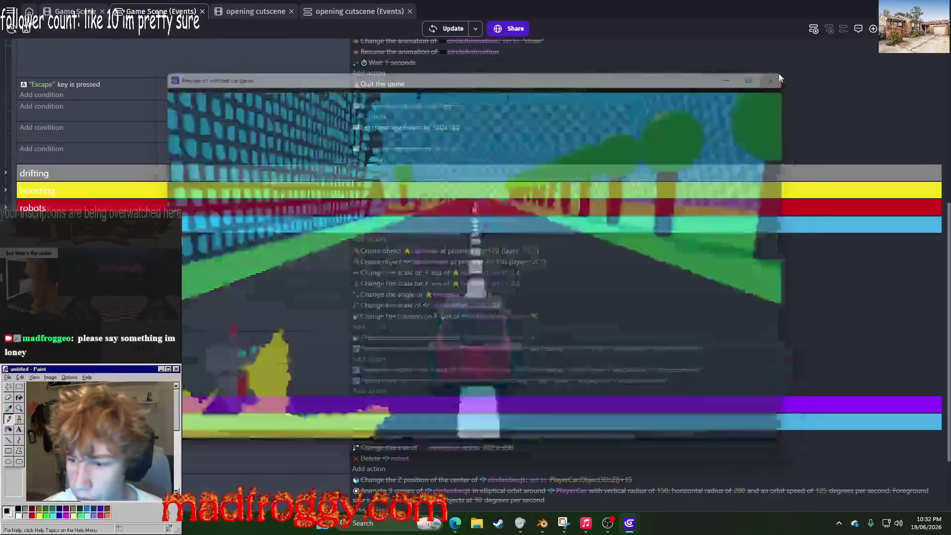
pyautogui.click(411, 317)
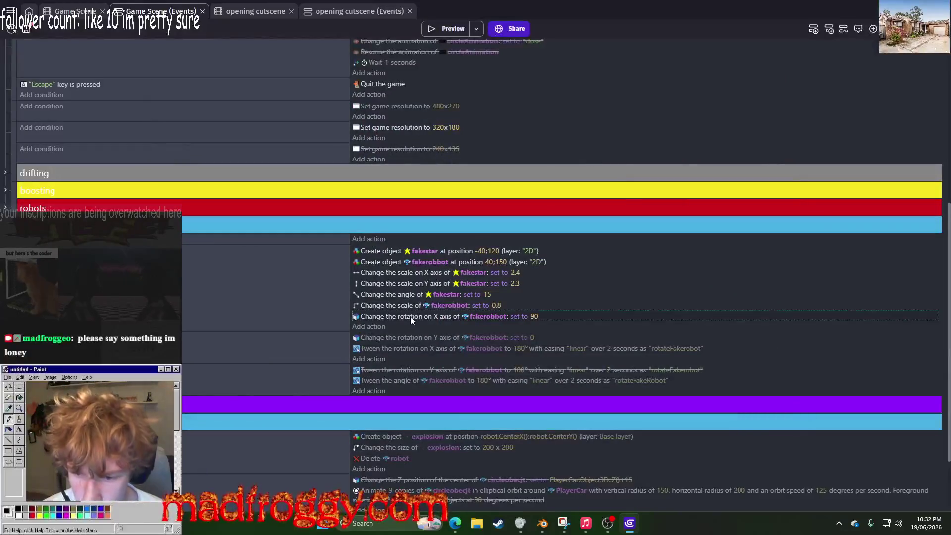
pyautogui.click(390, 348)
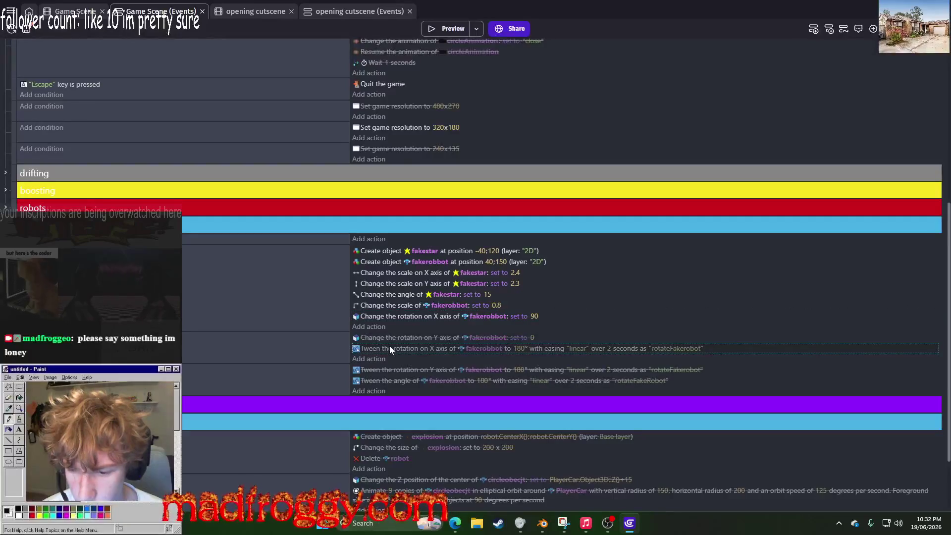
pyautogui.press('Delete')
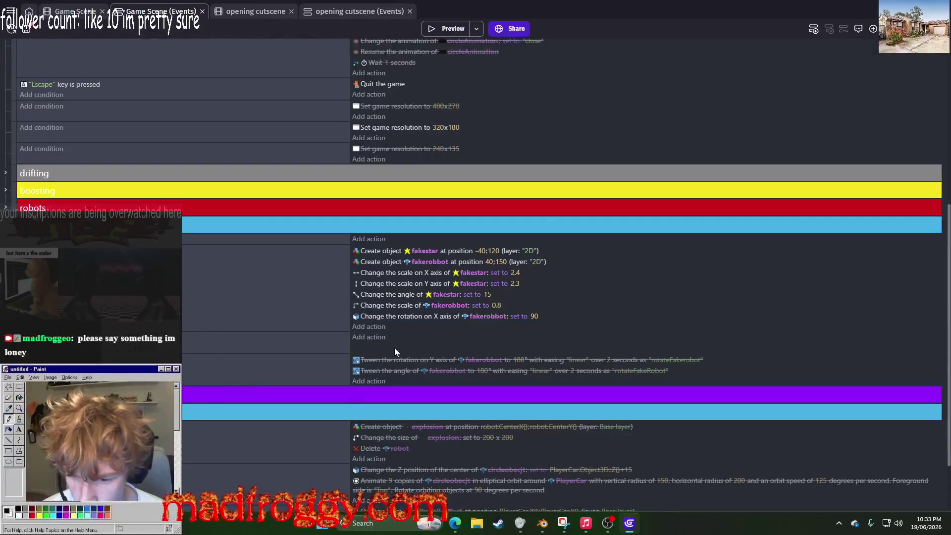
# Step: Move fakerobbot's angle tween into the event above, re-enable it, and test-drive in a preview
pyautogui.moveTo(397, 371); pyautogui.dragTo(402, 348)
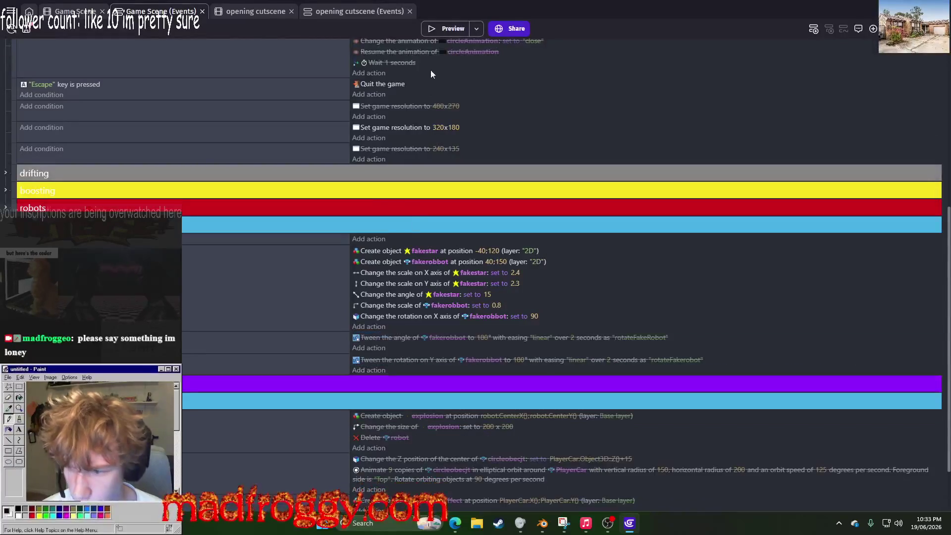
pyautogui.rightClick(309, 347)
pyautogui.click(342, 400)
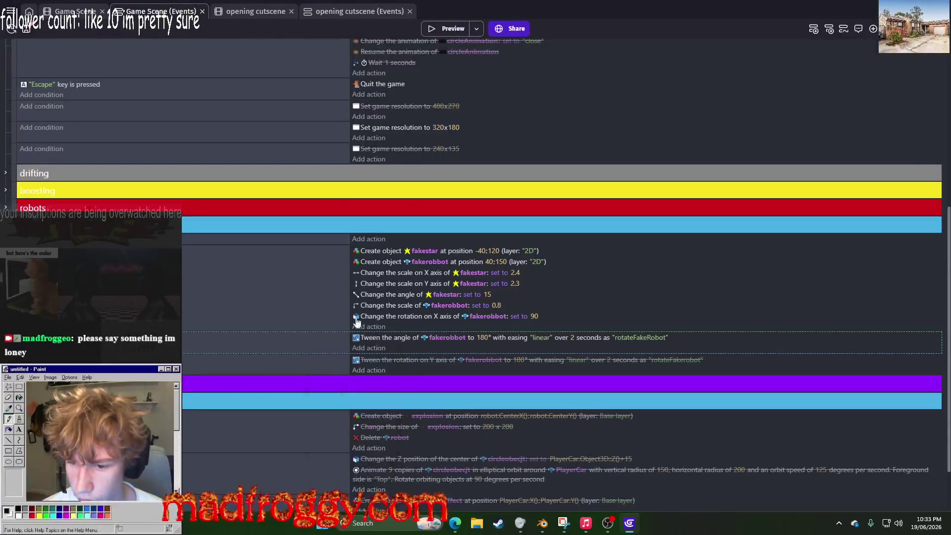
pyautogui.click(454, 28)
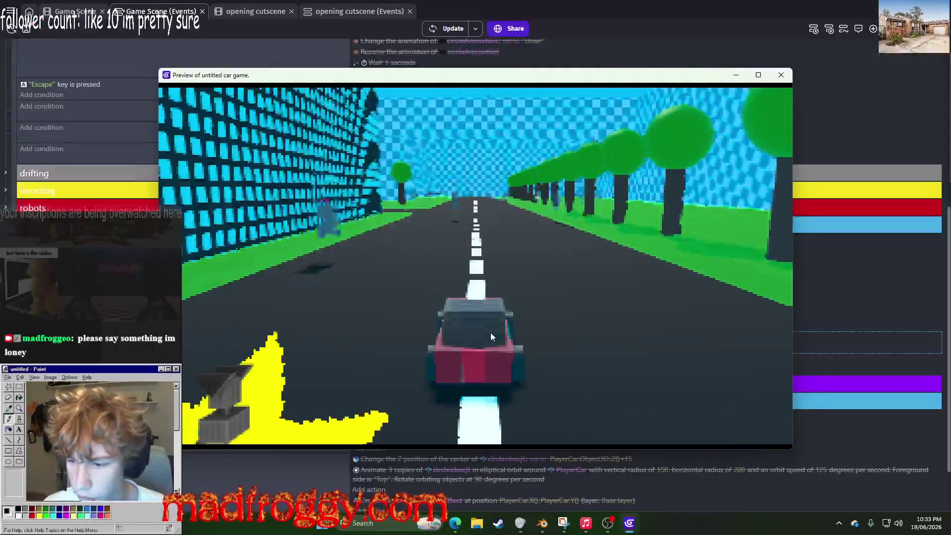
pyautogui.press('Up')
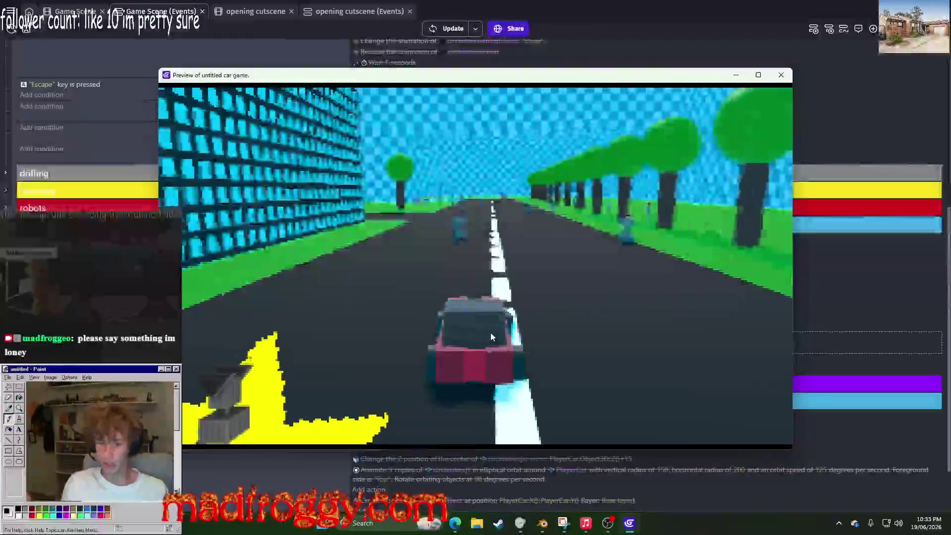
pyautogui.press('Left')
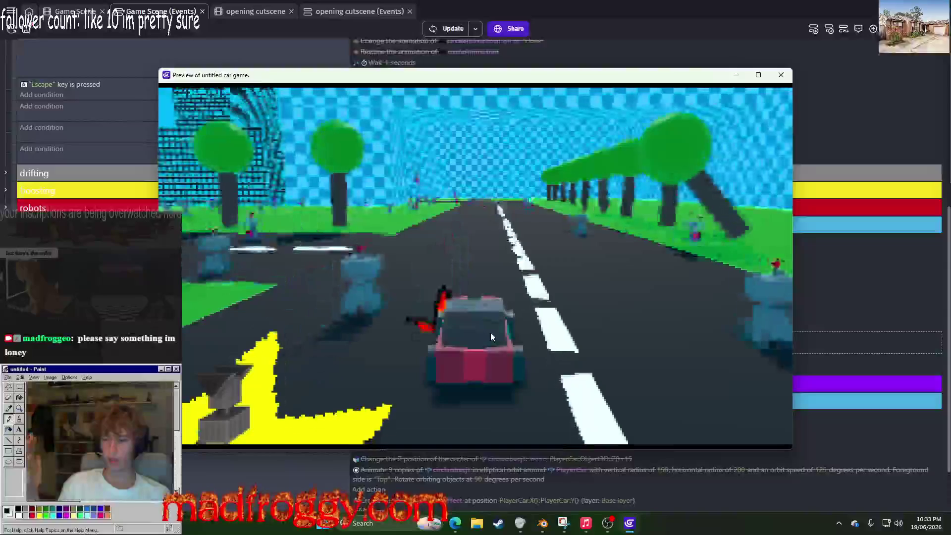
pyautogui.press('Escape')
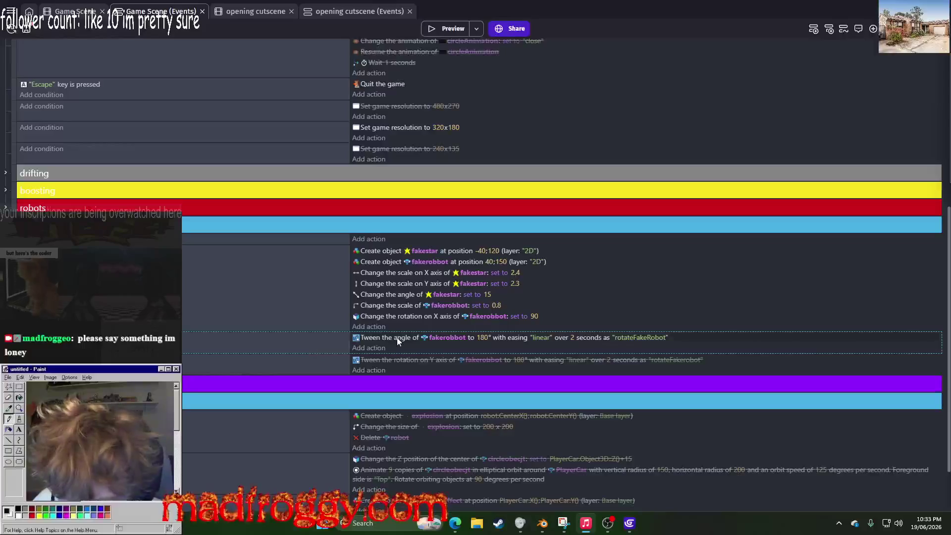
# Step: Add a 15° Turn around Z axis action for fakerobbot above the angle tween and preview
pyautogui.click(376, 346)
pyautogui.write('z ')
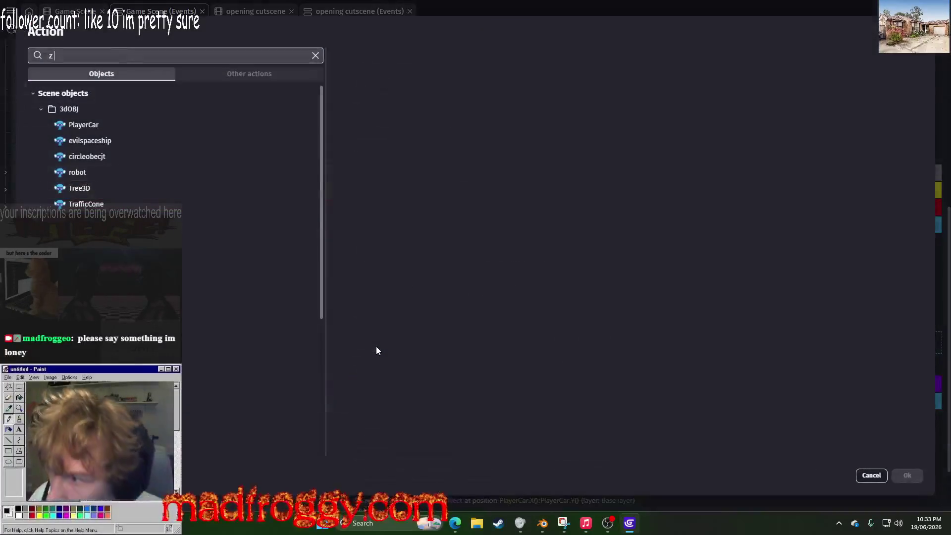
pyautogui.write('rotation')
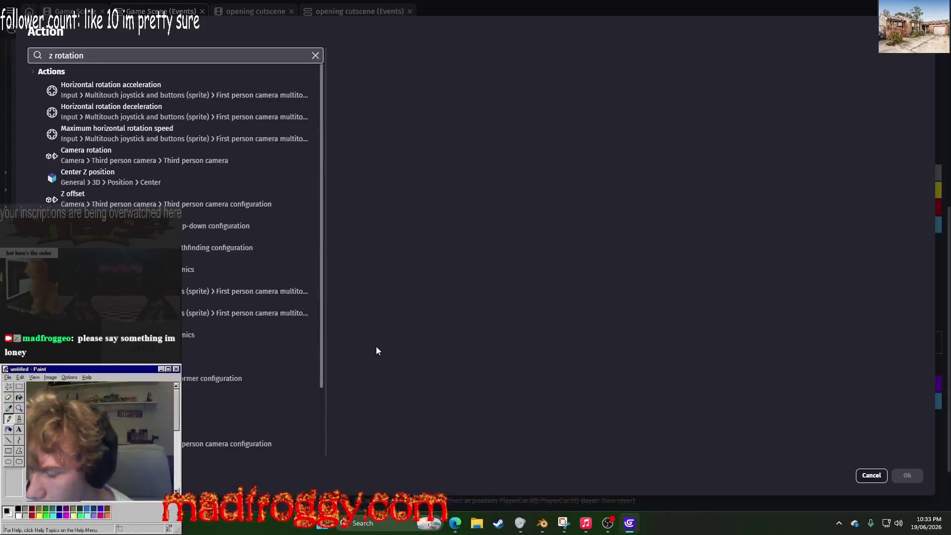
pyautogui.click(242, 344)
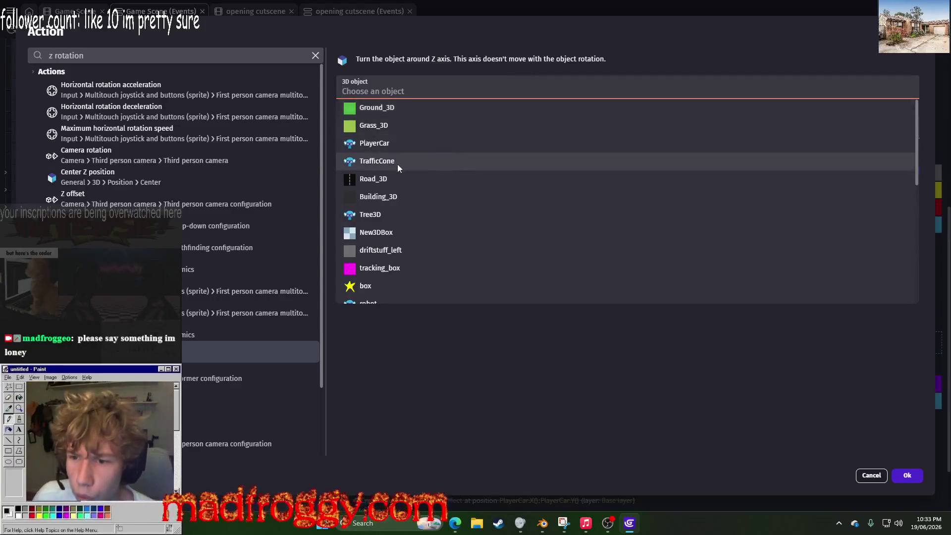
pyautogui.scroll(-2, 398, 178)
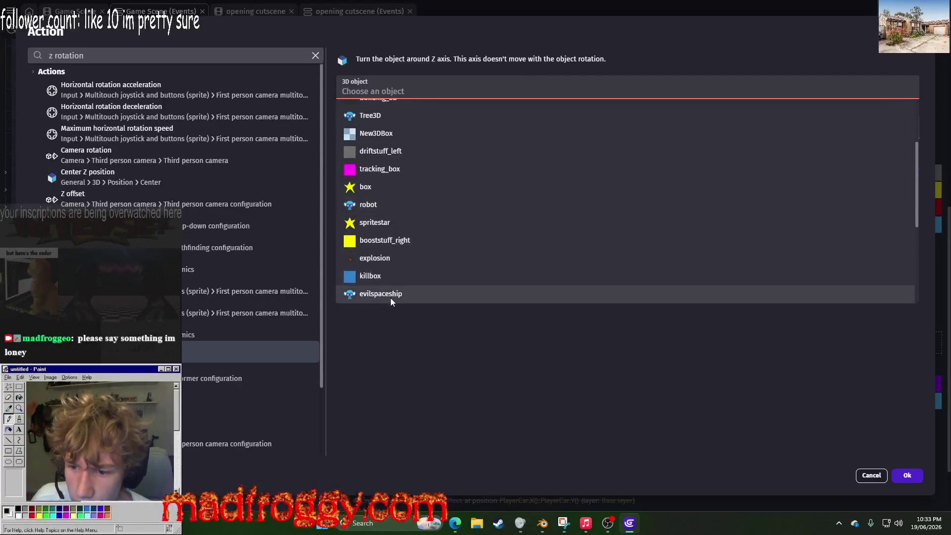
pyautogui.scroll(-3, 390, 292)
pyautogui.click(390, 276)
pyautogui.click(404, 146)
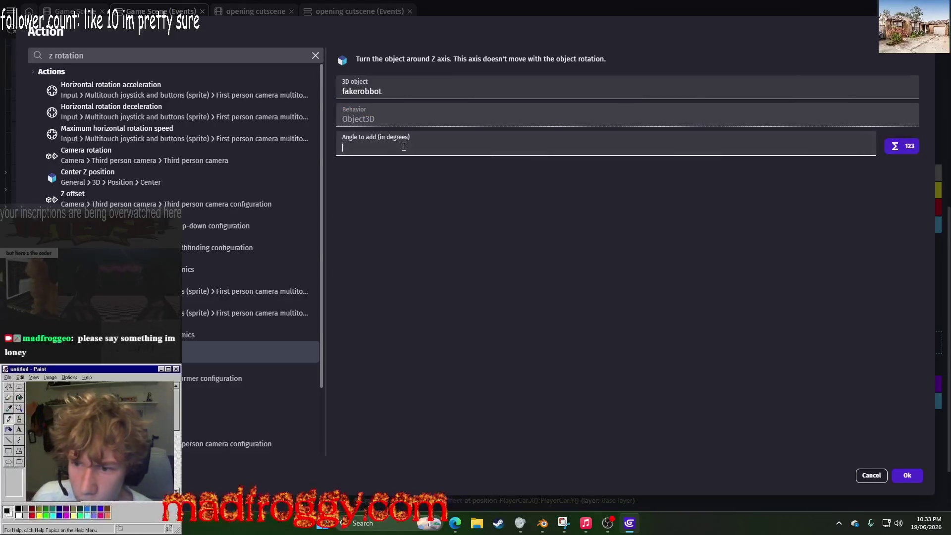
pyautogui.write('15')
pyautogui.press('Return')
pyautogui.moveTo(382, 351)
pyautogui.mouseDown()
pyautogui.moveTo(375, 335)
pyautogui.moveTo(369, 366)
pyautogui.mouseUp()
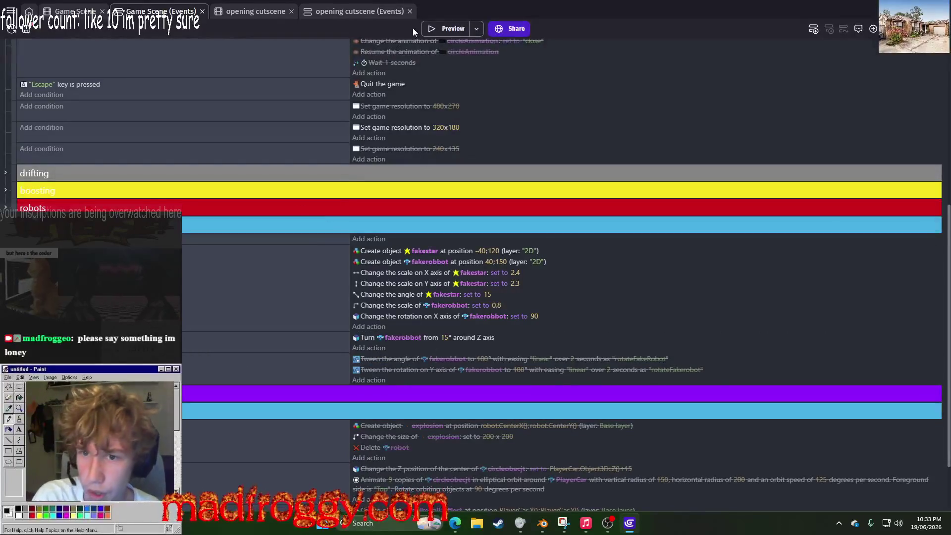
pyautogui.click(433, 29)
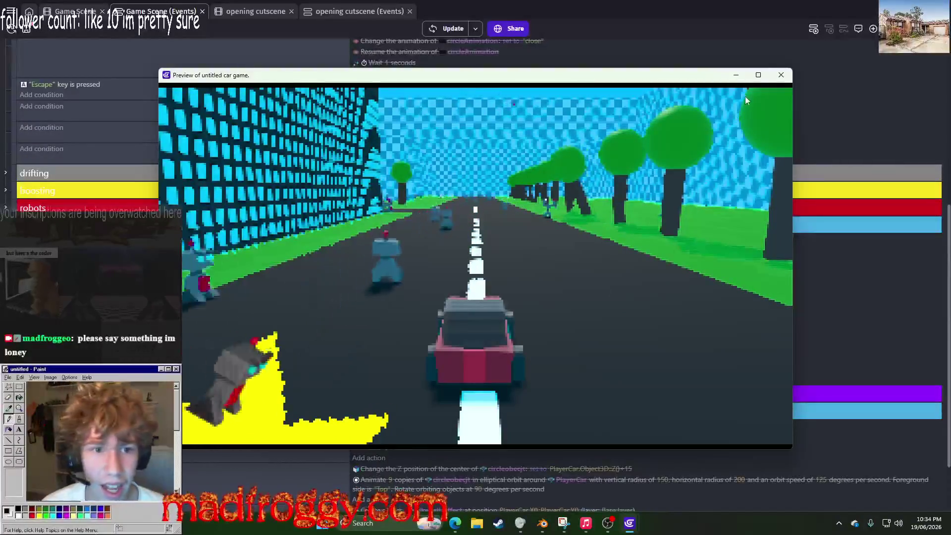
pyautogui.press('Escape')
pyautogui.click(373, 350)
# Step: Add a Turn around Y axis action turning fakerobbot by 15 degrees
pyautogui.write('turn y')
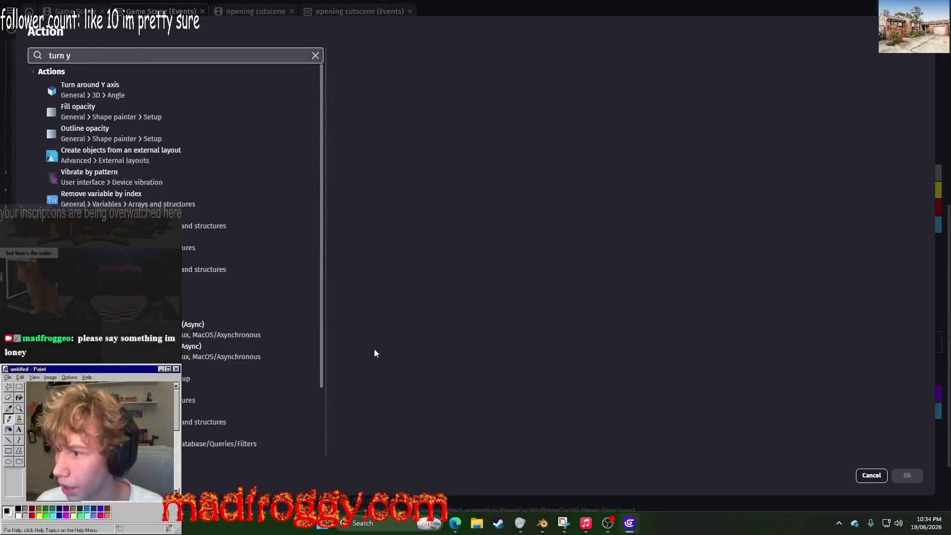
pyautogui.click(287, 86)
pyautogui.scroll(-2, 396, 239)
pyautogui.scroll(-5, 396, 248)
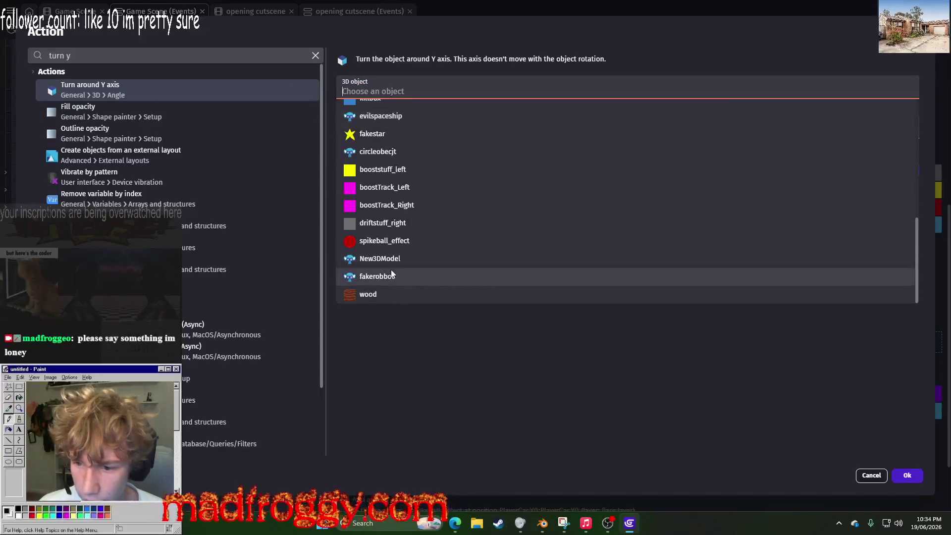
pyautogui.click(382, 276)
pyautogui.click(416, 144)
pyautogui.write('15')
pyautogui.click(906, 475)
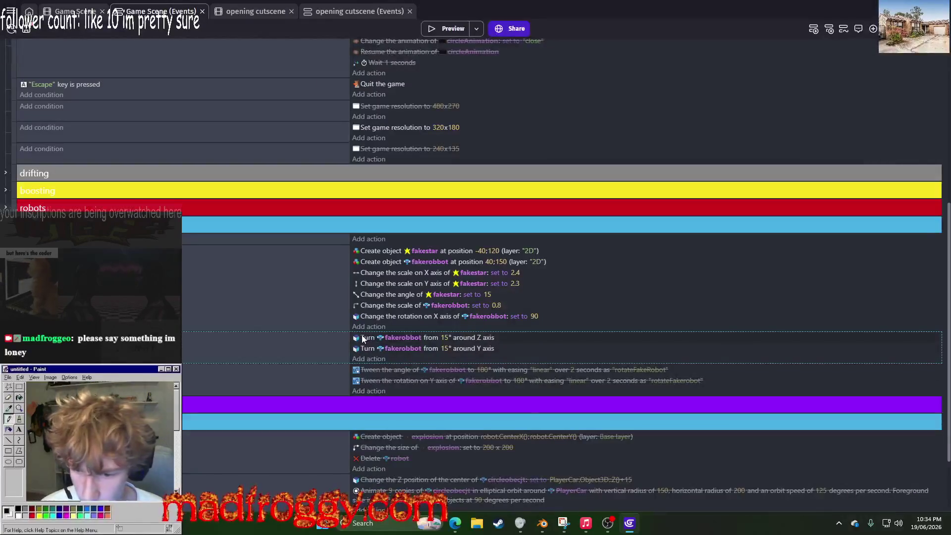
# Step: Move the Z-axis turn into the disabled event and preview the game
pyautogui.moveTo(367, 373); pyautogui.dragTo(368, 371)
pyautogui.click(447, 29)
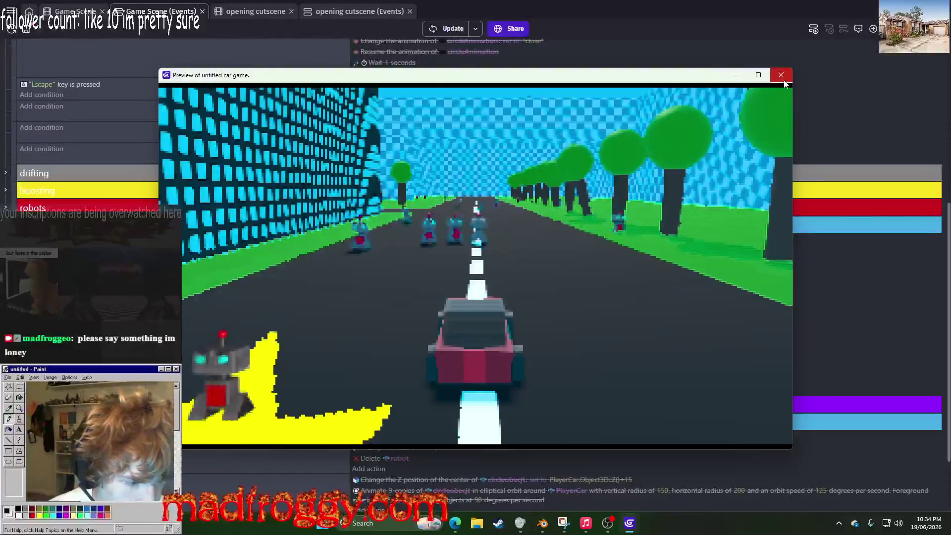
pyautogui.click(784, 79)
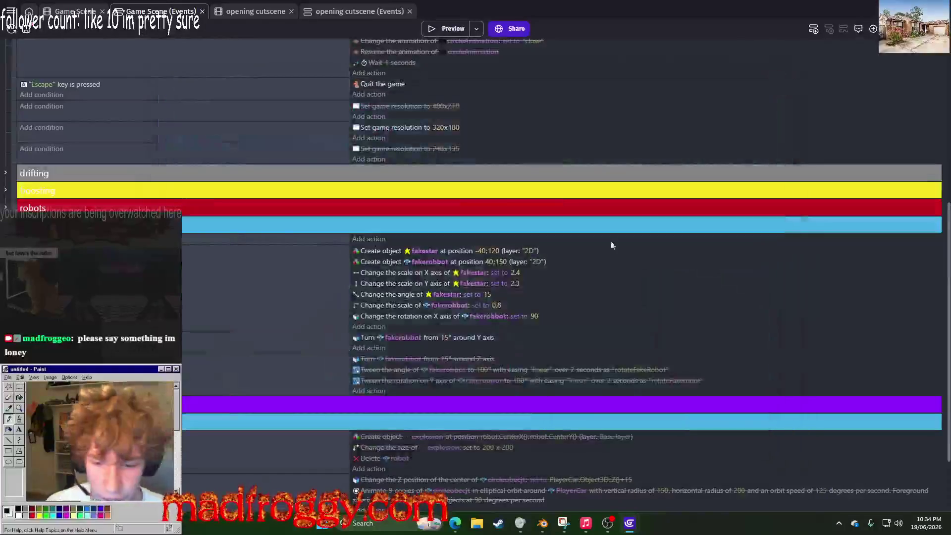
# Step: Change the Y-axis turn angle to 5° and preview it
pyautogui.click(442, 338)
pyautogui.write('5')
pyautogui.press('Return')
pyautogui.click(445, 28)
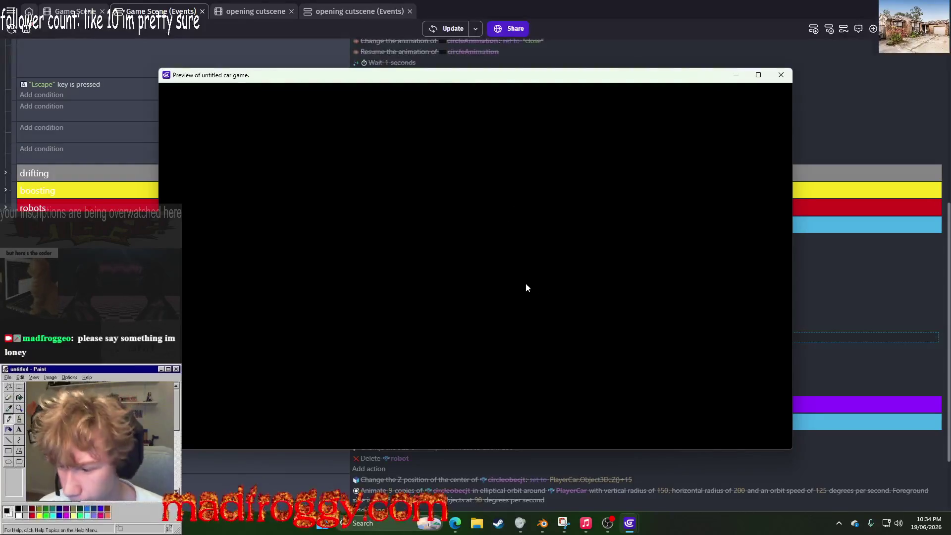
pyautogui.click(780, 75)
# Step: Lower the turn angle to 2.5°, preview, and return to the Game Scene layout
pyautogui.click(443, 337)
pyautogui.write('2.5')
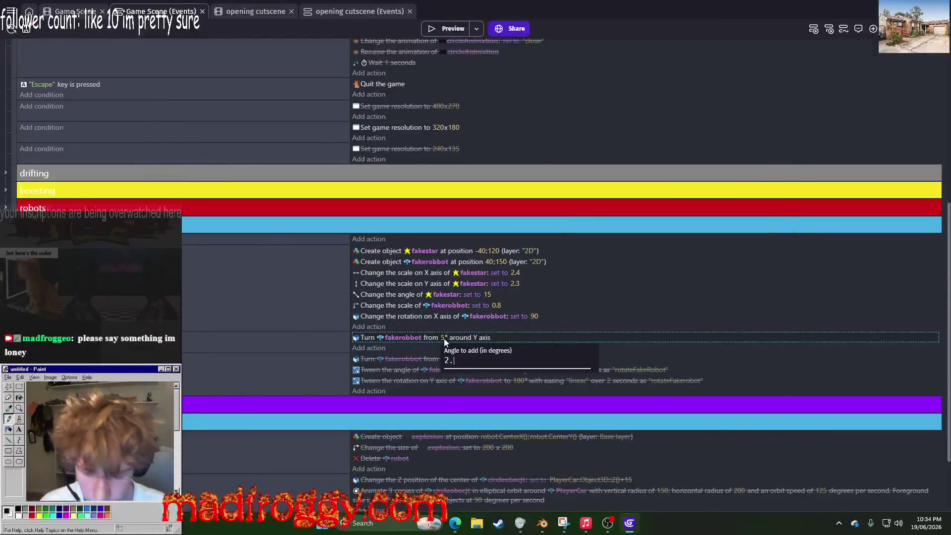
pyautogui.press('Return')
pyautogui.click(465, 29)
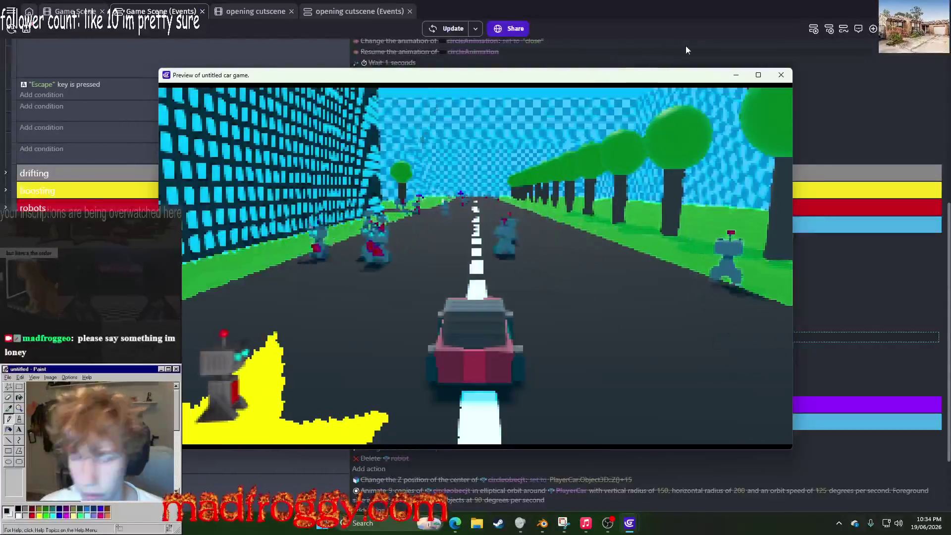
pyautogui.click(781, 75)
pyautogui.hotkey('ctrl', 'shift', 'Tab')
# Step: Create a new text object named amount_killed
pyautogui.click(722, 267)
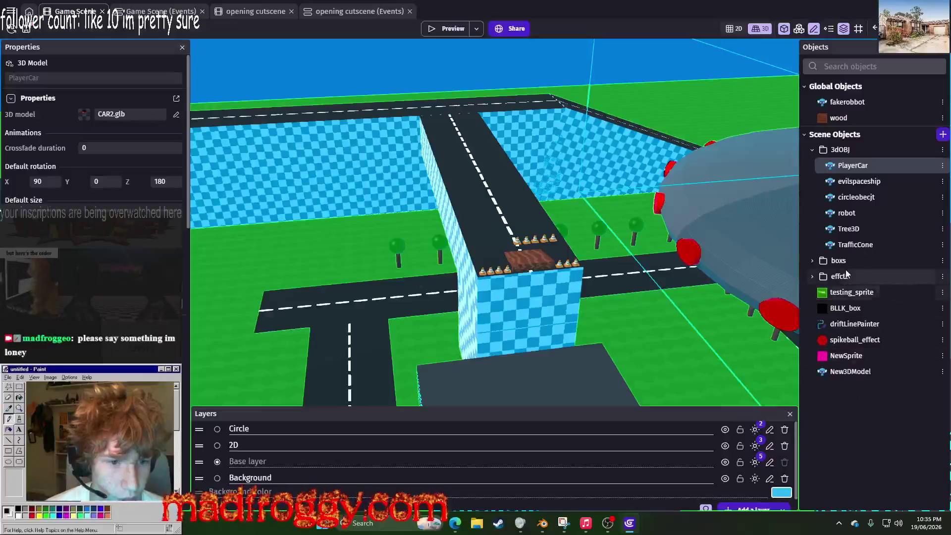
pyautogui.click(942, 134)
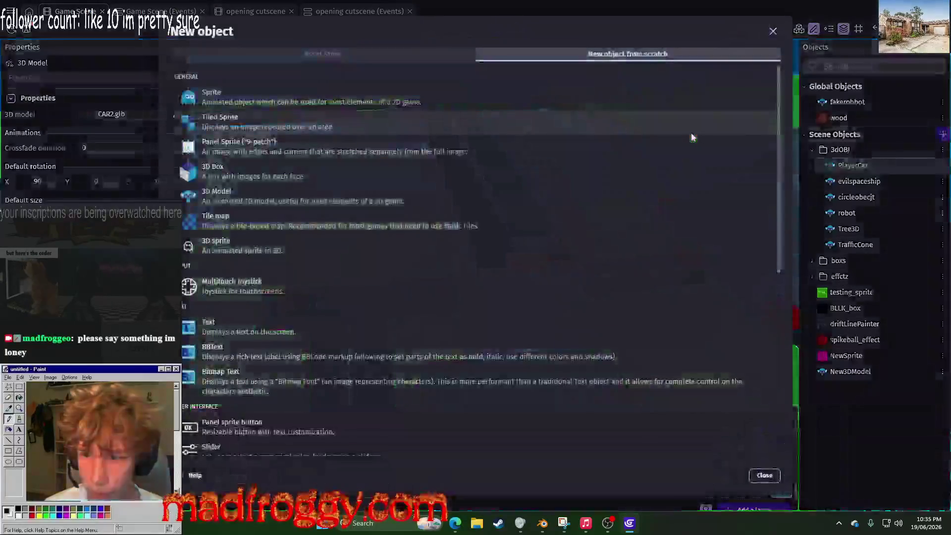
pyautogui.click(256, 324)
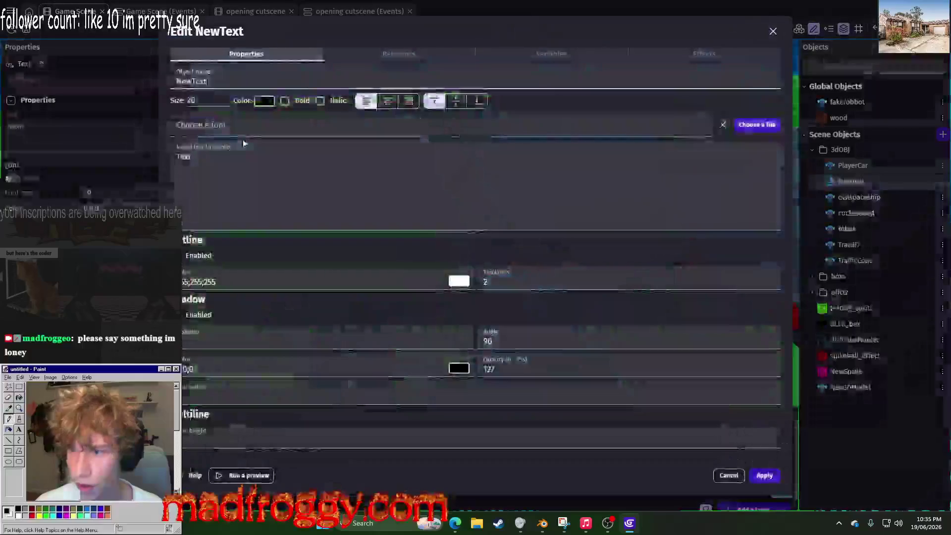
pyautogui.click(249, 125)
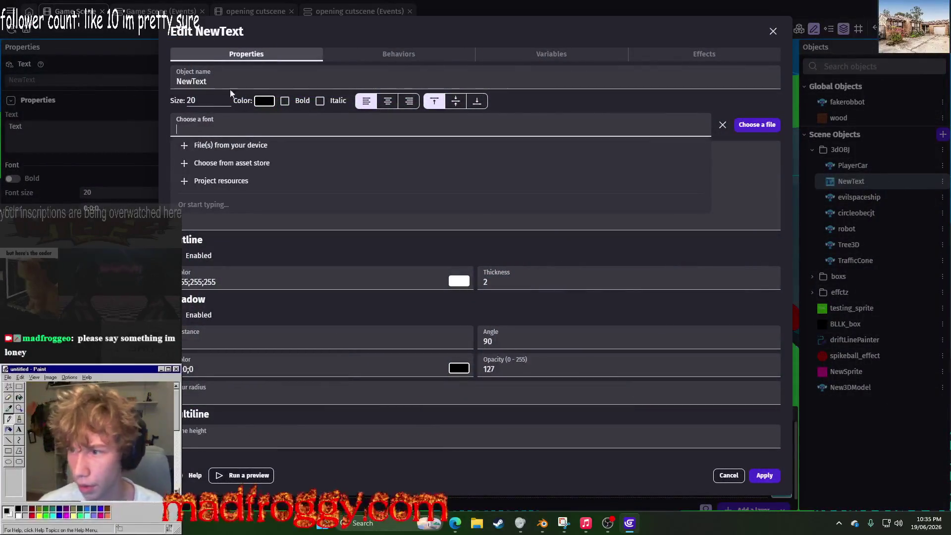
pyautogui.click(136, 87)
pyautogui.write('amo')
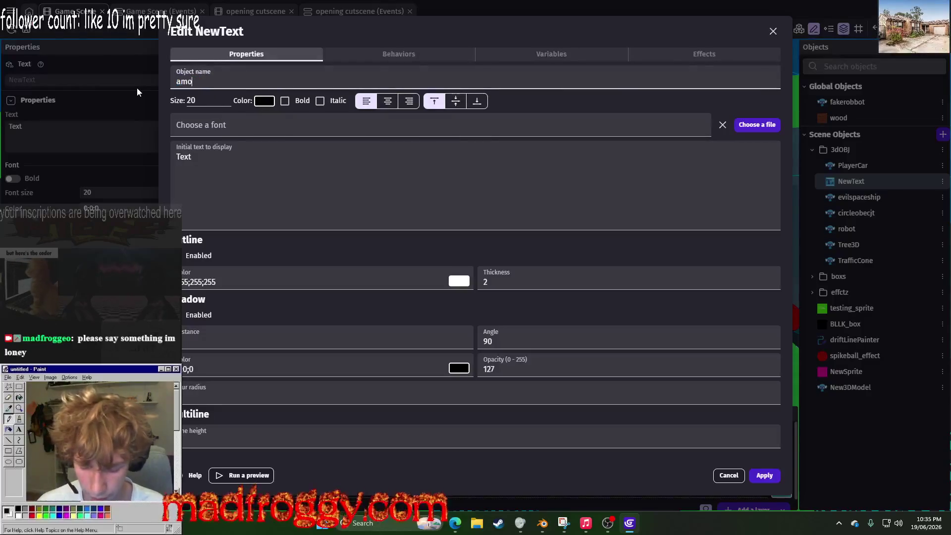
pyautogui.write('unt_killed')
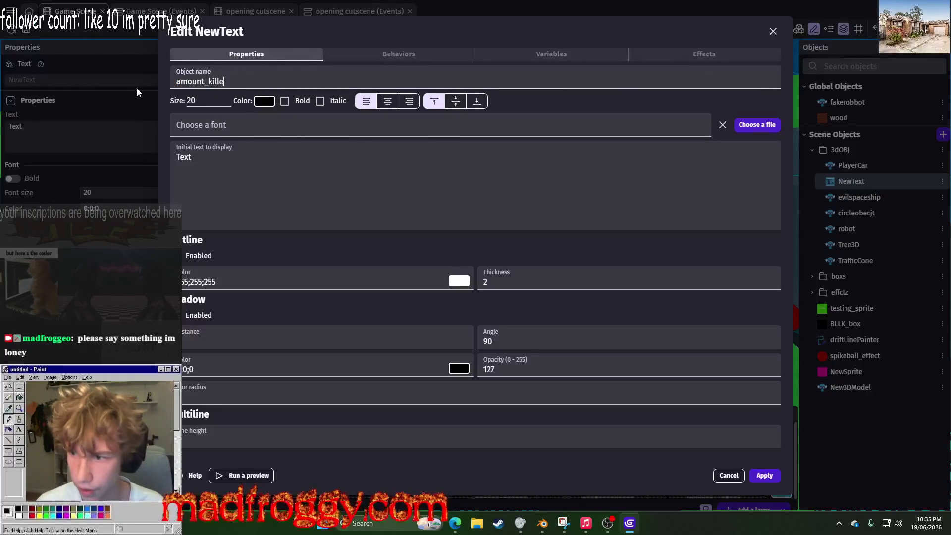
pyautogui.press('Tab')
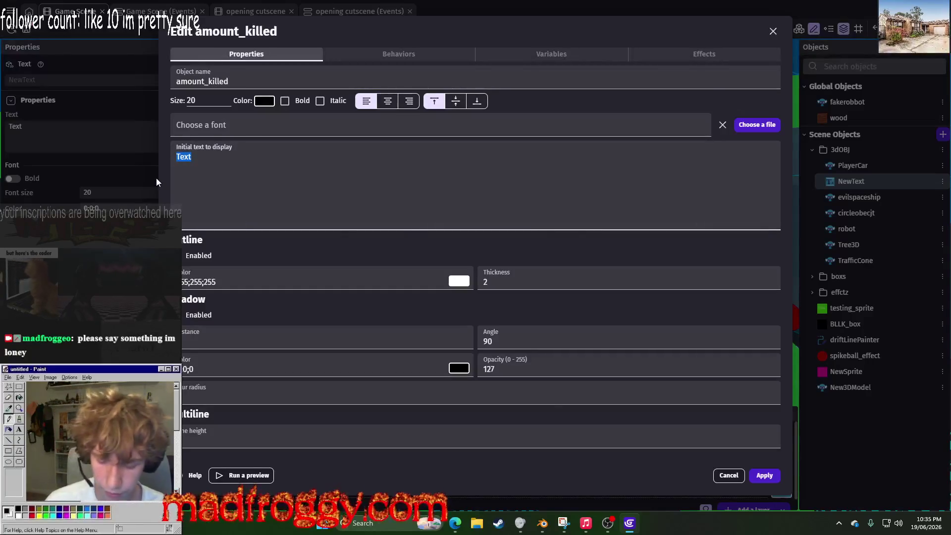
# Step: Set amount_killed's initial text to 0, make it bold, and apply
pyautogui.press('BackSpace')
pyautogui.write('0')
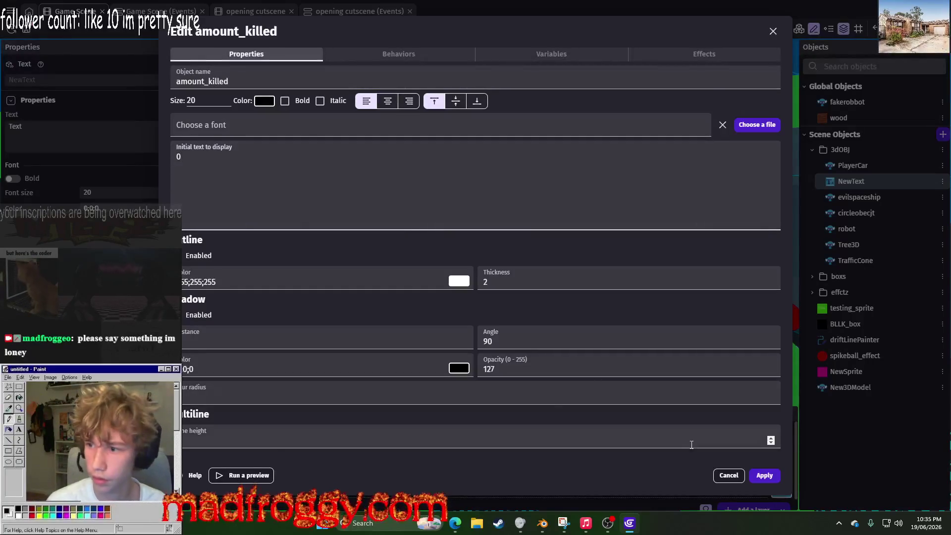
pyautogui.click(300, 133)
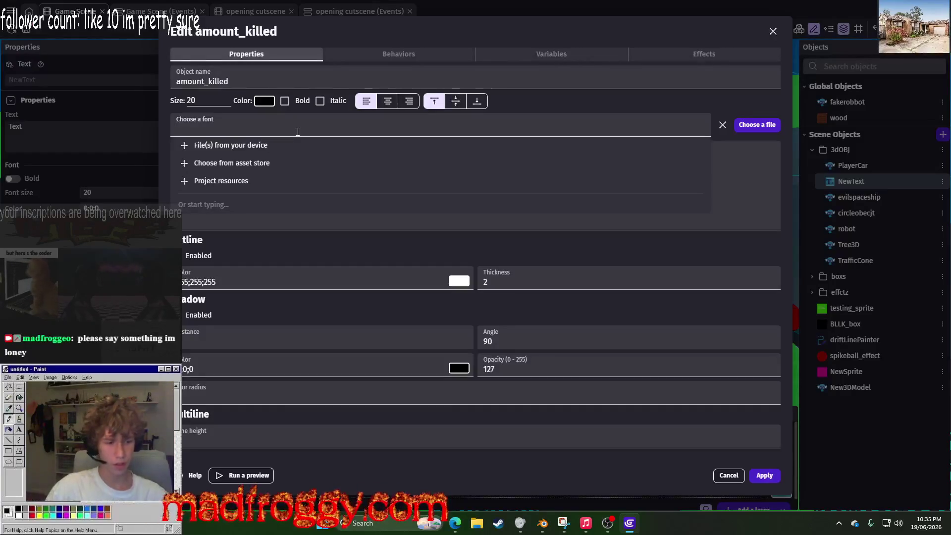
pyautogui.click(169, 132)
pyautogui.click(285, 101)
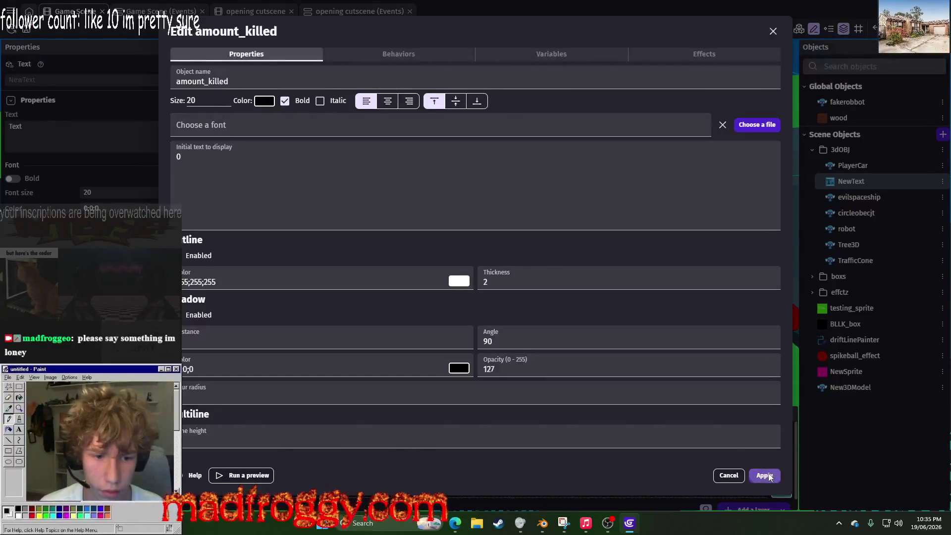
pyautogui.click(769, 471)
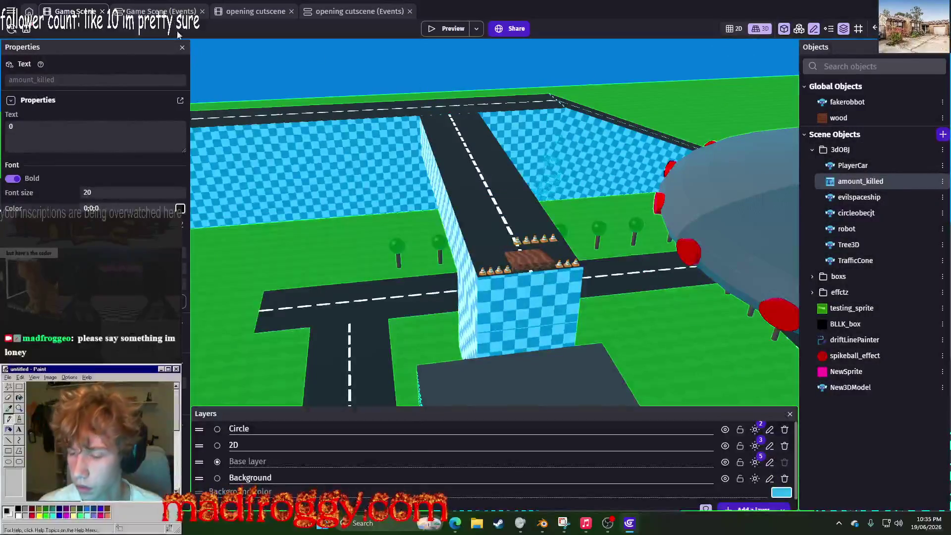
# Step: Duplicate the Create object fakerobbot action in the robots event
pyautogui.hotkey('ctrl', 'Tab')
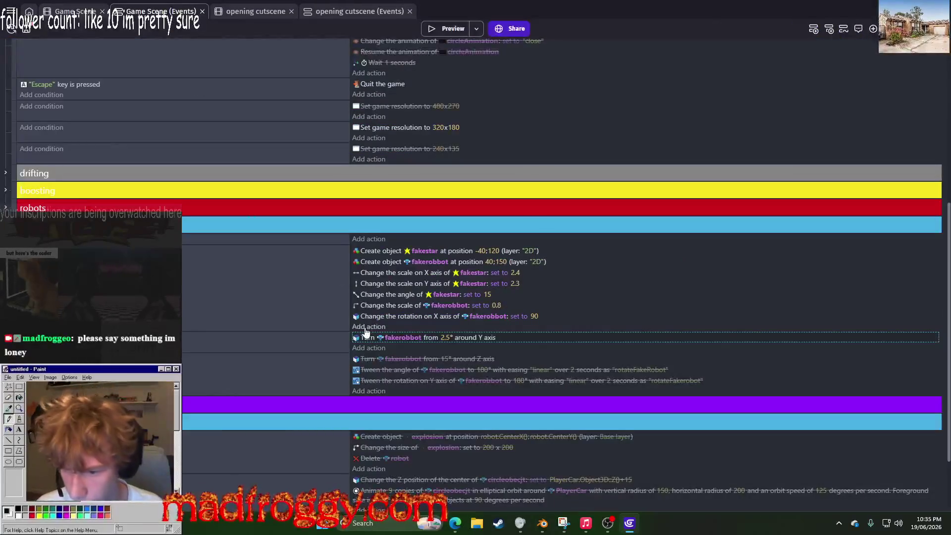
pyautogui.click(388, 261)
pyautogui.rightClick(385, 263)
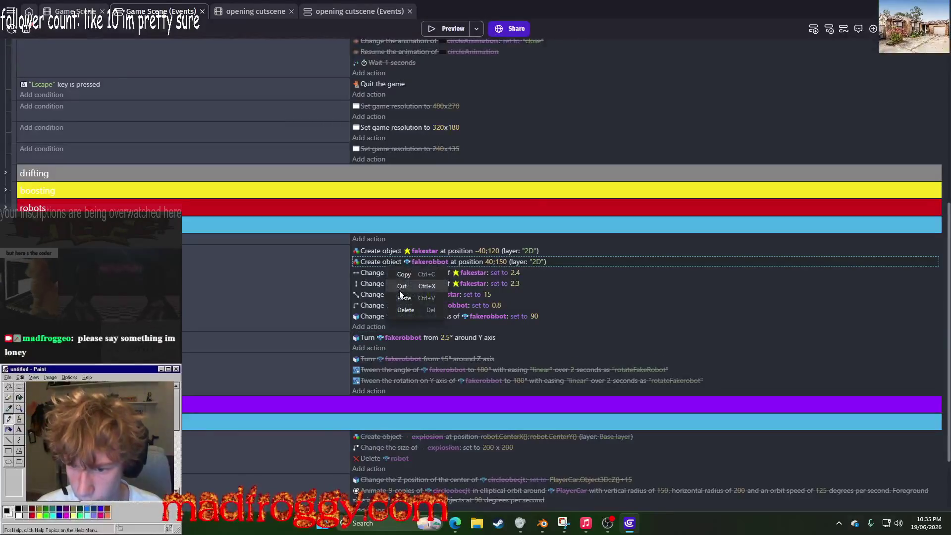
pyautogui.click(403, 290)
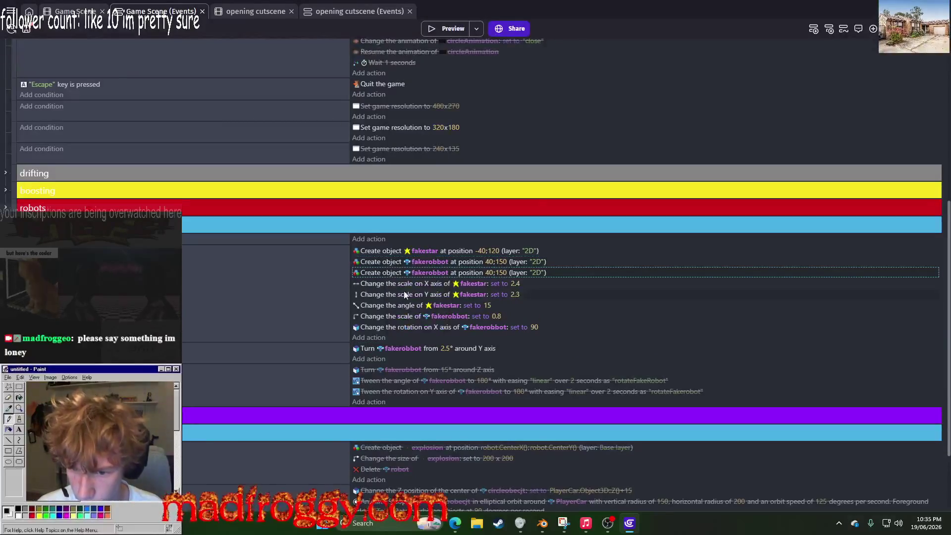
# Step: Make the copied action create amount_killed at X position 50
pyautogui.click(425, 273)
pyautogui.write('text')
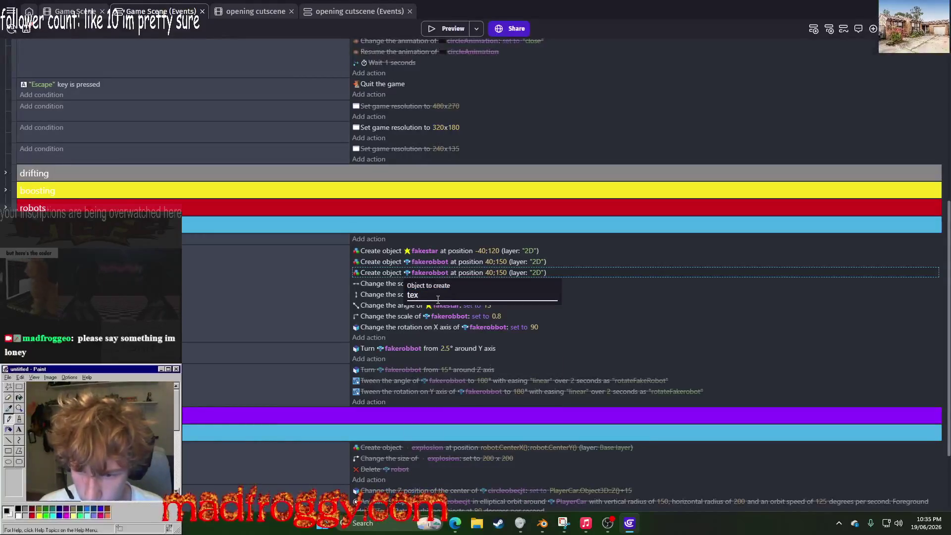
pyautogui.press('BackSpace')
pyautogui.press('BackSpace')
pyautogui.press('BackSpace')
pyautogui.write('a')
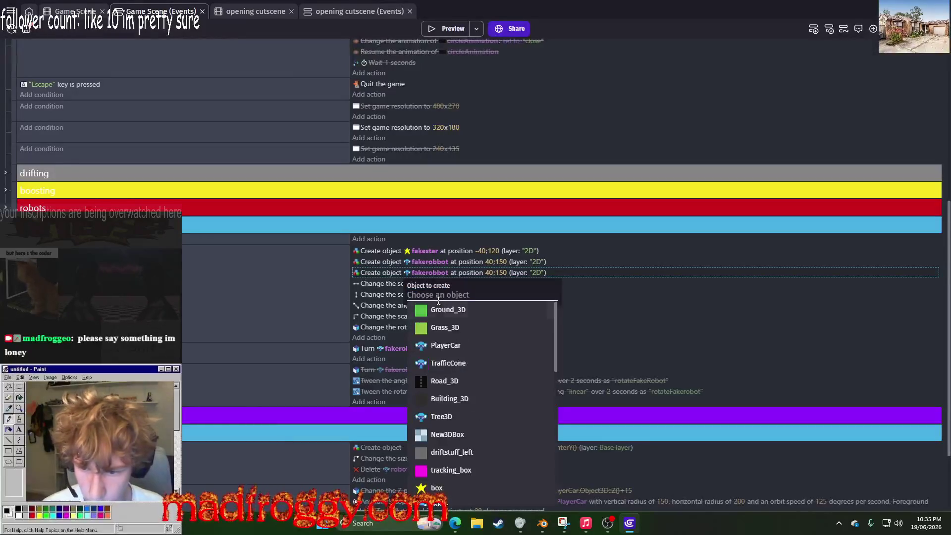
pyautogui.write('m')
pyautogui.press('BackSpace')
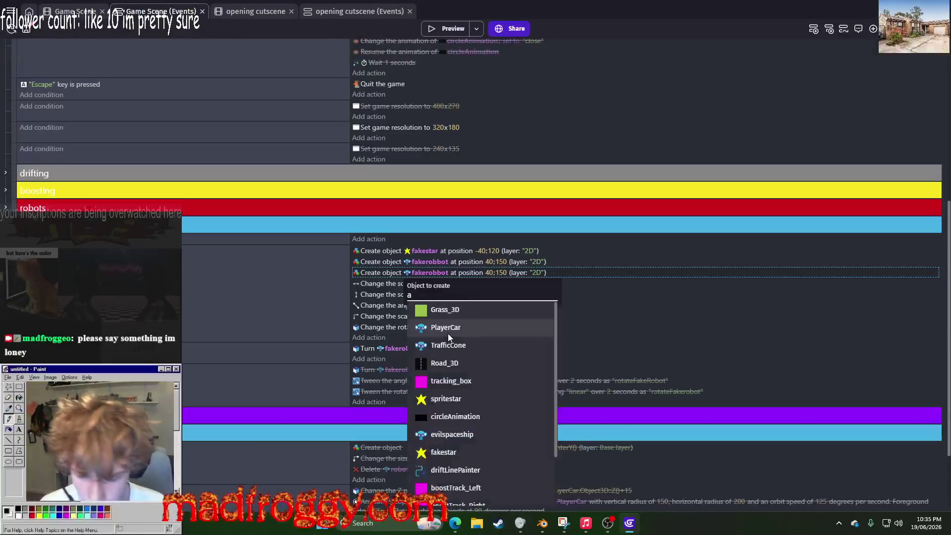
pyautogui.write('m')
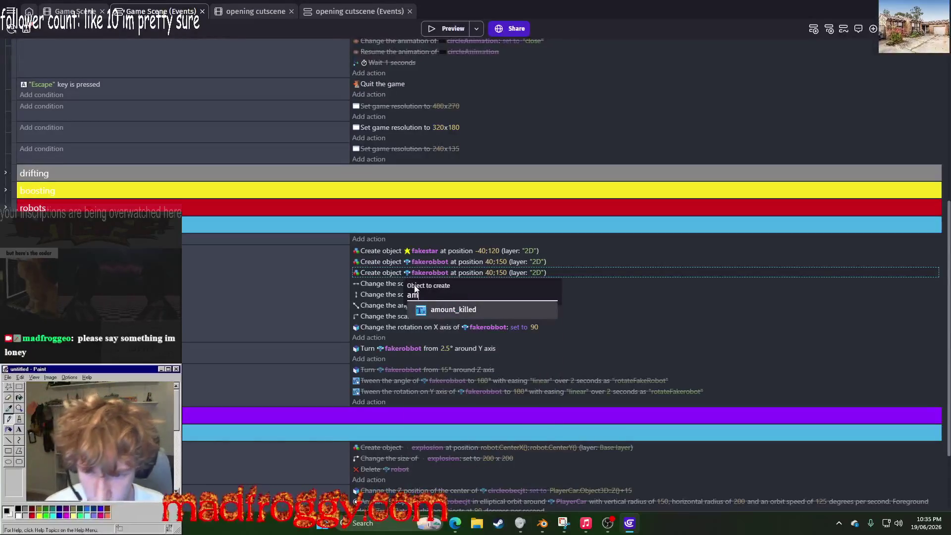
pyautogui.click(453, 310)
pyautogui.click(501, 273)
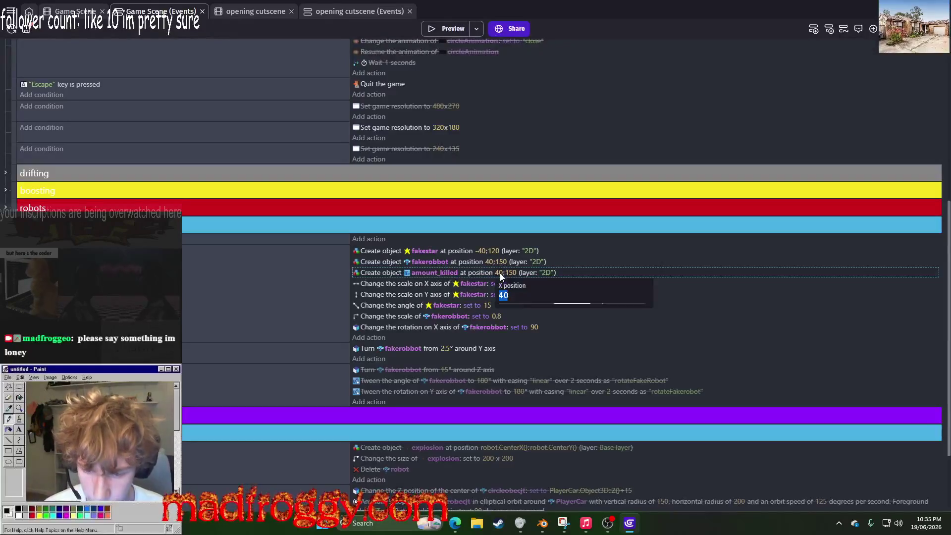
pyautogui.write('50')
pyautogui.press('Return')
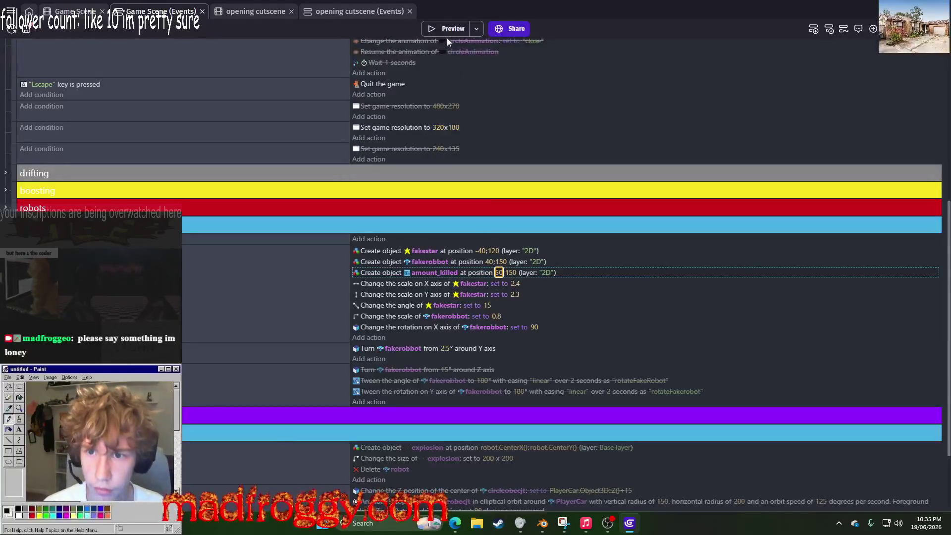
pyautogui.click(447, 31)
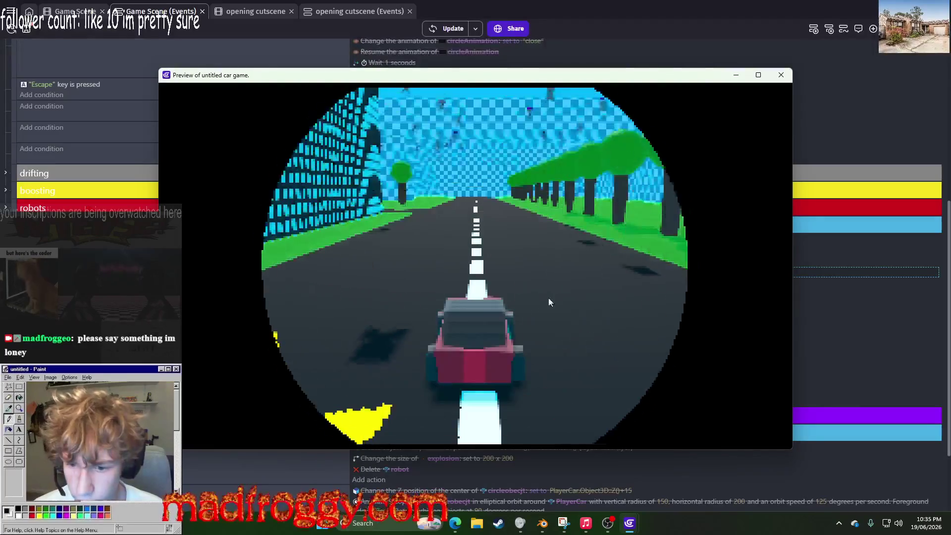
pyautogui.press('Left')
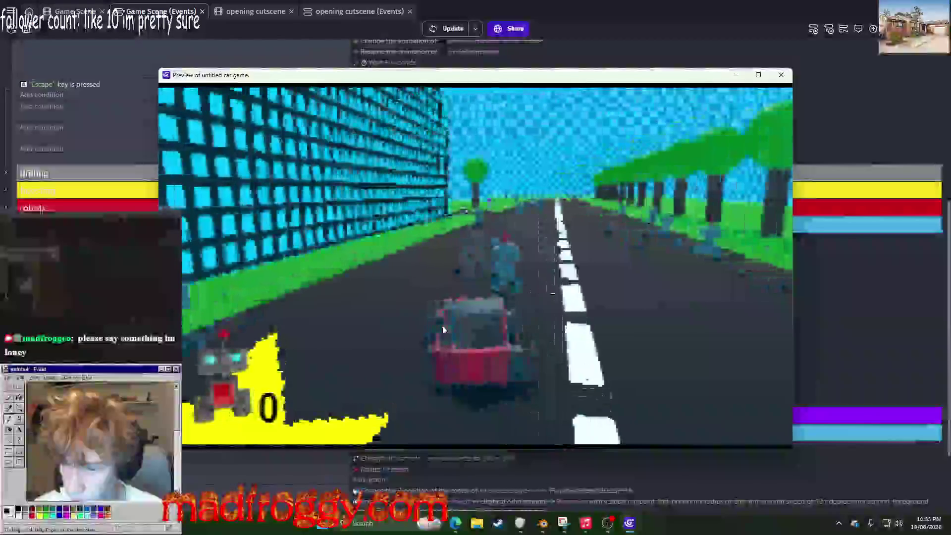
pyautogui.press('Right')
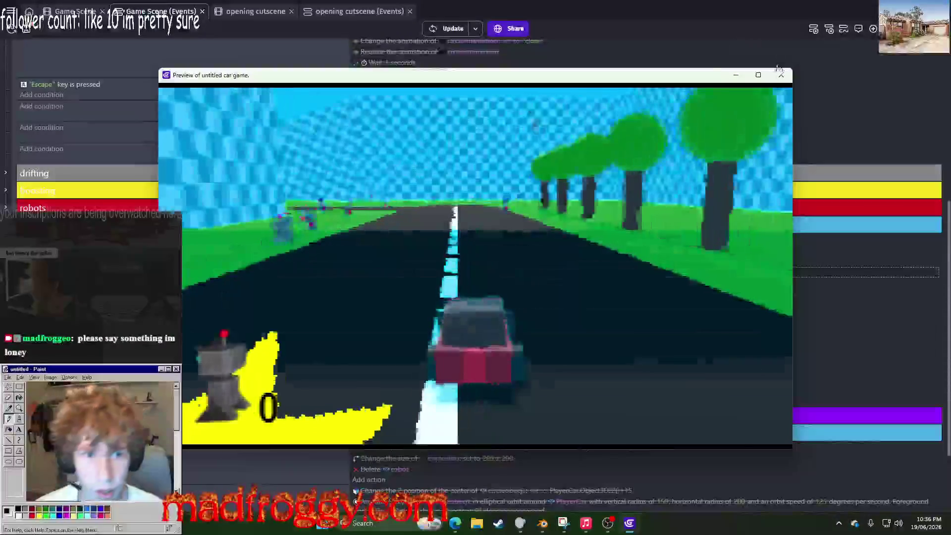
pyautogui.press('Escape')
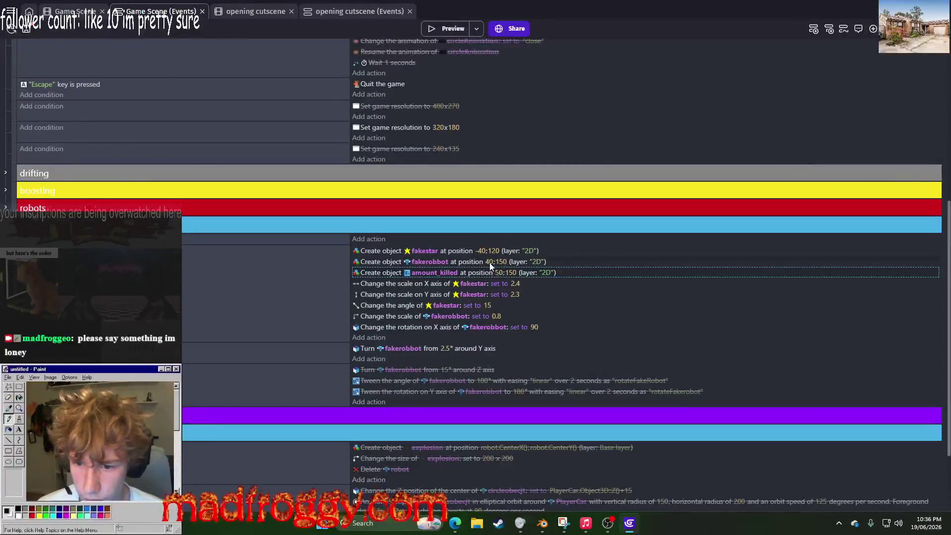
# Step: Change the fake robot icon's spawn X from 40 to 30 and test it in a preview
pyautogui.click(489, 263)
pyautogui.press('Return')
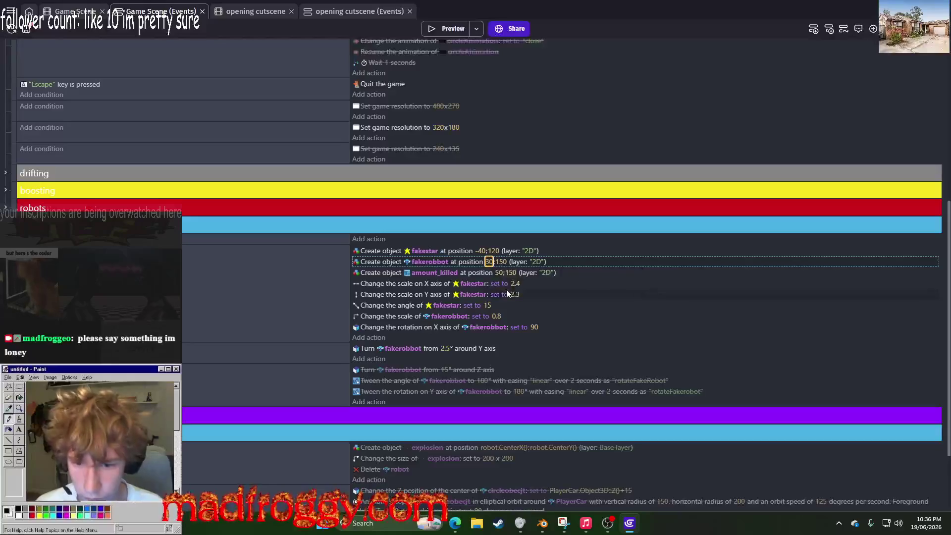
pyautogui.click(448, 29)
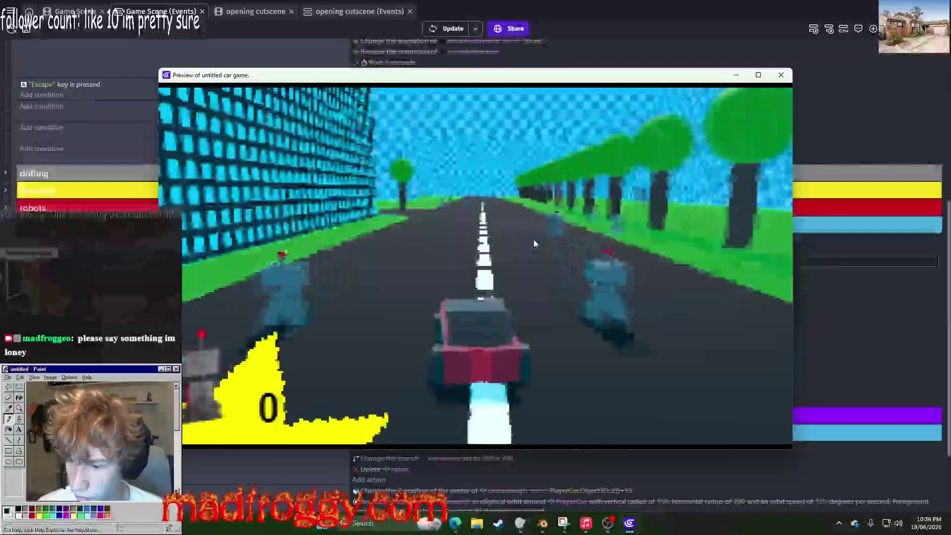
pyautogui.press('Right')
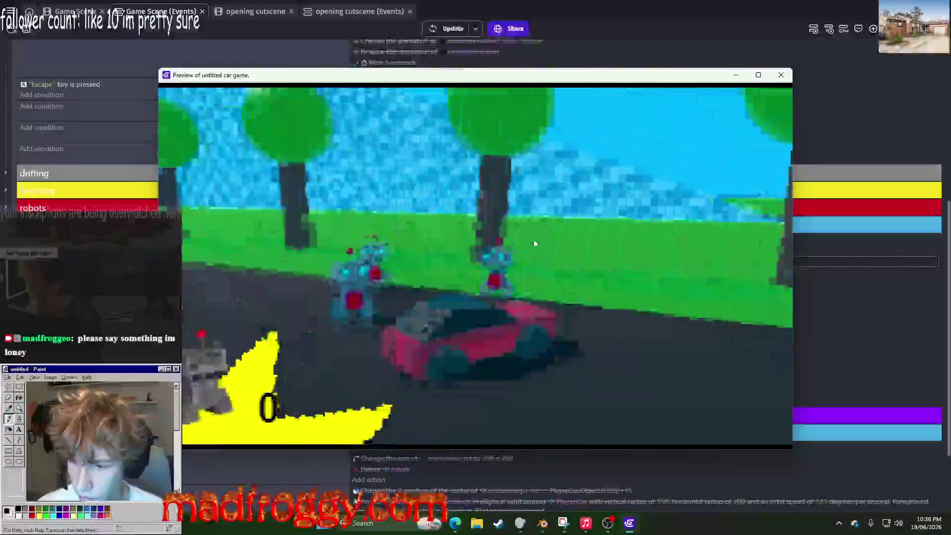
pyautogui.click(782, 76)
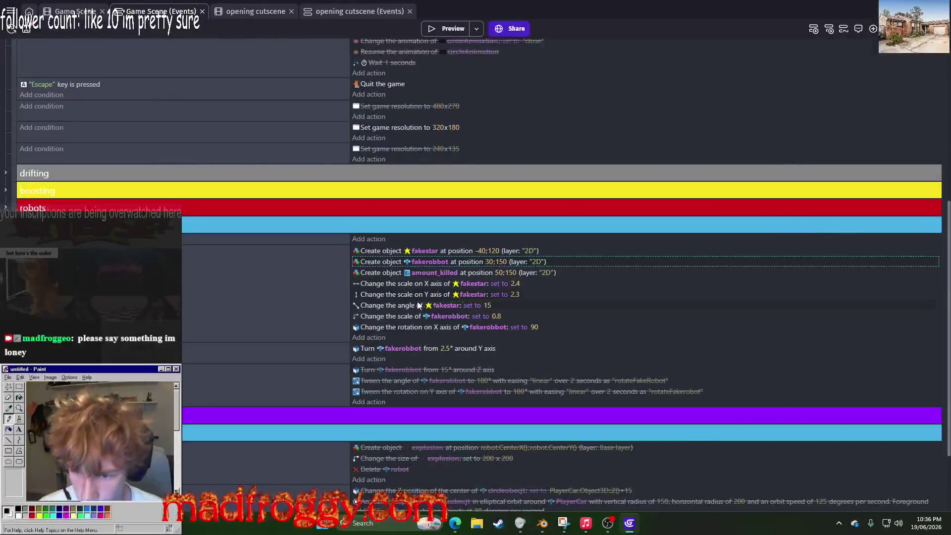
# Step: Set the fakestar's X scale to 2.8 and check it in a game preview
pyautogui.click(515, 284)
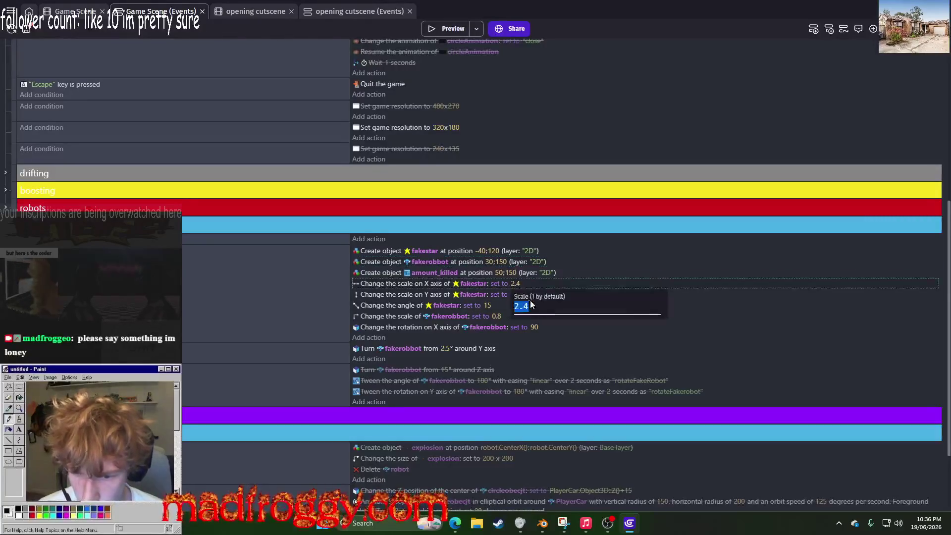
pyautogui.write('2.8')
pyautogui.press('Return')
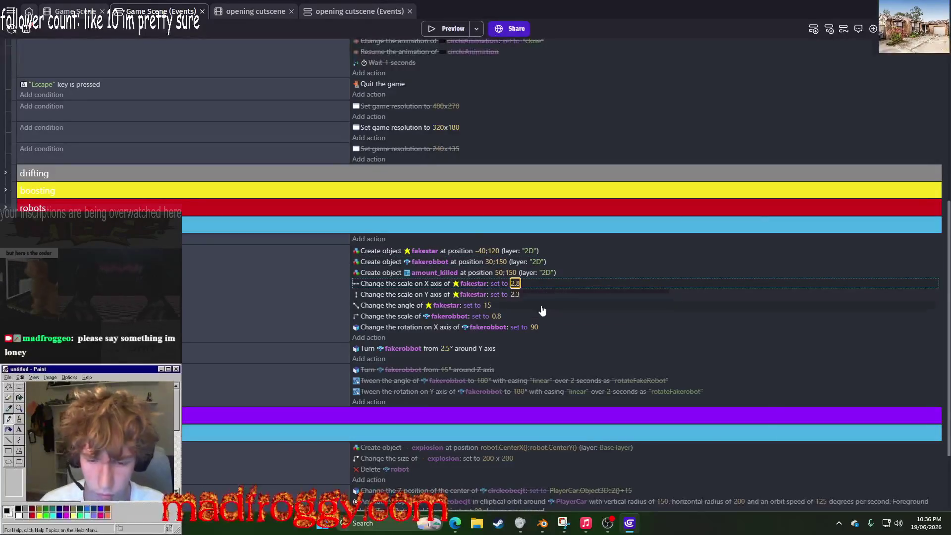
pyautogui.click(427, 32)
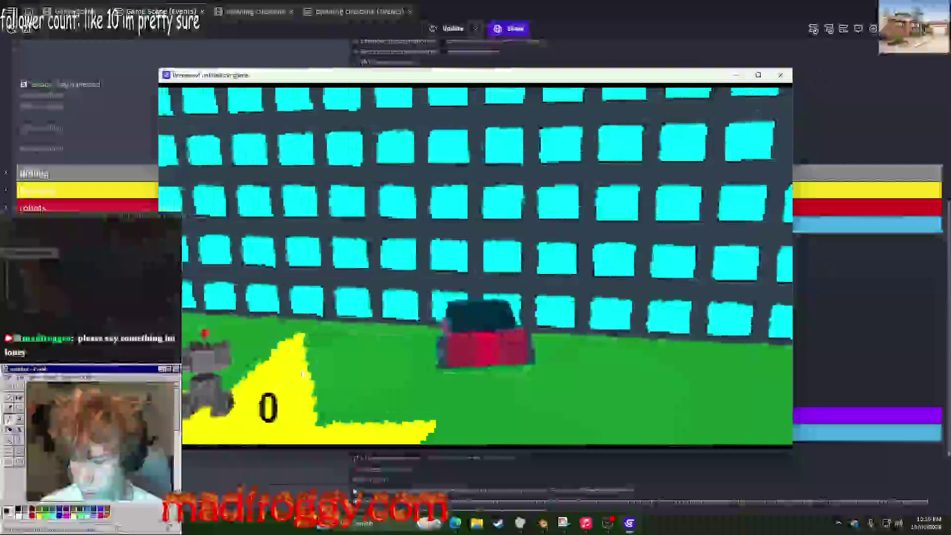
pyautogui.click(778, 74)
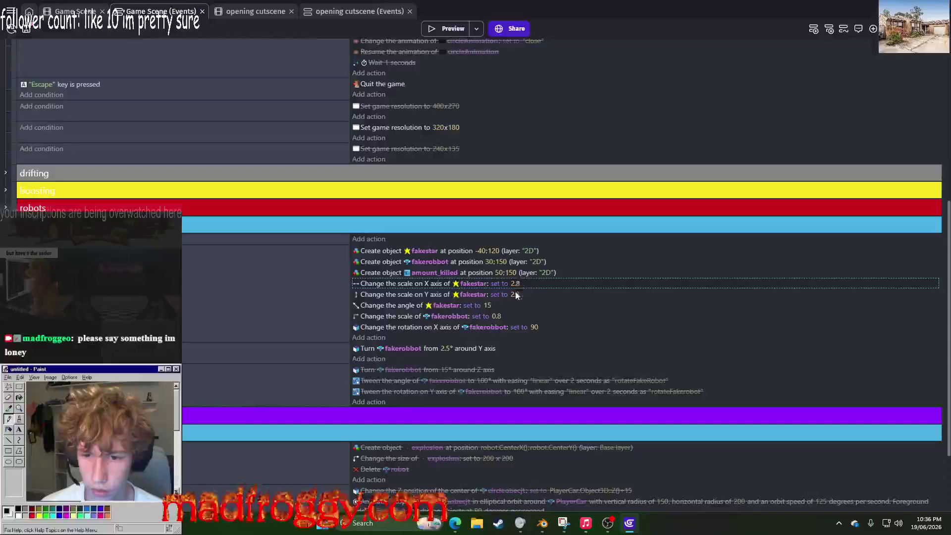
# Step: Change the fakestar's Y scale to 2.6 and test it in a preview
pyautogui.click(515, 294)
pyautogui.press('BackSpace')
pyautogui.write('6')
pyautogui.press('Return')
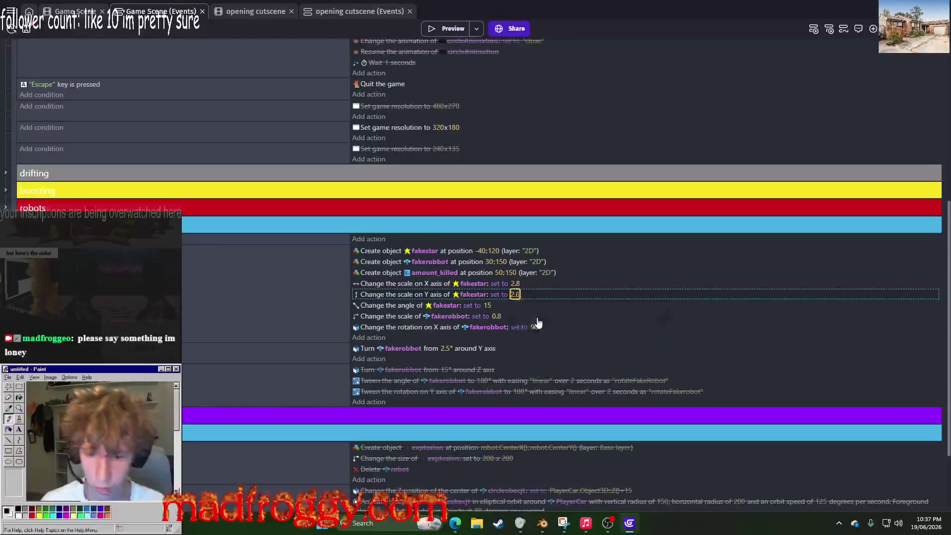
pyautogui.press('F5')
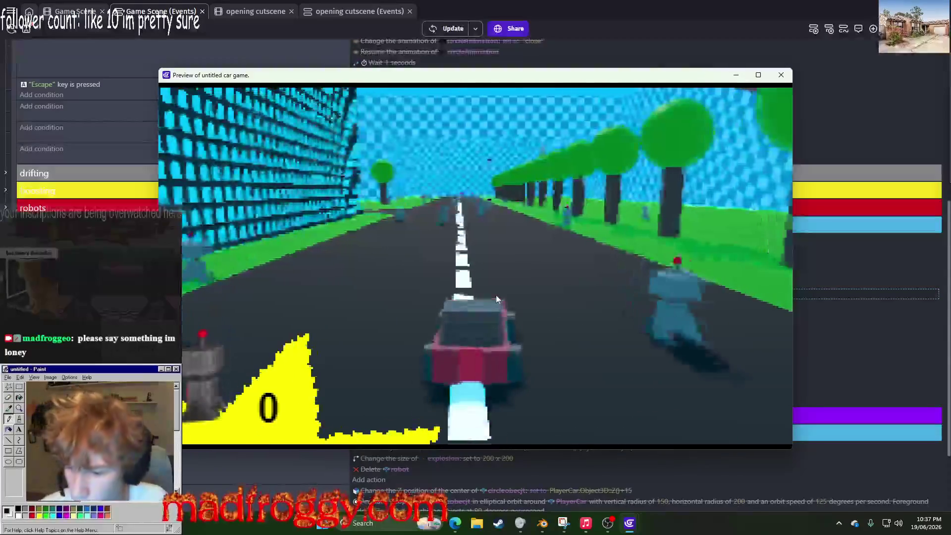
pyautogui.press('Left')
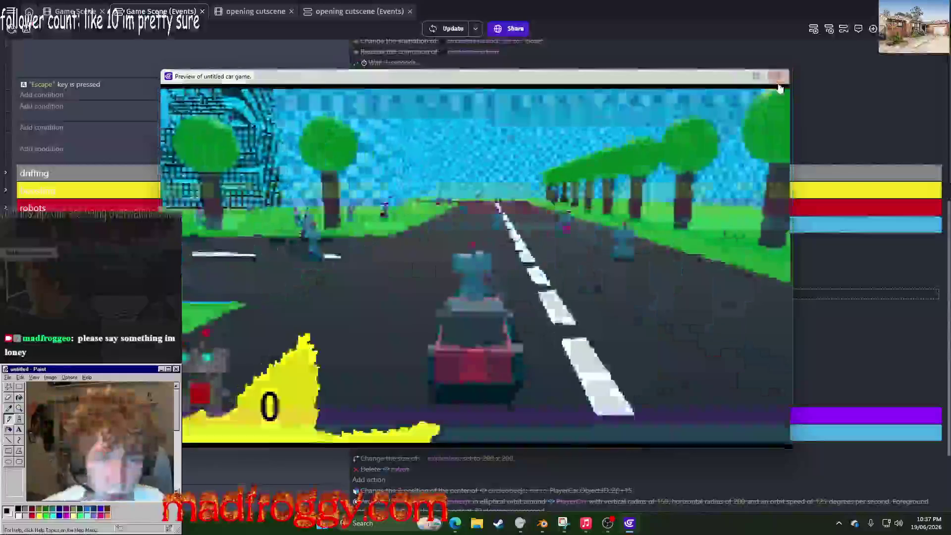
pyautogui.press('Escape')
# Step: Set the fakestar's Y scale to 2.3 and X position to -30, then preview
pyautogui.click(522, 294)
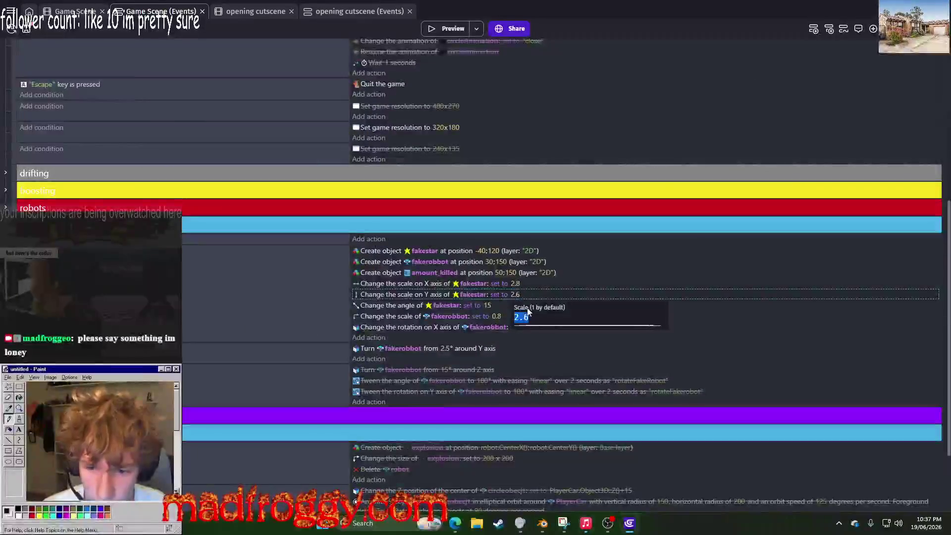
pyautogui.write('2.3')
pyautogui.press('Return')
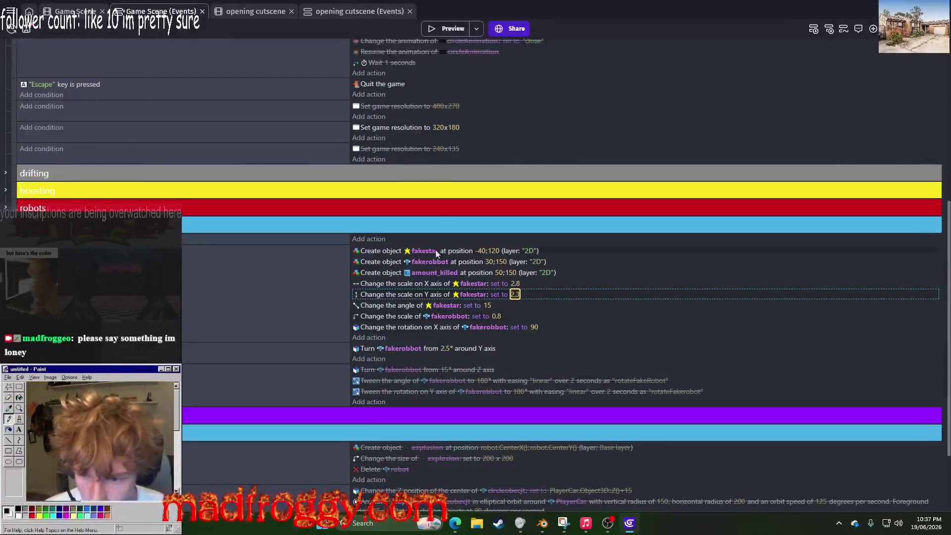
pyautogui.click(479, 251)
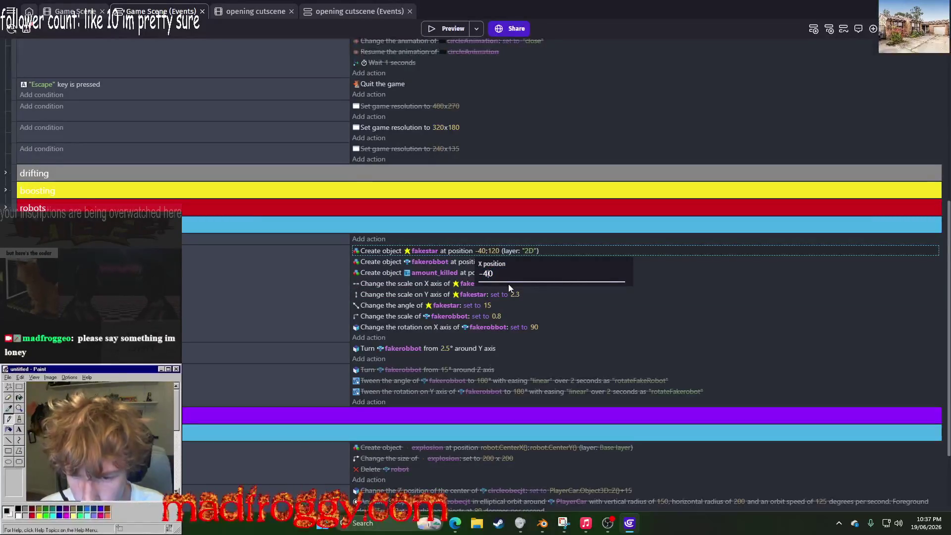
pyautogui.write('-30')
pyautogui.press('Return')
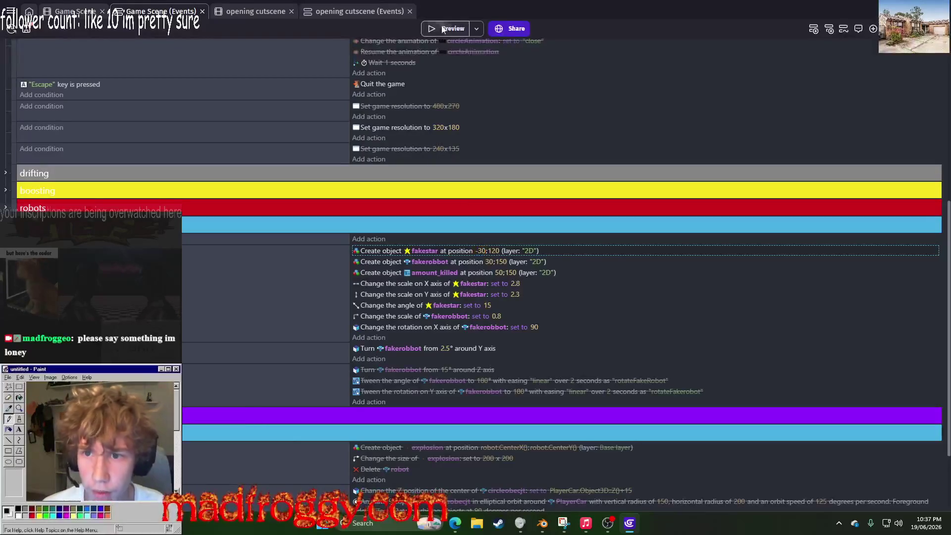
pyautogui.click(442, 28)
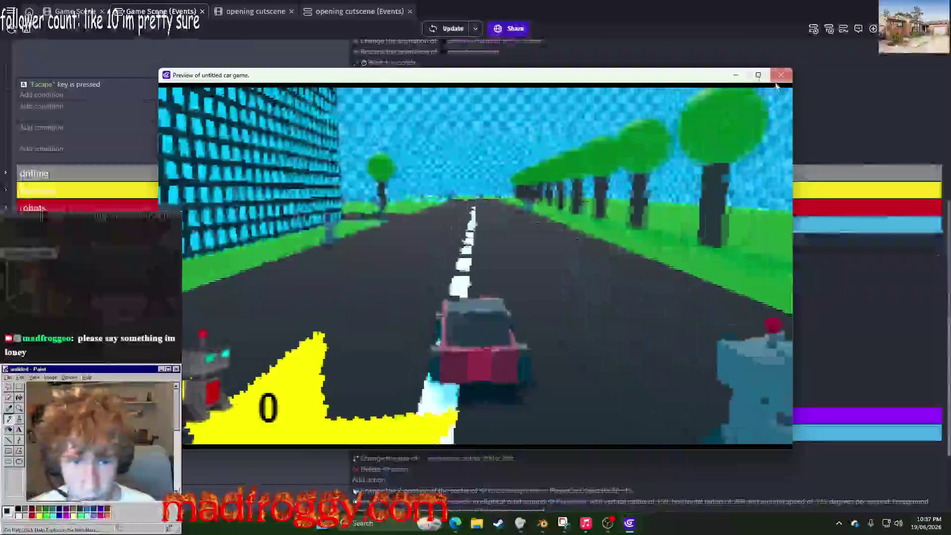
pyautogui.press('Escape')
# Step: Return the fakestar's X position to -40, set its X scale to 3, and preview the HUD
pyautogui.click(480, 250)
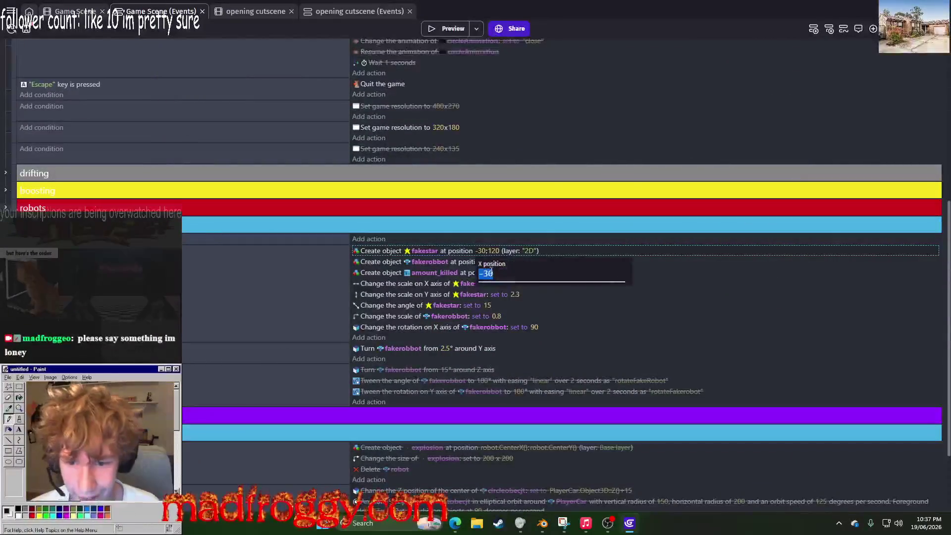
pyautogui.write('-40')
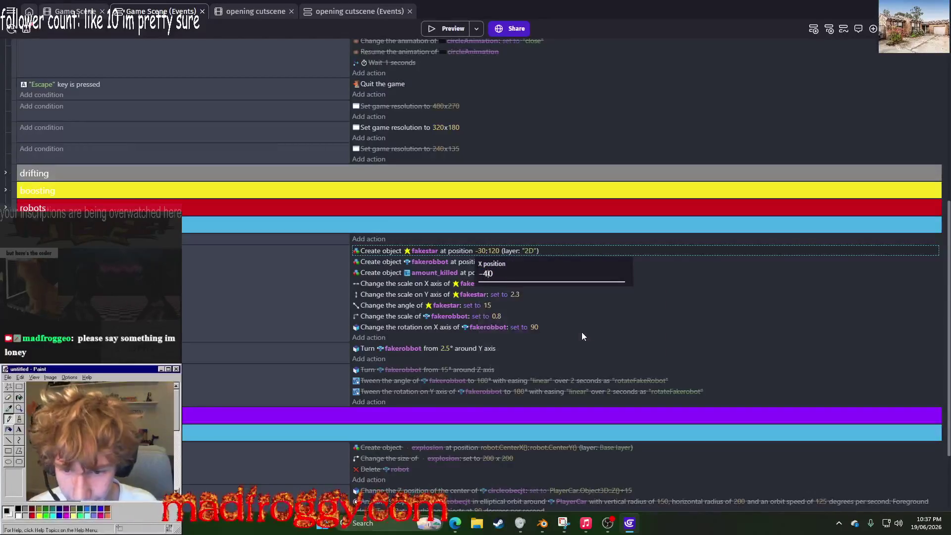
pyautogui.press('Return')
pyautogui.click(517, 283)
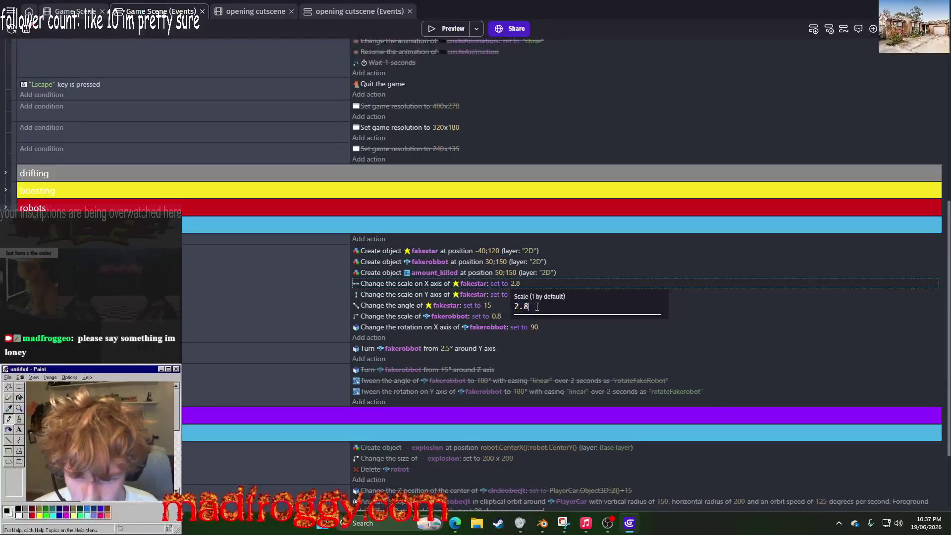
pyautogui.write('3')
pyautogui.press('Return')
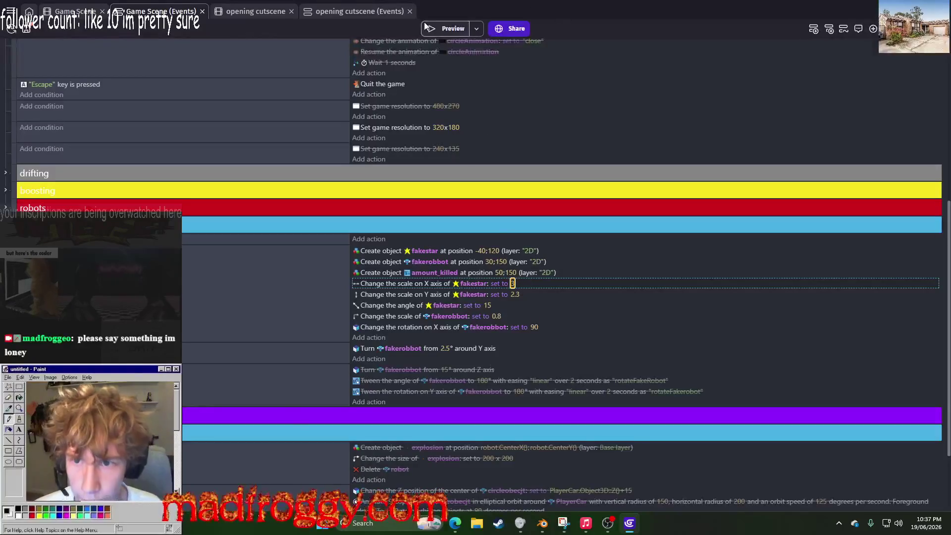
pyautogui.click(425, 25)
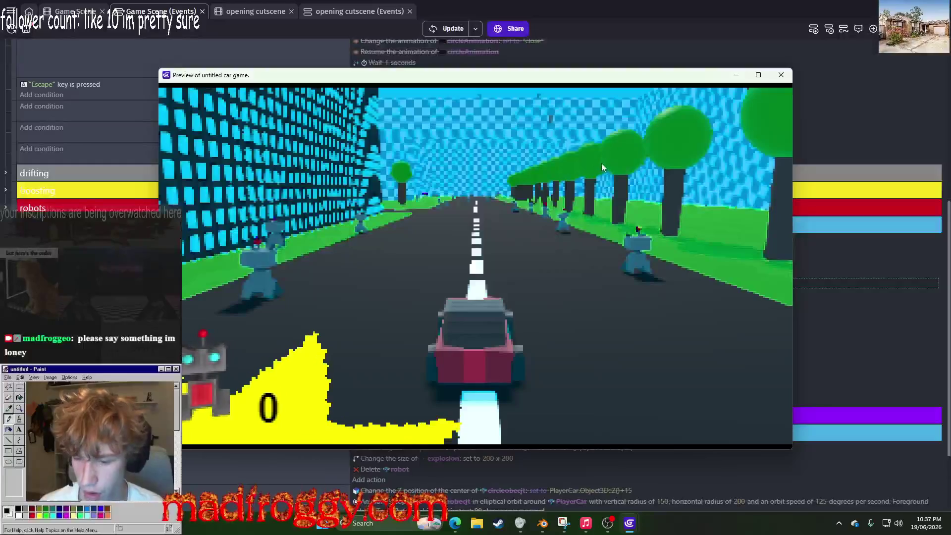
pyautogui.click(777, 74)
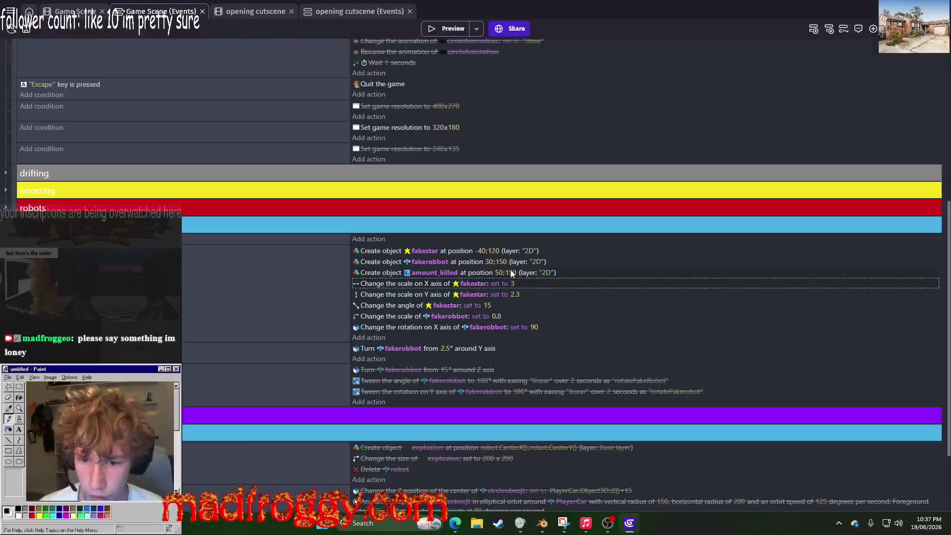
# Step: Set the fakestar's Y position to 110 and launch a preview
pyautogui.click(494, 251)
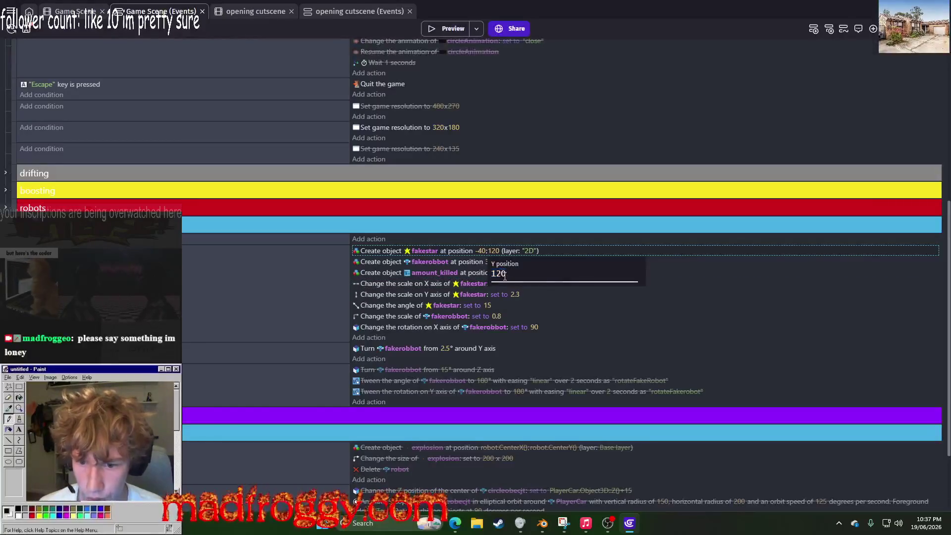
pyautogui.press('Return')
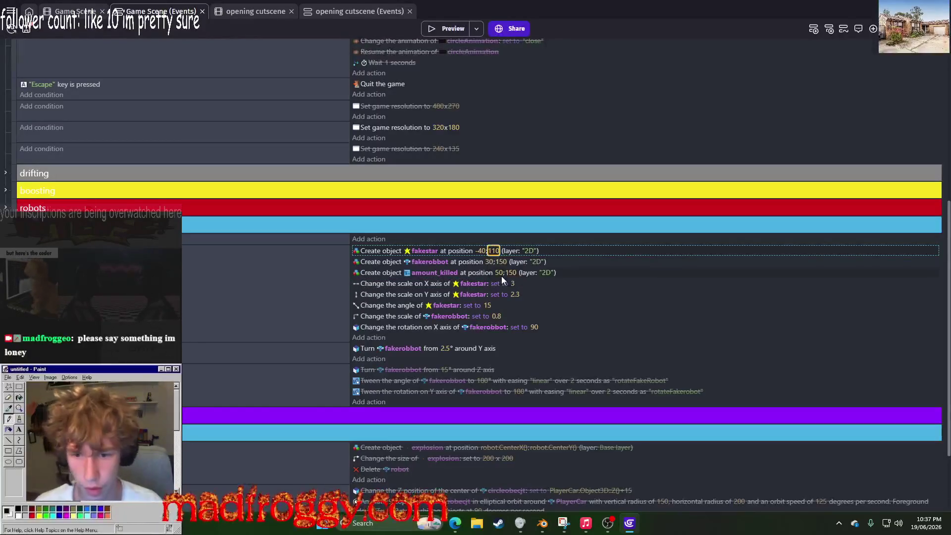
pyautogui.click(444, 31)
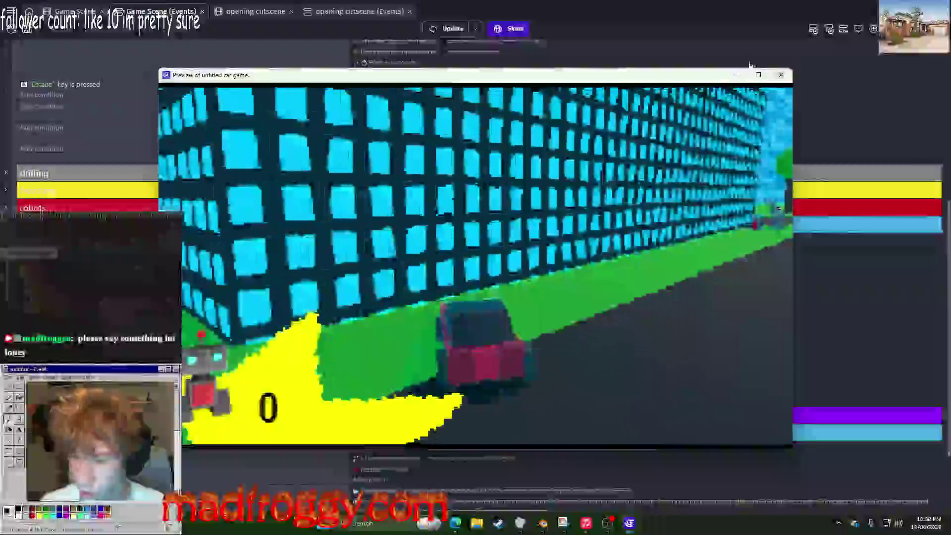
# Step: Try a fakestar X position of -45 and check it in a preview
pyautogui.press('Escape')
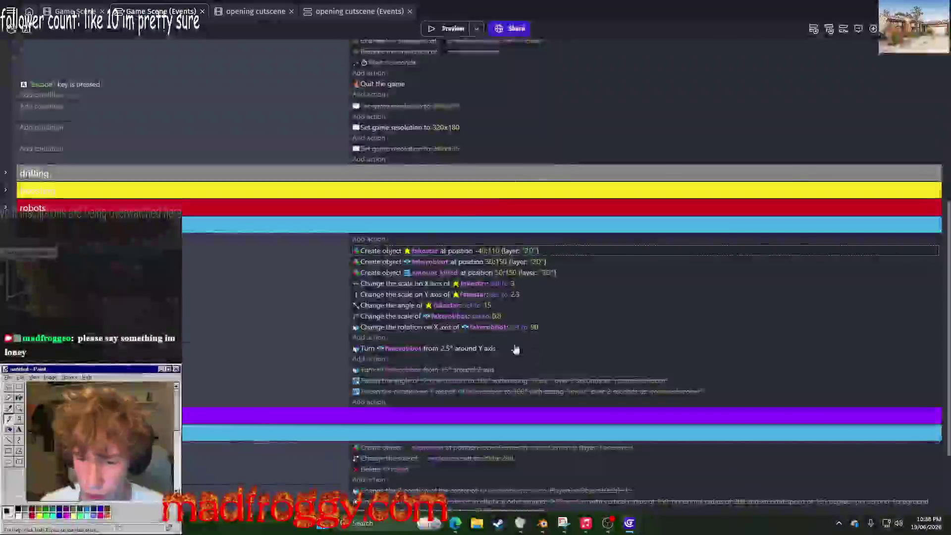
pyautogui.click(485, 253)
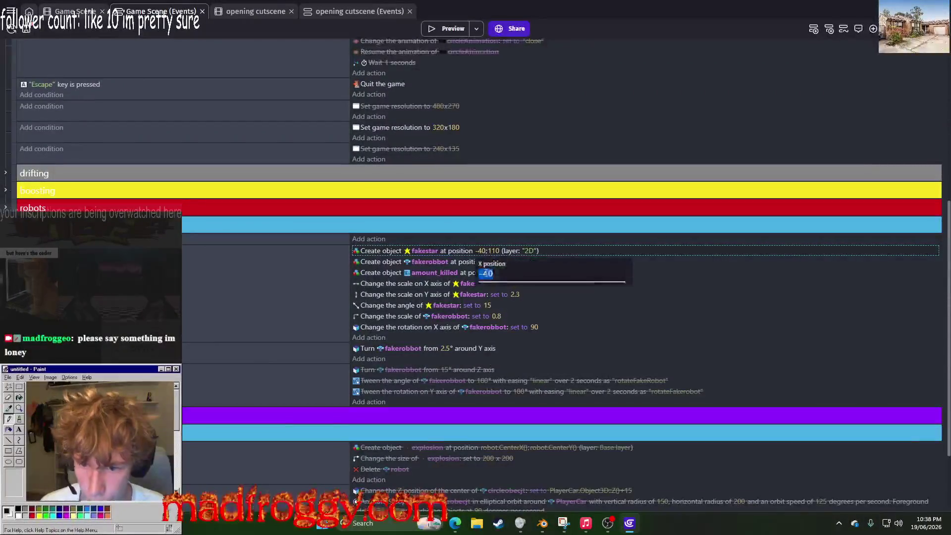
pyautogui.press('BackSpace')
pyautogui.press('Return')
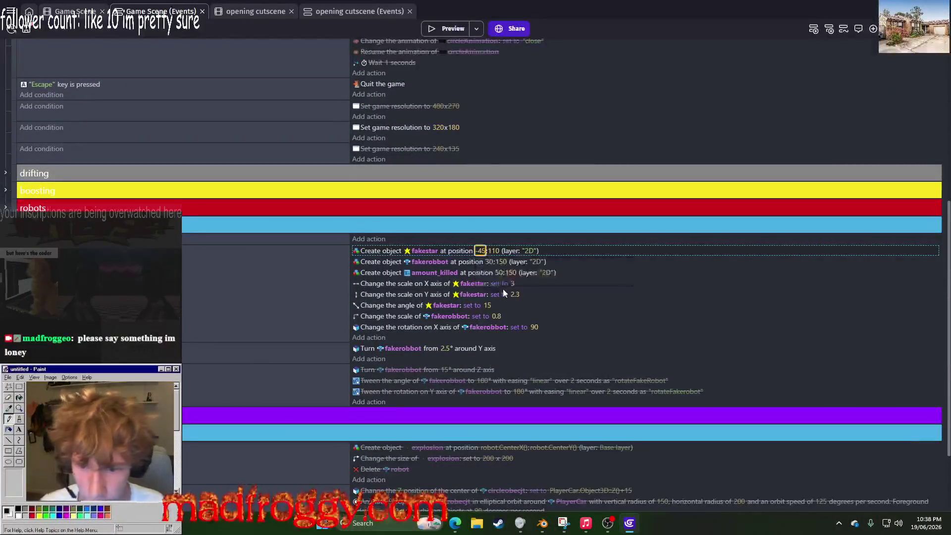
pyautogui.click(453, 26)
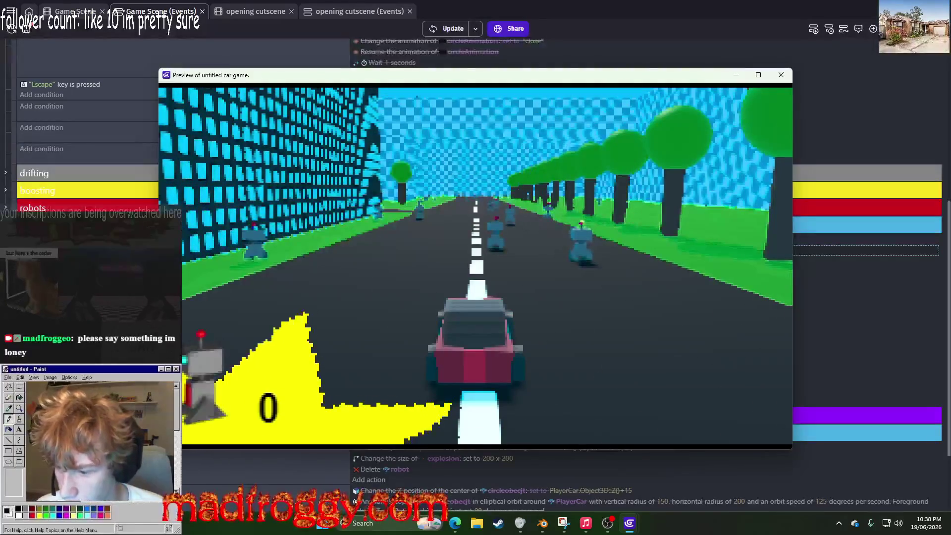
pyautogui.click(789, 79)
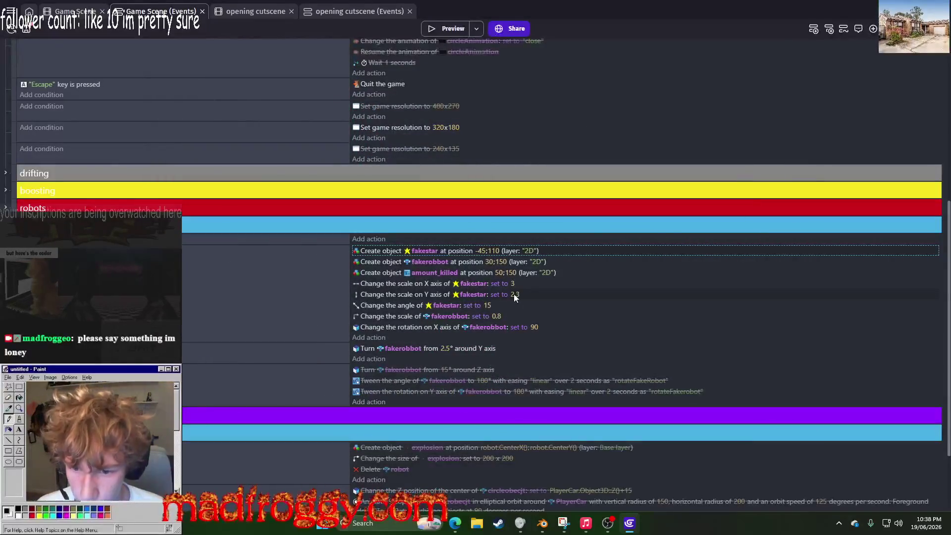
# Step: Try a fakestar X position of -55 and preview the result
pyautogui.click(516, 295)
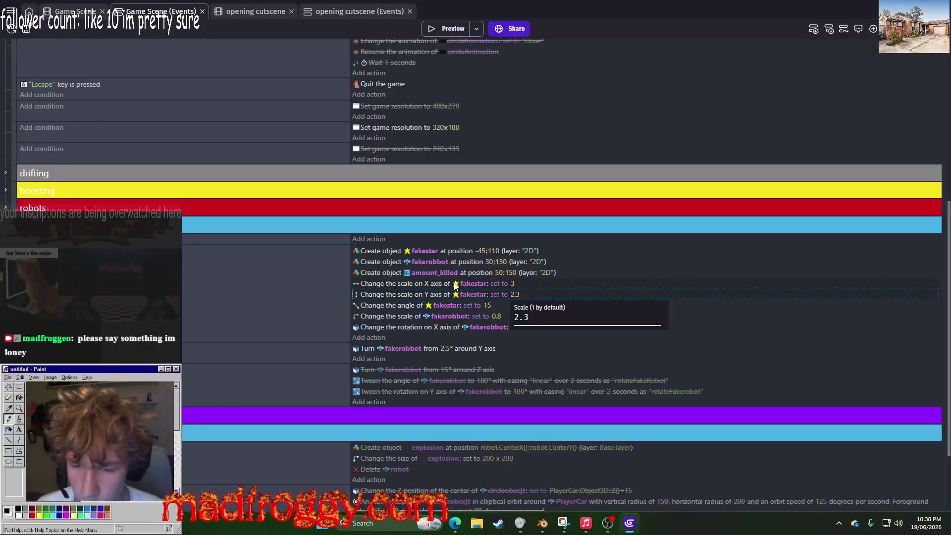
pyautogui.click(483, 252)
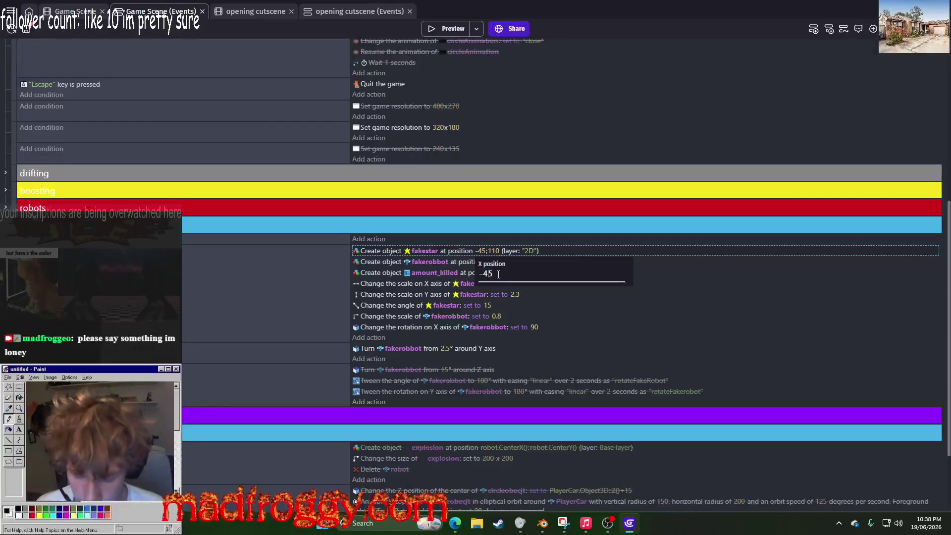
pyautogui.press('Return')
pyautogui.click(444, 27)
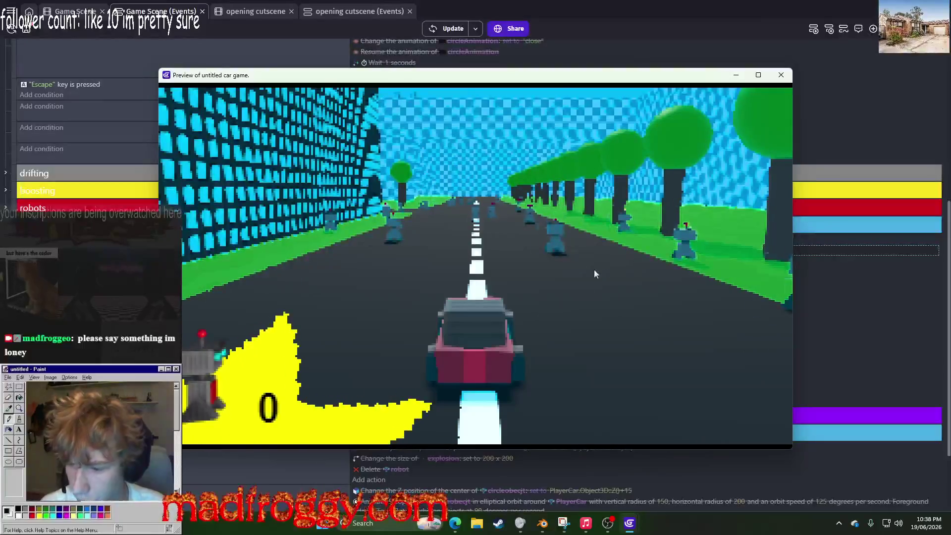
pyautogui.press('Escape')
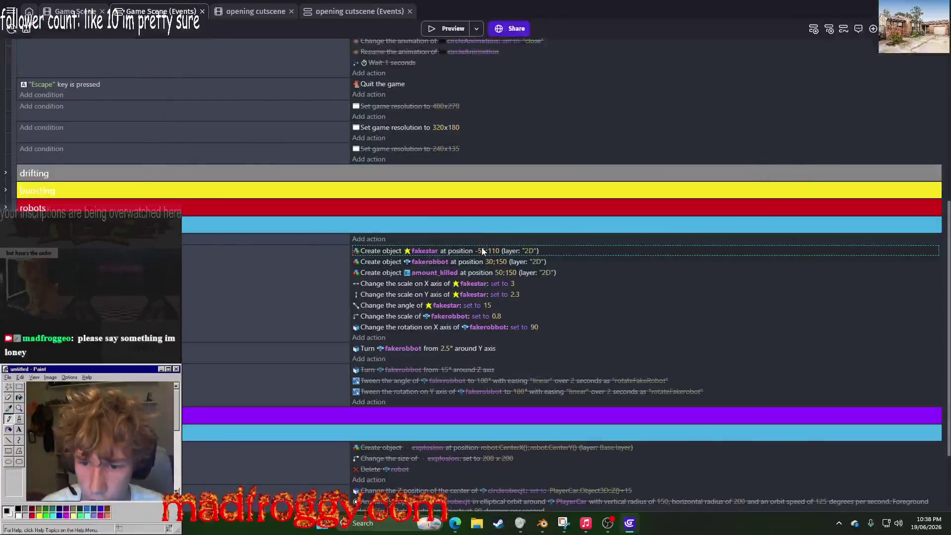
# Step: Settle the fakestar X position at -50 and preview the HUD
pyautogui.click(481, 250)
pyautogui.click(502, 276)
pyautogui.press('Return')
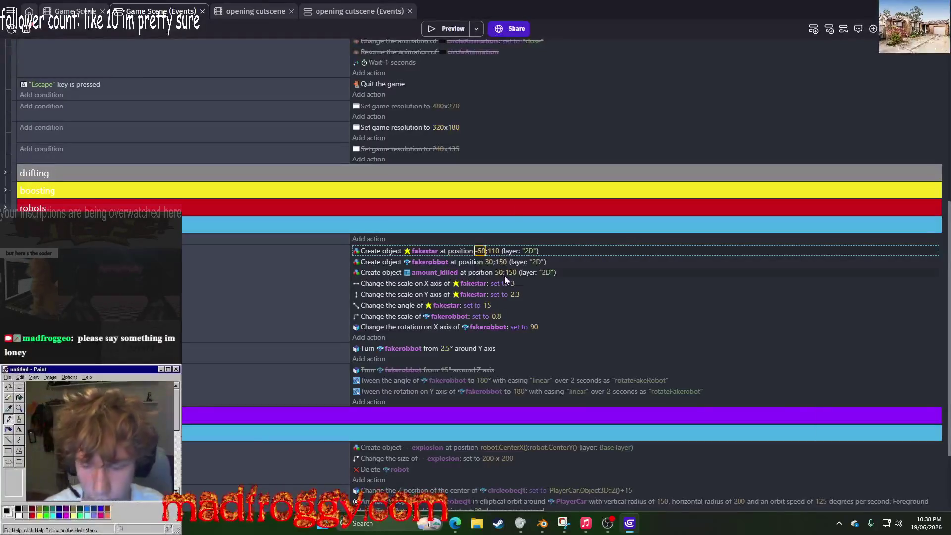
pyautogui.click(447, 30)
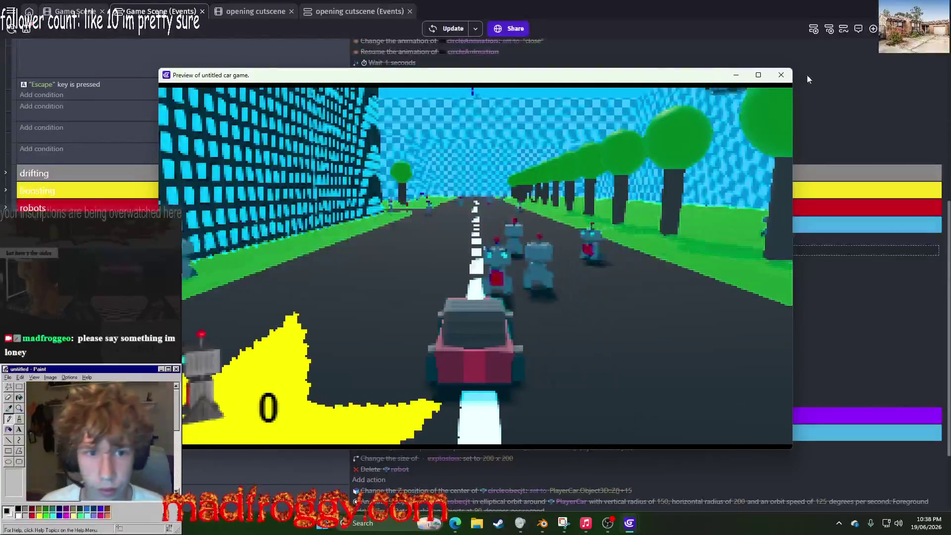
pyautogui.click(781, 75)
# Step: Give the amount_killed text a font size of 40 and preview it
pyautogui.click(79, 9)
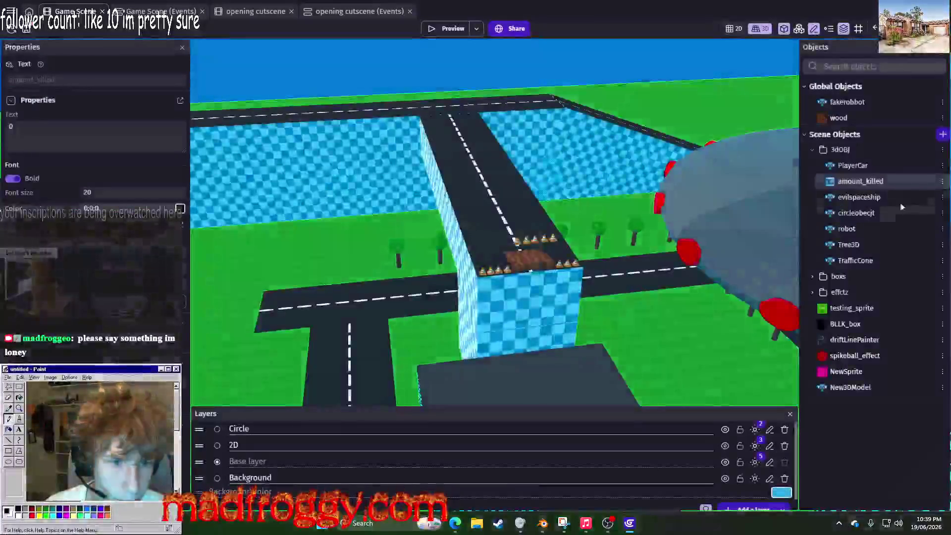
pyautogui.rightClick(852, 182)
pyautogui.click(864, 266)
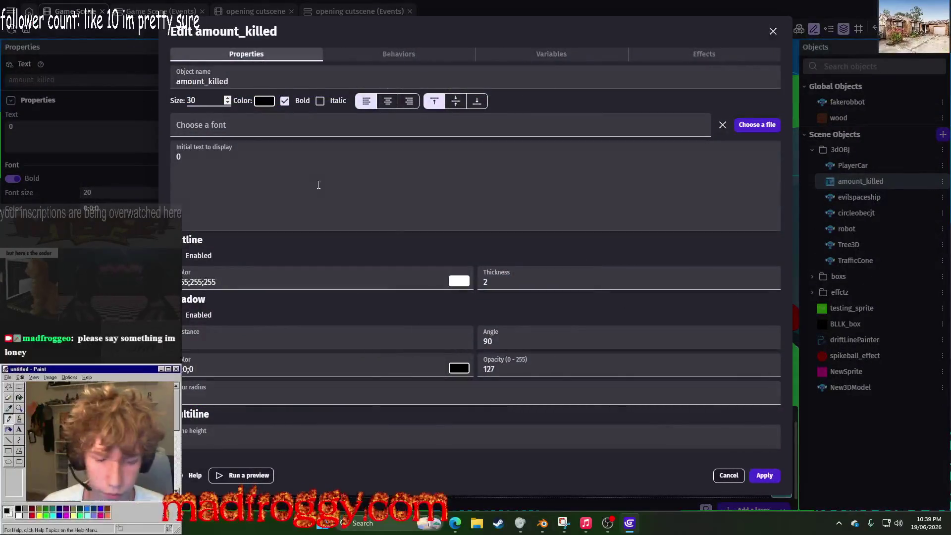
pyautogui.click(761, 476)
pyautogui.click(432, 32)
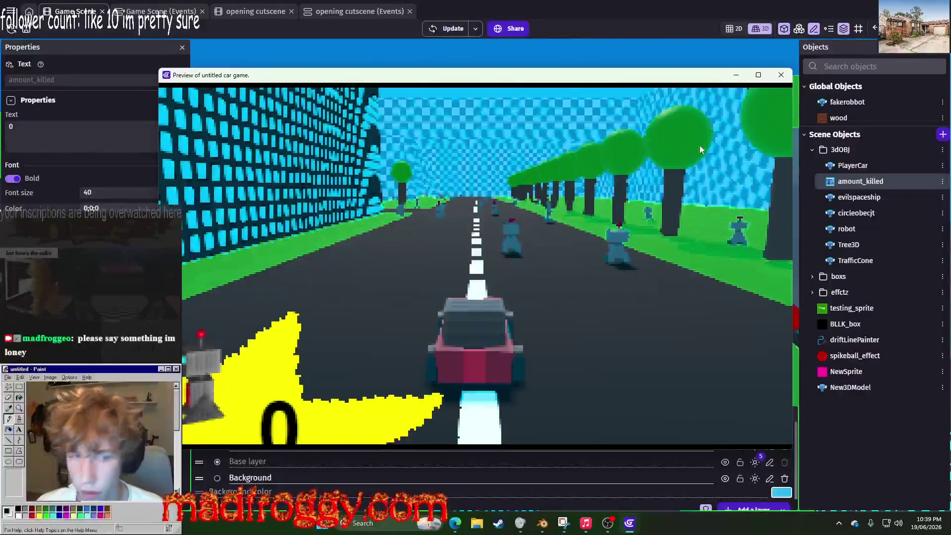
pyautogui.click(781, 75)
# Step: Set the amount_killed spawn Y position to 130 in the events and preview the game
pyautogui.hotkey('ctrl', 'Tab')
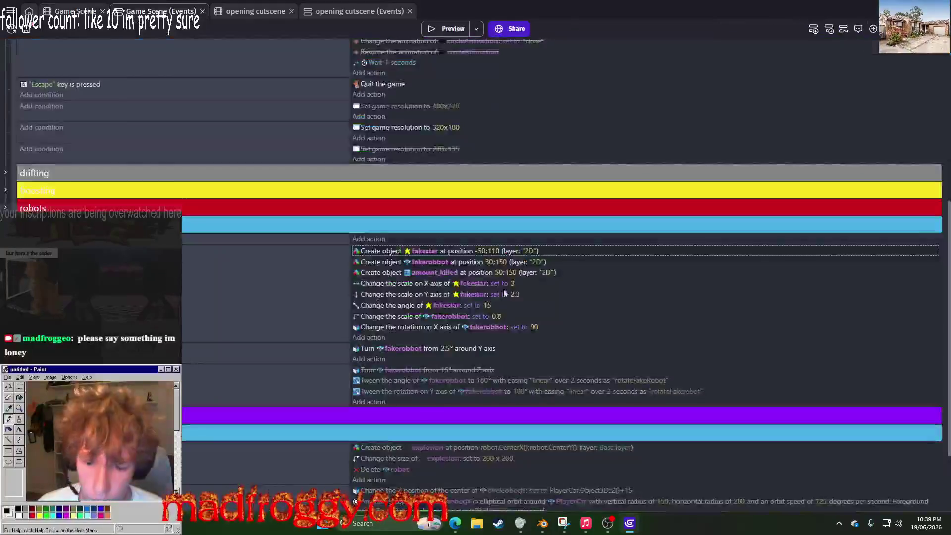
pyautogui.click(511, 273)
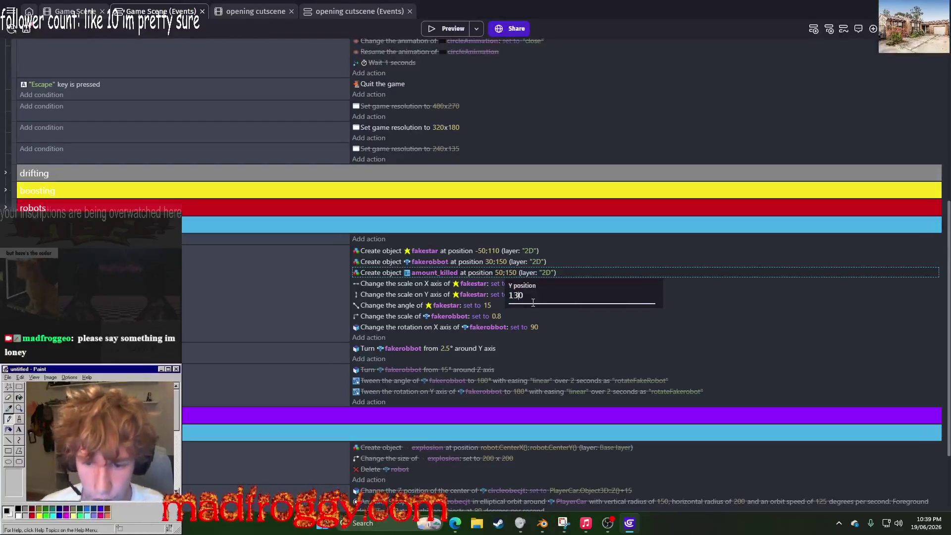
pyautogui.press('Return')
pyautogui.click(453, 28)
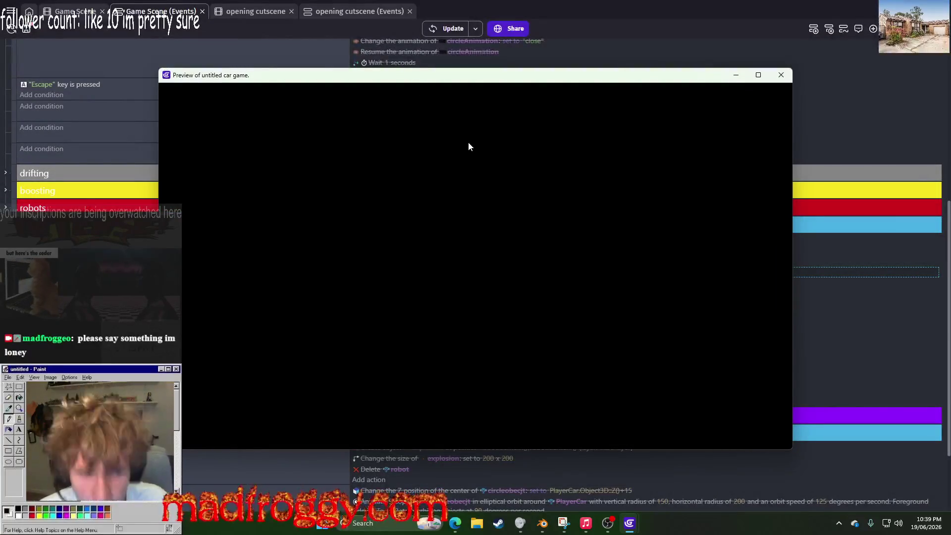
pyautogui.click(787, 78)
pyautogui.hotkey('ctrl', 'shift', 'Tab')
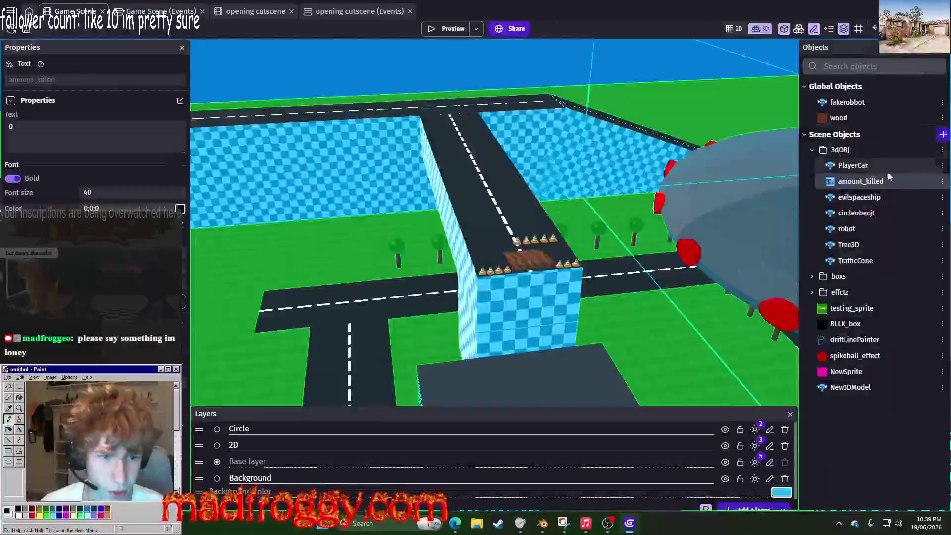
# Step: Reopen and reapply the amount_killed text properties, then preview the game
pyautogui.click(942, 181)
pyautogui.click(836, 266)
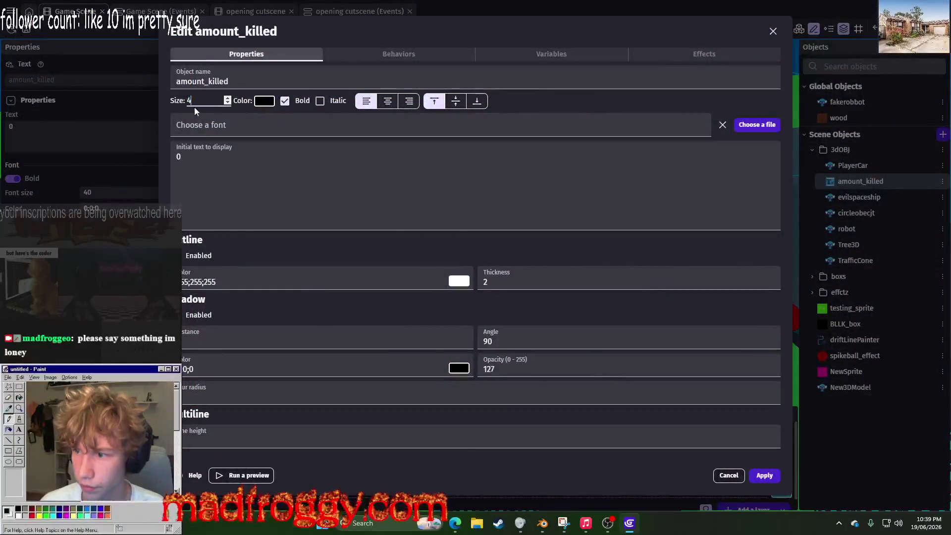
pyautogui.click(766, 473)
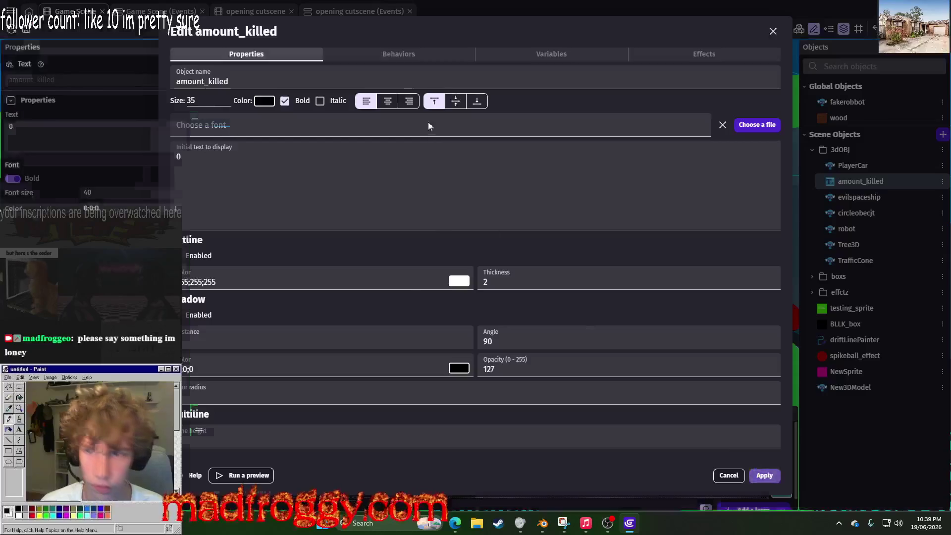
pyautogui.click(452, 33)
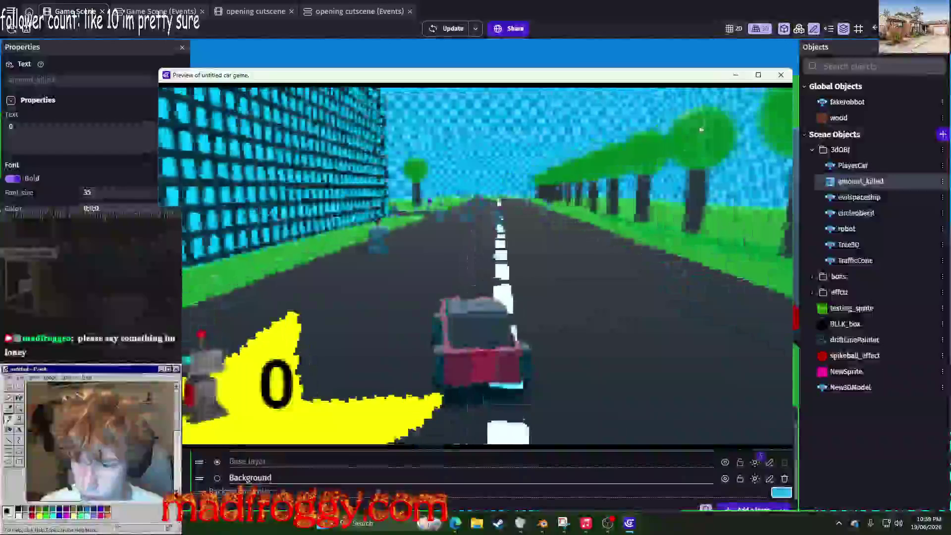
pyautogui.click(227, 17)
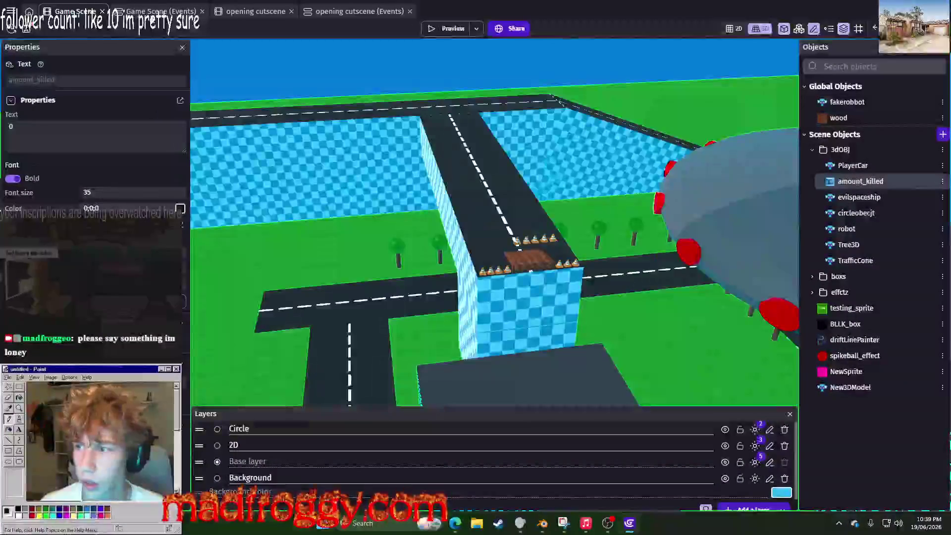
# Step: In the events, change the counter's Y position to 135 and preview its placement
pyautogui.click(151, 12)
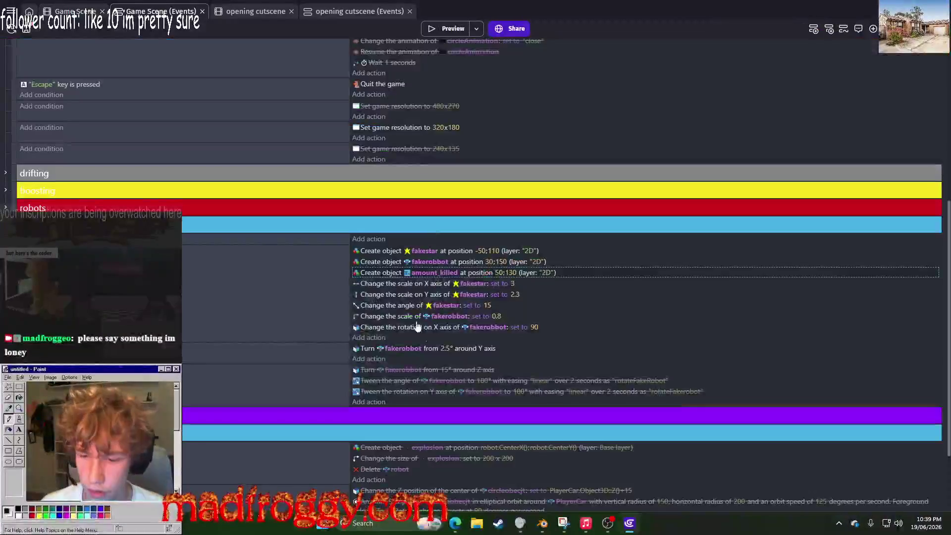
pyautogui.click(497, 272)
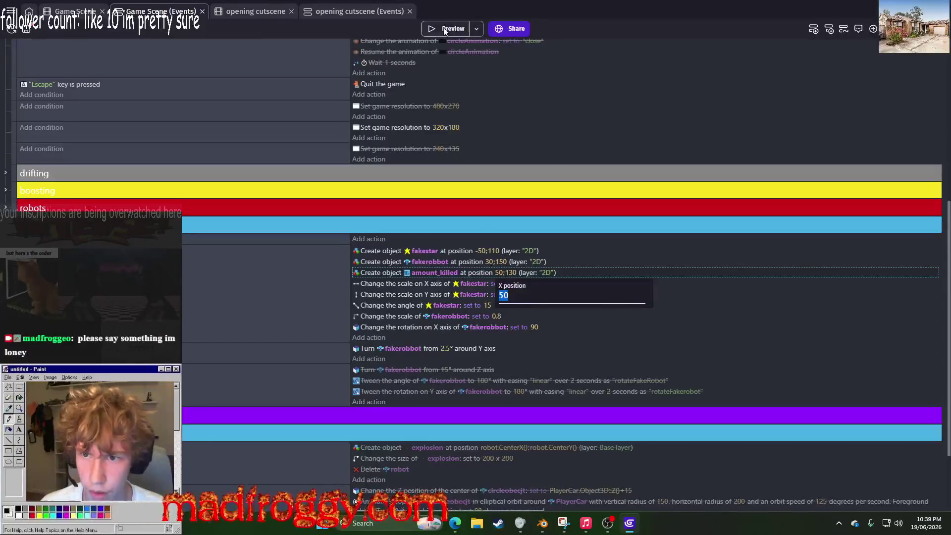
pyautogui.click(443, 28)
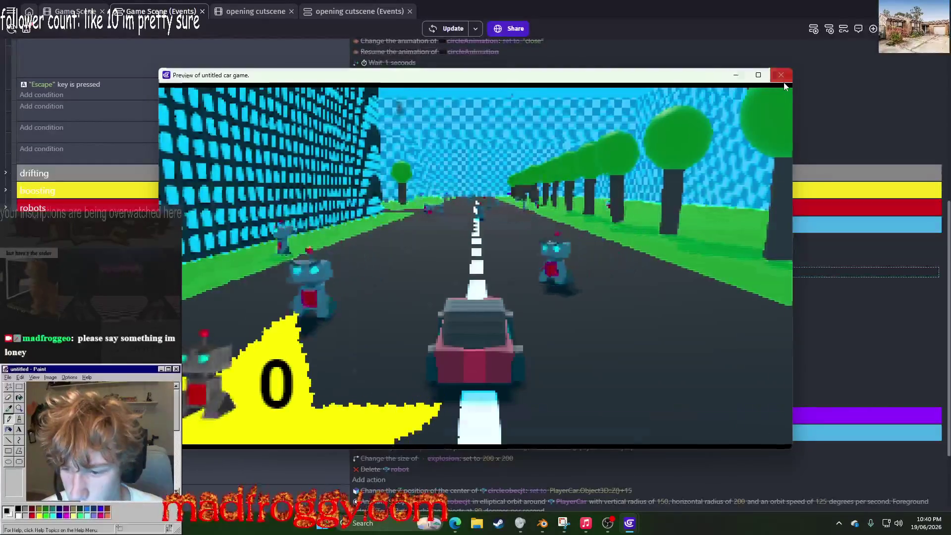
pyautogui.click(784, 84)
pyautogui.click(511, 272)
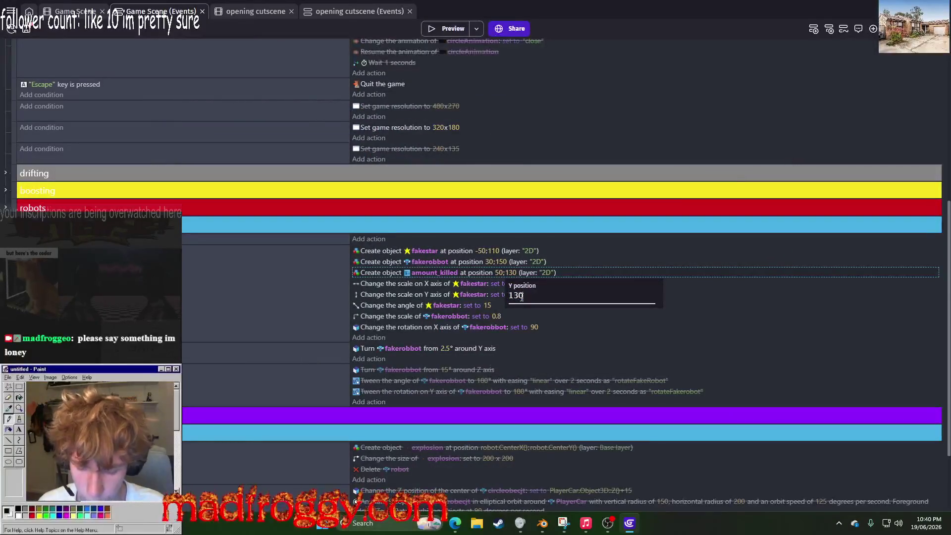
pyautogui.press('Return')
pyautogui.click(444, 29)
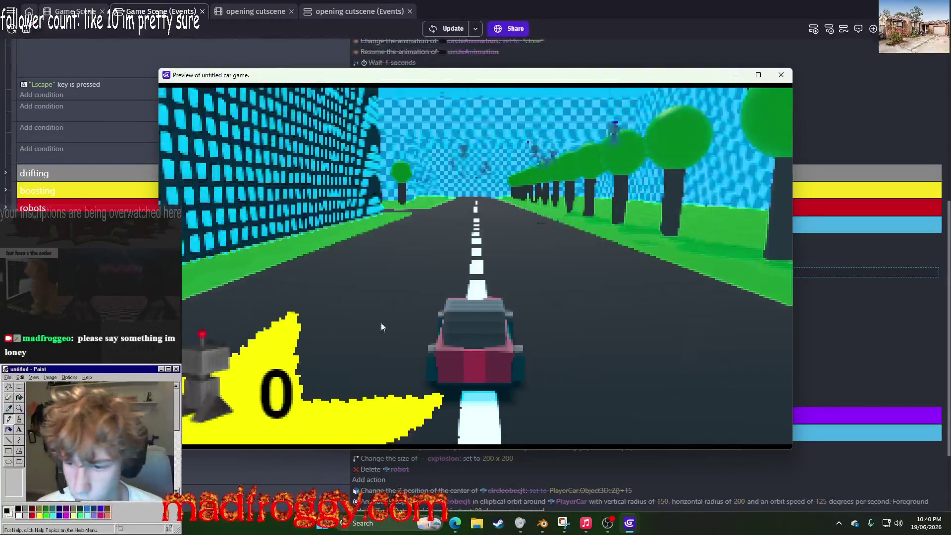
pyautogui.click(781, 75)
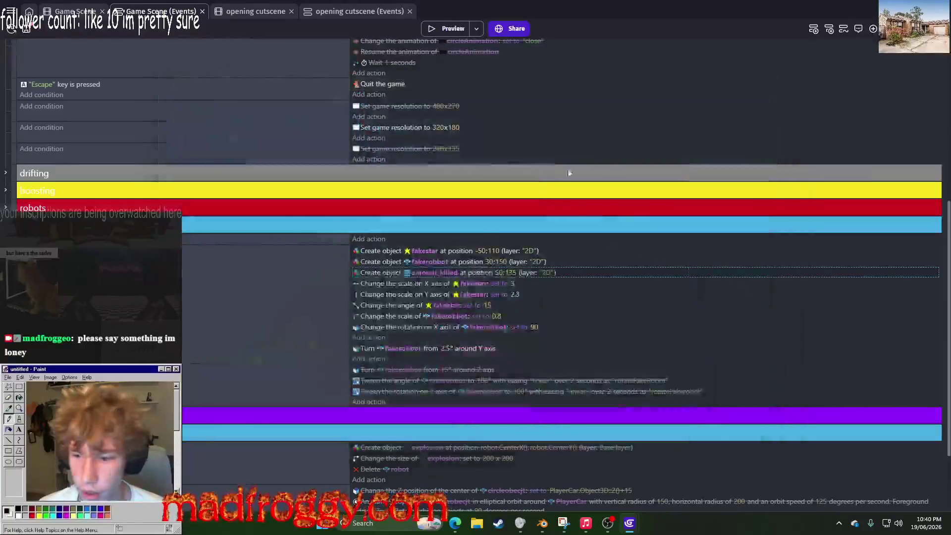
# Step: Duplicate amount_killed and give the copy the text /50 at font size 40
pyautogui.click(72, 11)
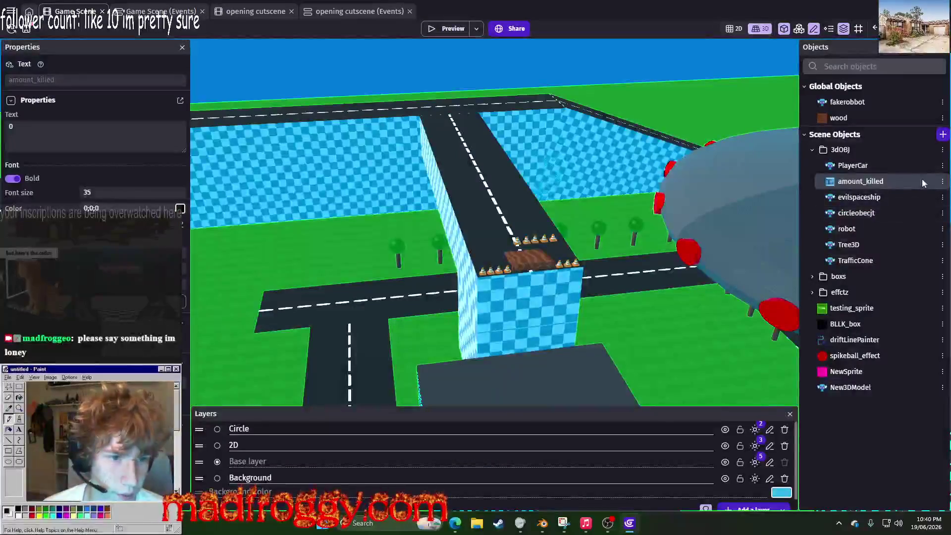
pyautogui.click(942, 181)
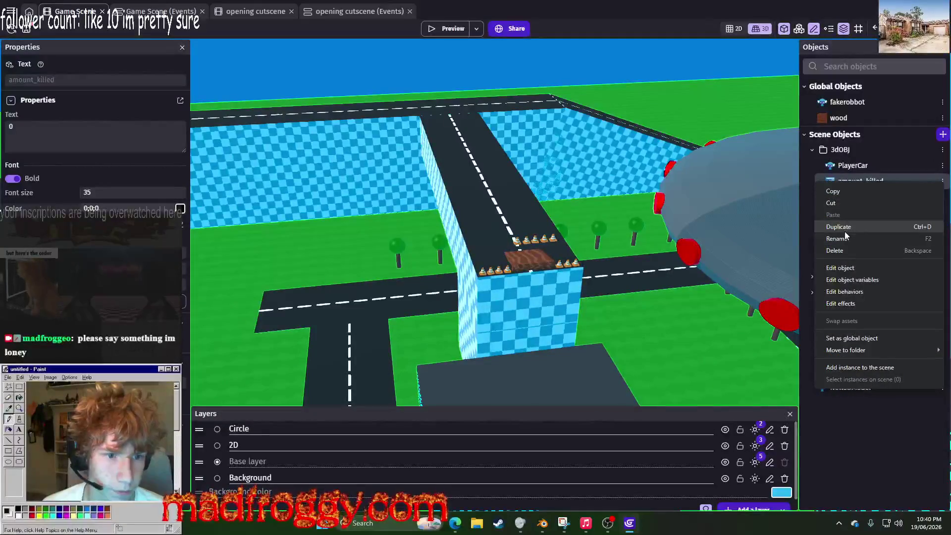
pyautogui.click(844, 231)
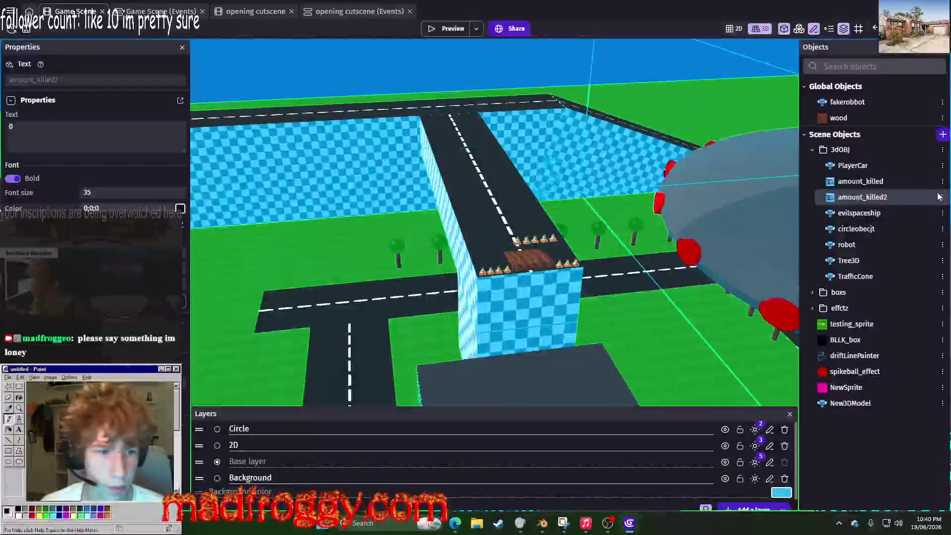
pyautogui.click(941, 196)
pyautogui.click(886, 279)
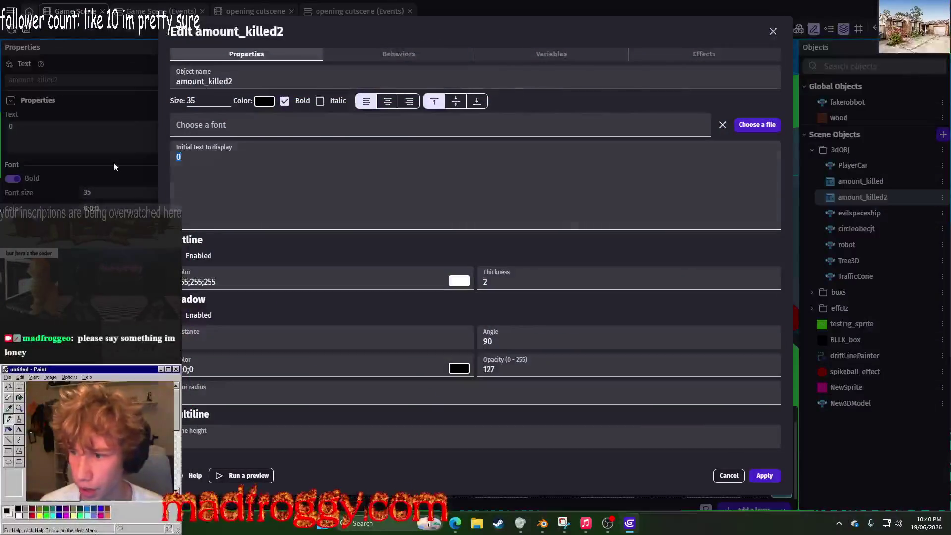
pyautogui.write('/50')
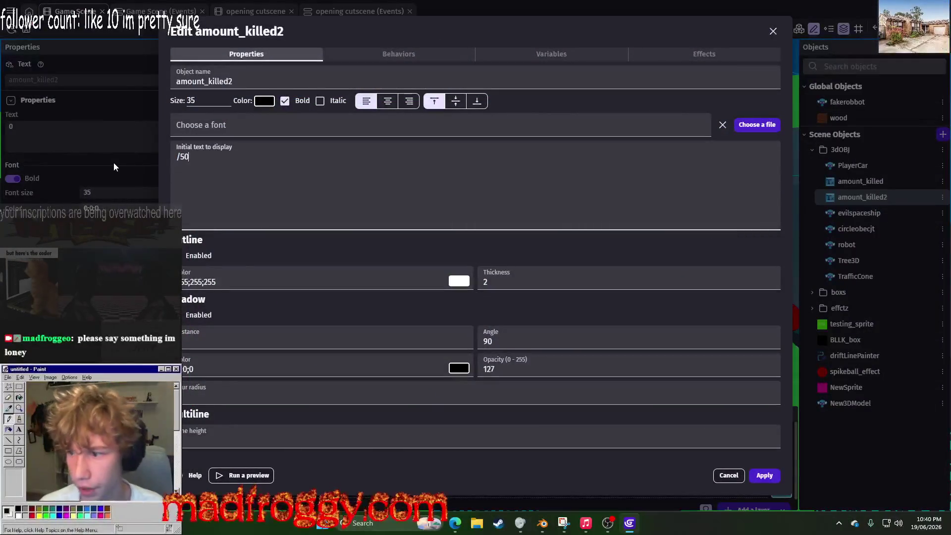
pyautogui.doubleClick(191, 102)
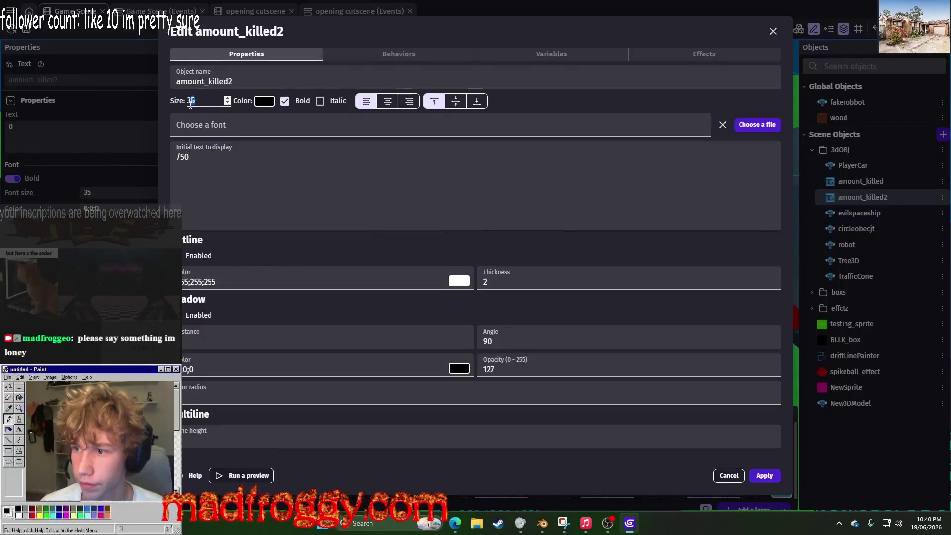
pyautogui.write('40')
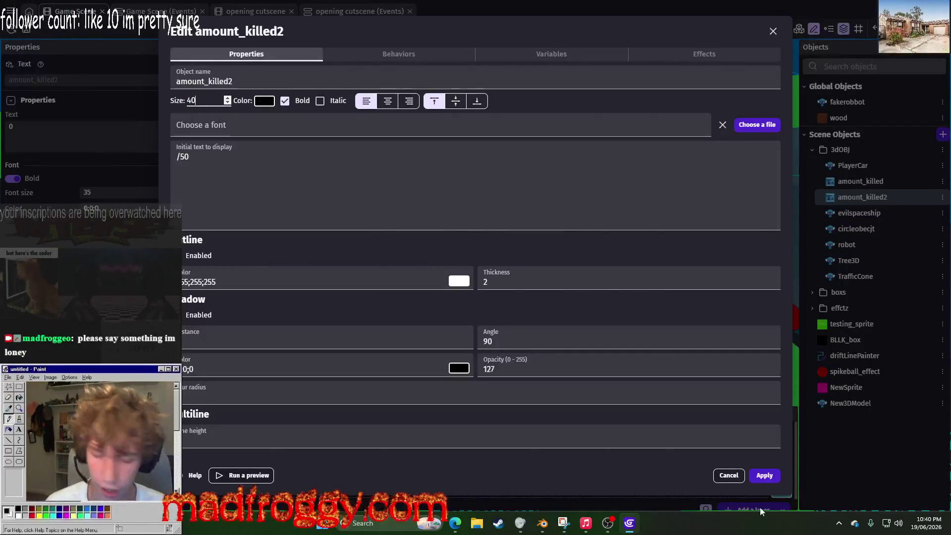
pyautogui.click(764, 477)
# Step: Rename amount_killed2 to OUTof50
pyautogui.click(159, 10)
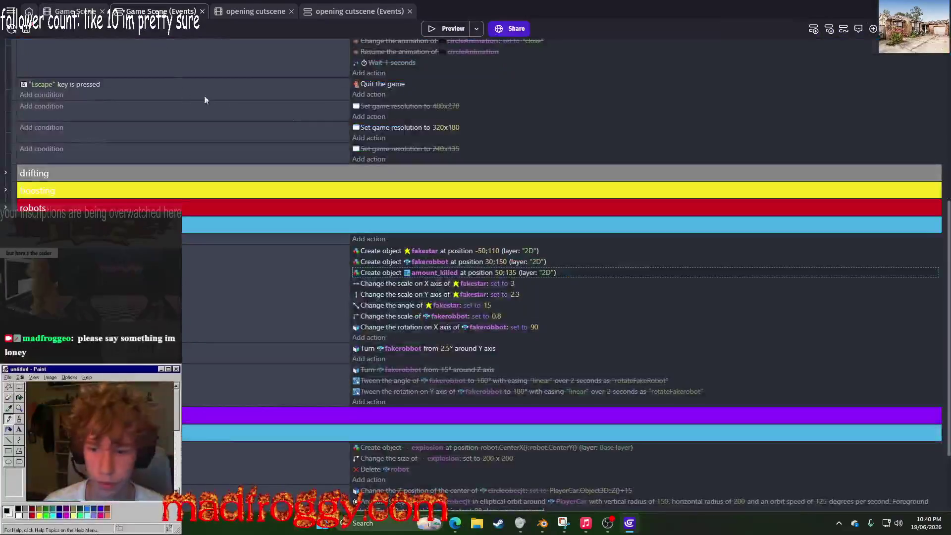
pyautogui.hotkey('ctrl', 'shift', 'Tab')
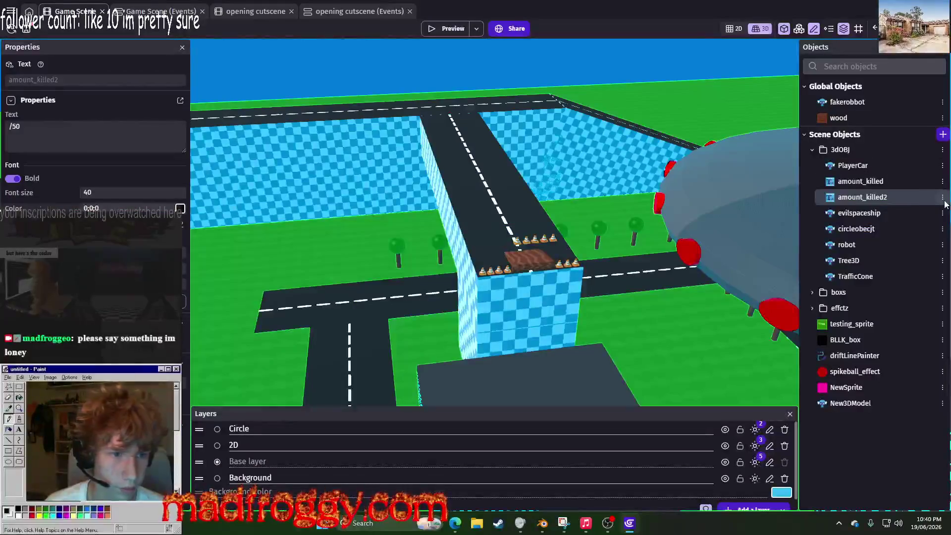
pyautogui.click(942, 197)
pyautogui.click(861, 258)
pyautogui.write('OUTof50')
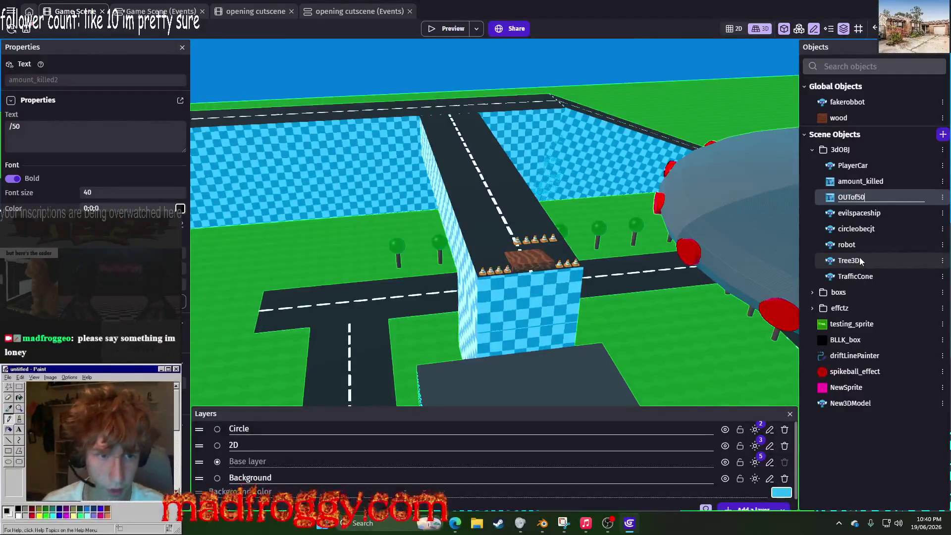
pyautogui.press('Return')
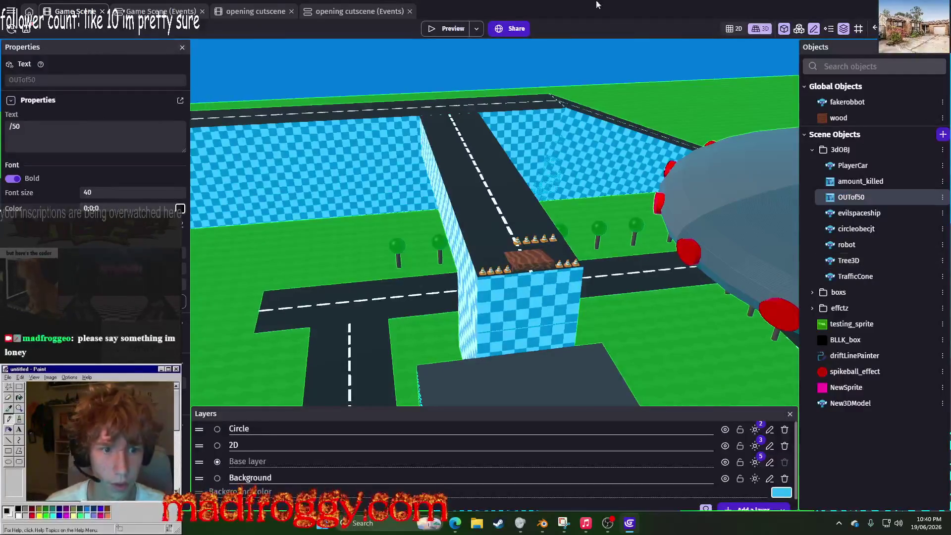
pyautogui.hotkey('ctrl', 'Tab')
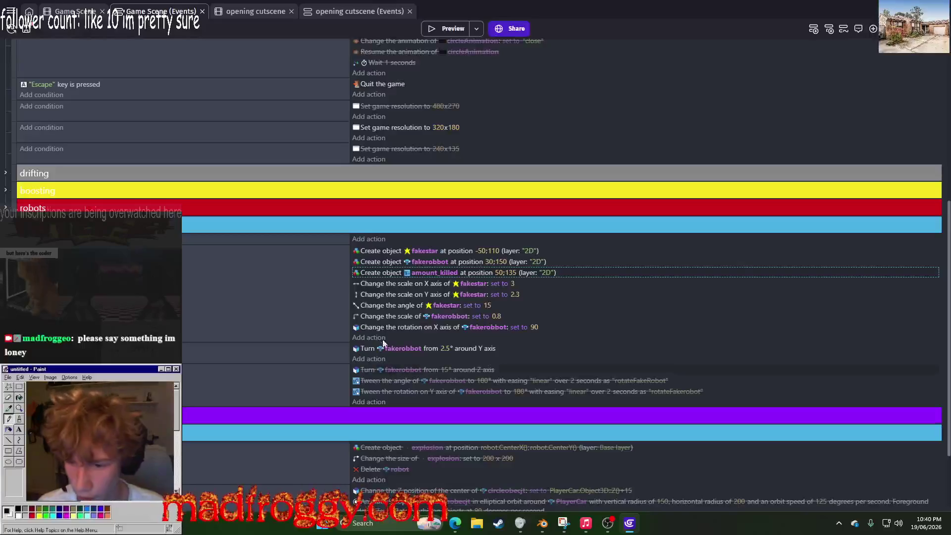
# Step: Duplicate the Create amount_killed action with X set to 70, then preview
pyautogui.rightClick(388, 273)
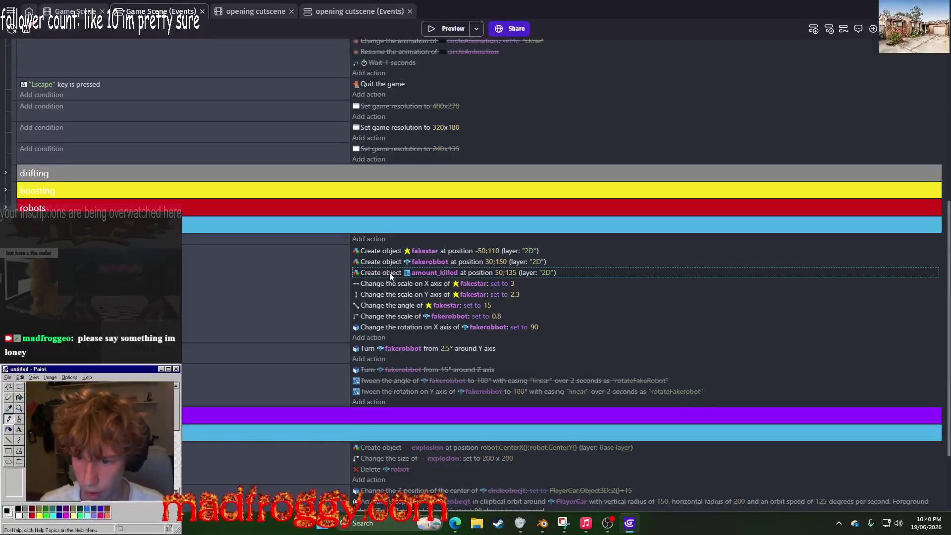
pyautogui.click(400, 308)
pyautogui.click(500, 283)
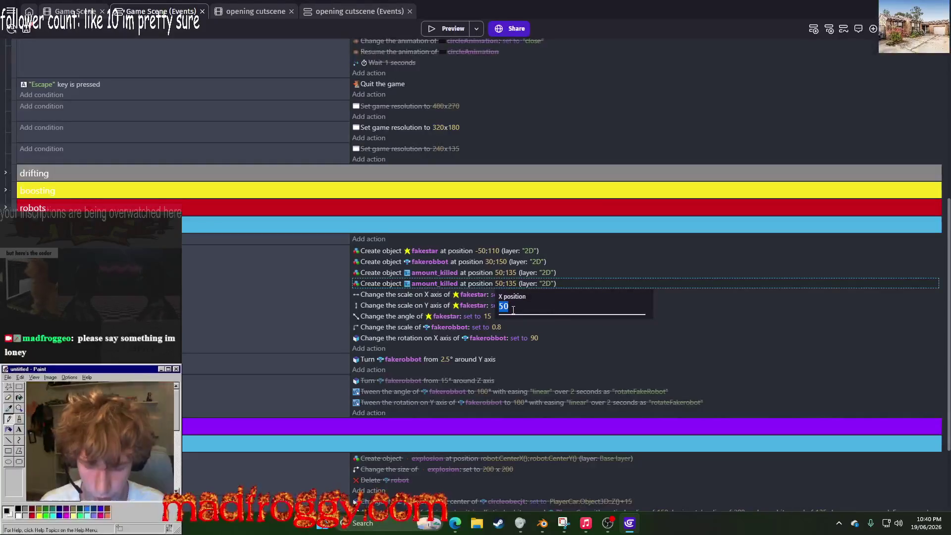
pyautogui.write('70')
pyautogui.press('Return')
pyautogui.click(450, 29)
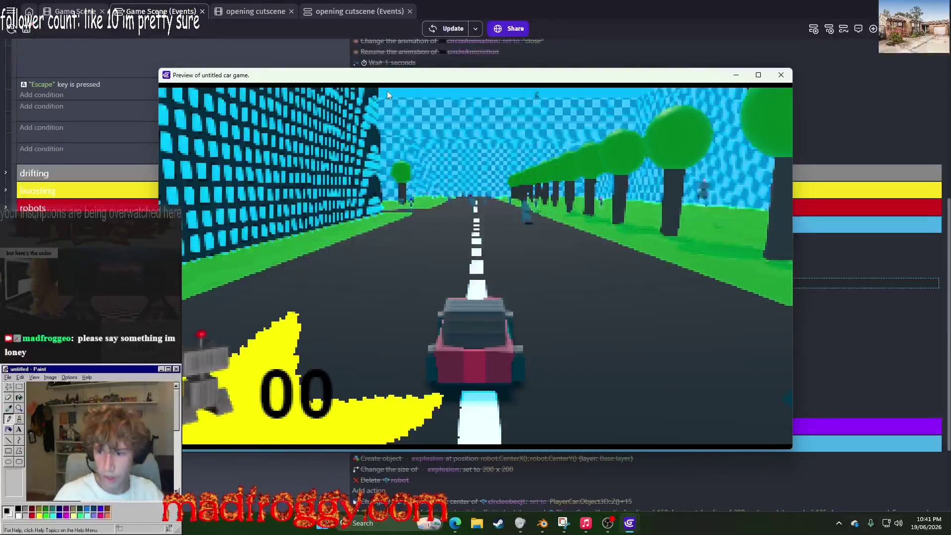
pyautogui.press('Escape')
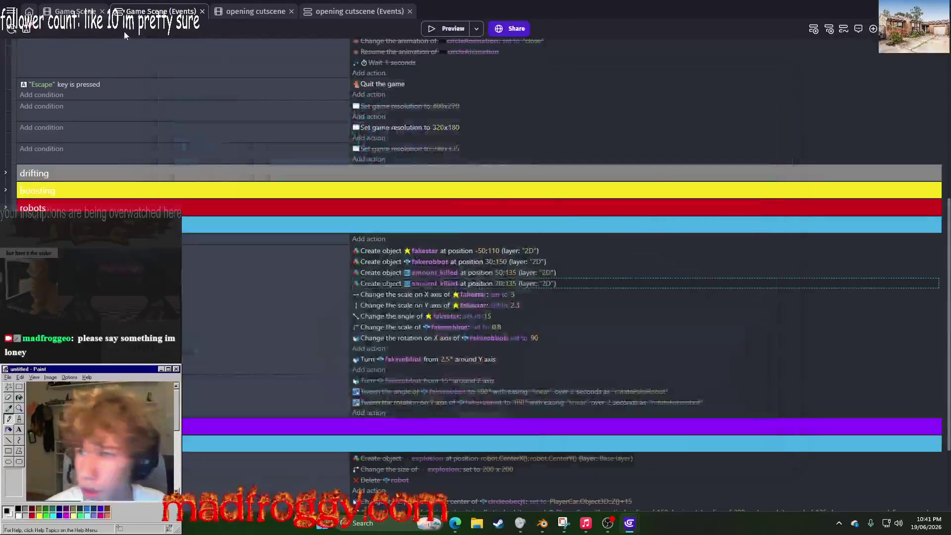
# Step: Make the copied action create OUTof50 and preview the 0/50 counter
pyautogui.hotkey('ctrl', 'shift', 'Tab')
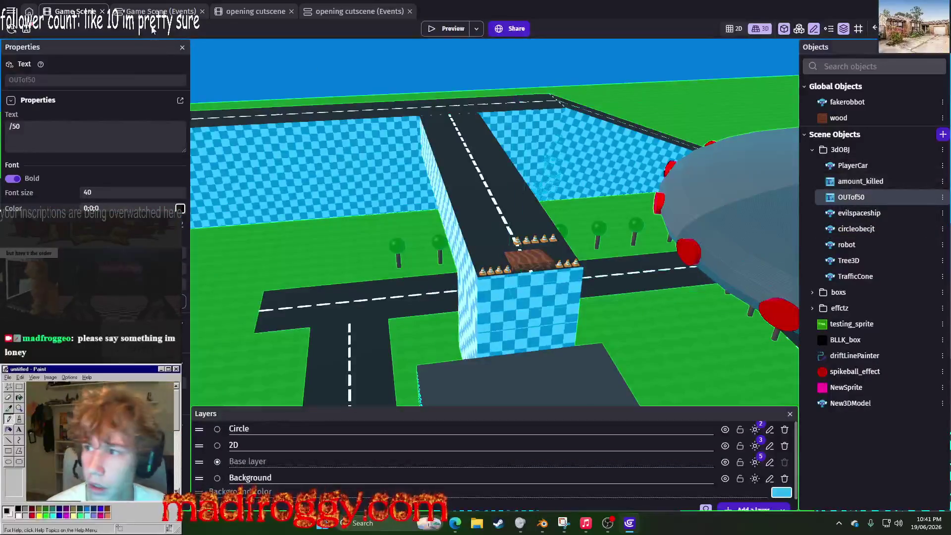
pyautogui.hotkey('ctrl', 'Tab')
pyautogui.click(429, 283)
pyautogui.write('OUT')
pyautogui.click(445, 321)
pyautogui.click(442, 30)
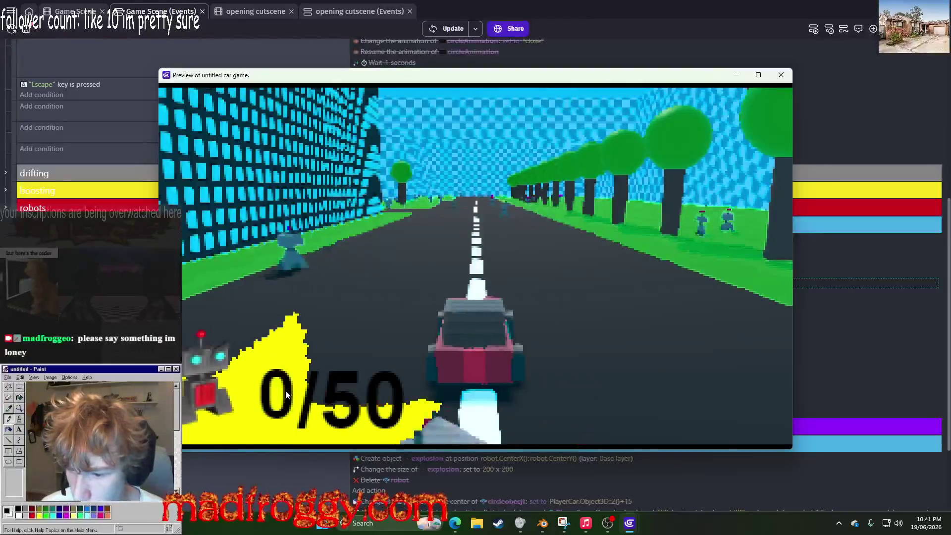
pyautogui.click(780, 75)
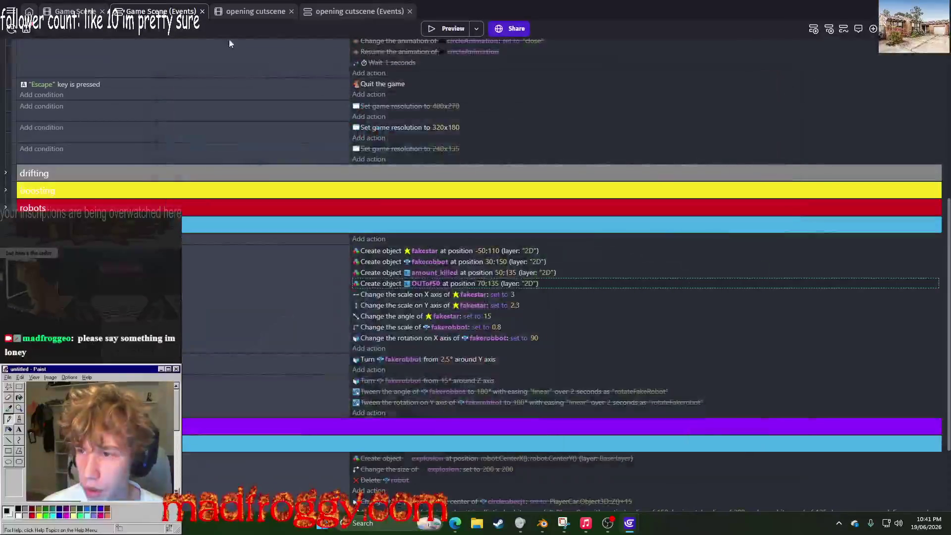
pyautogui.hotkey('ctrl', 'shift', 'Tab')
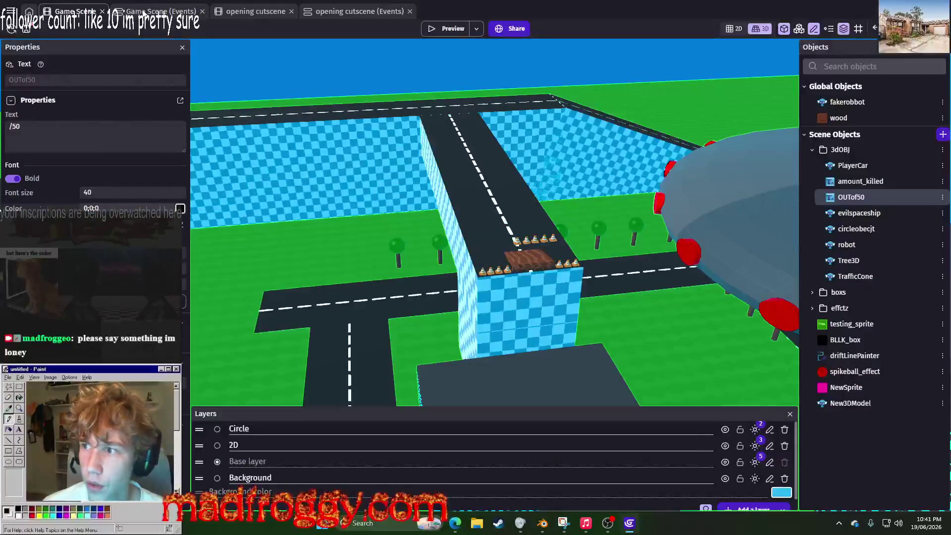
# Step: Set the counter's X position to 45 and the /50 text's X to 65, then preview
pyautogui.hotkey('ctrl', 'Tab')
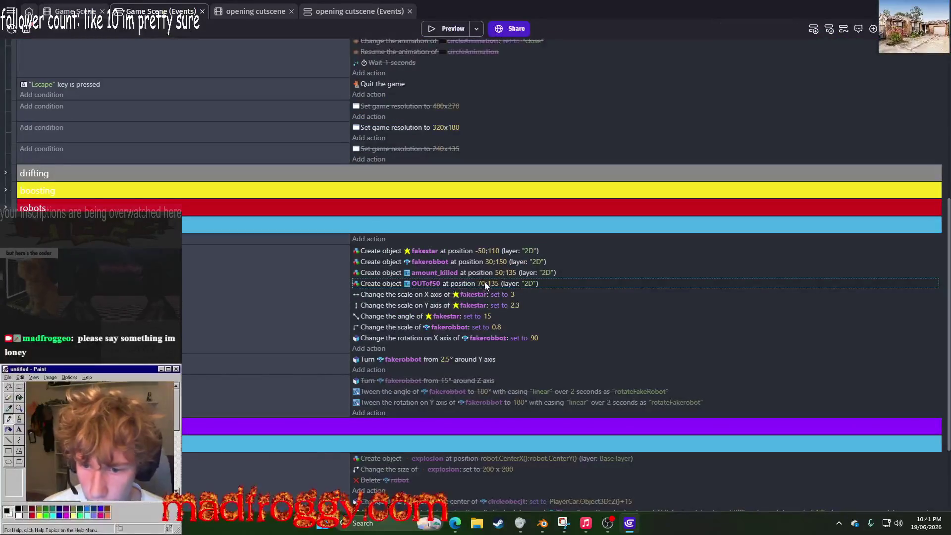
pyautogui.click(498, 272)
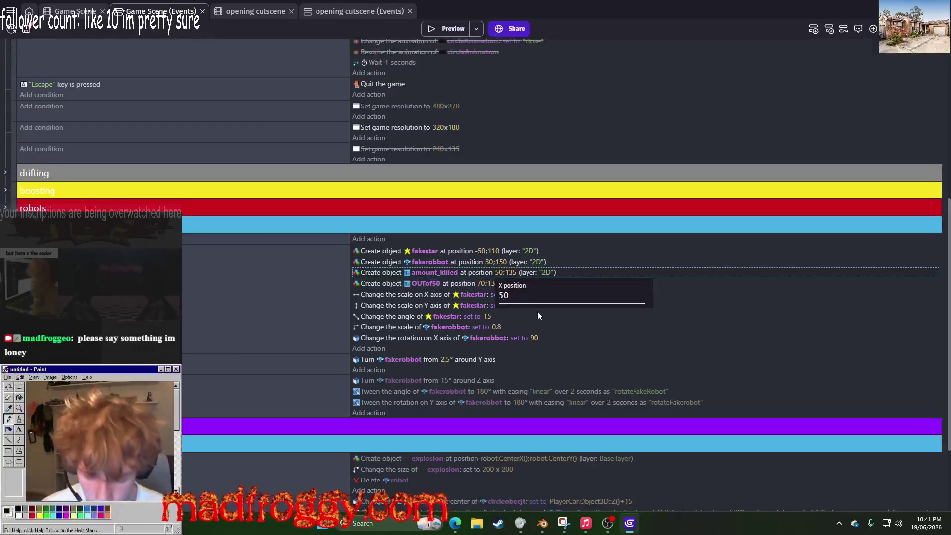
pyautogui.write('45')
pyautogui.press('Return')
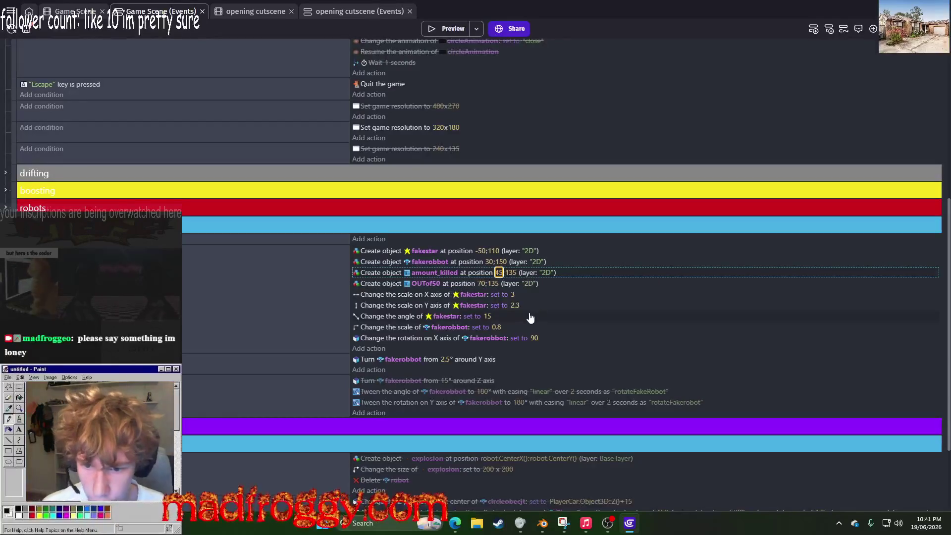
pyautogui.doubleClick(480, 283)
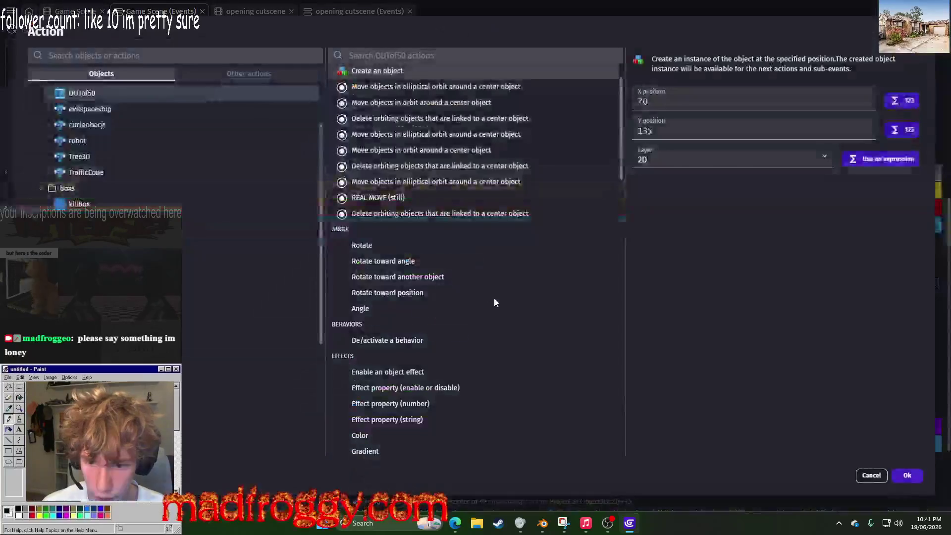
pyautogui.press('Escape')
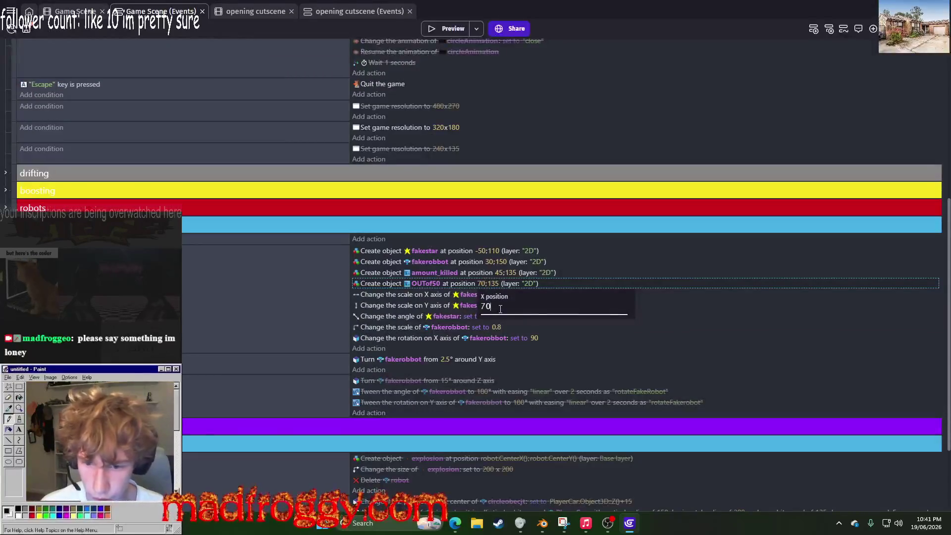
pyautogui.press('BackSpace')
pyautogui.write('65')
pyautogui.press('Return')
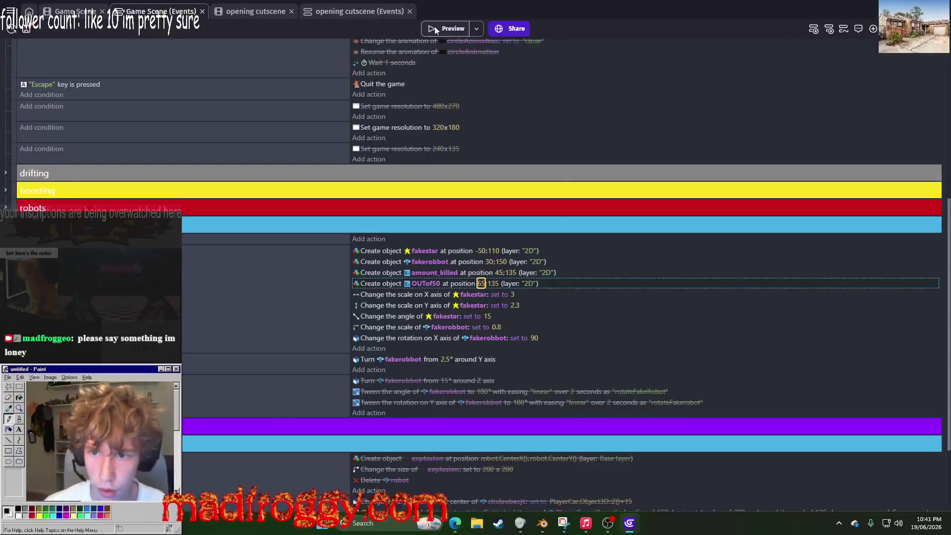
pyautogui.click(437, 27)
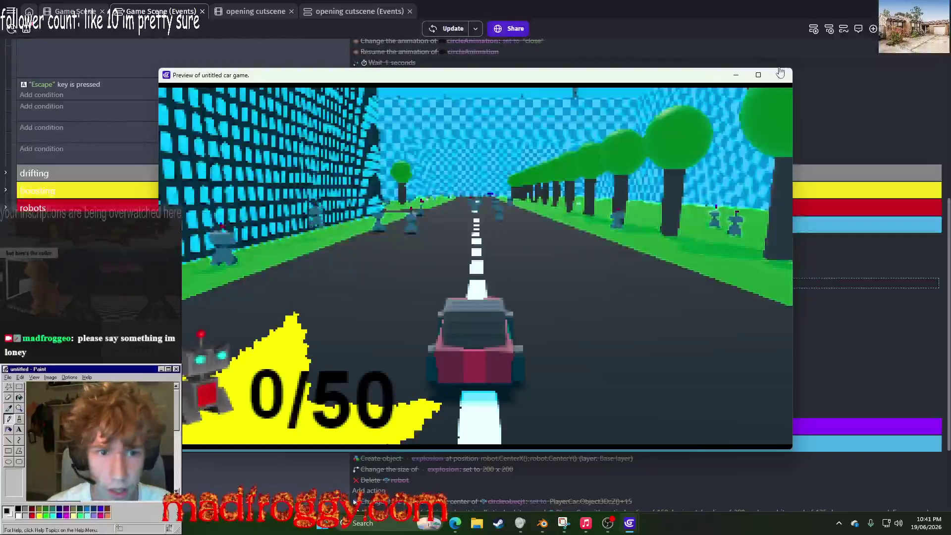
pyautogui.press('Escape')
# Step: Set the /50 text's Y position to 132.5 and test-drive it in a preview
pyautogui.click(494, 283)
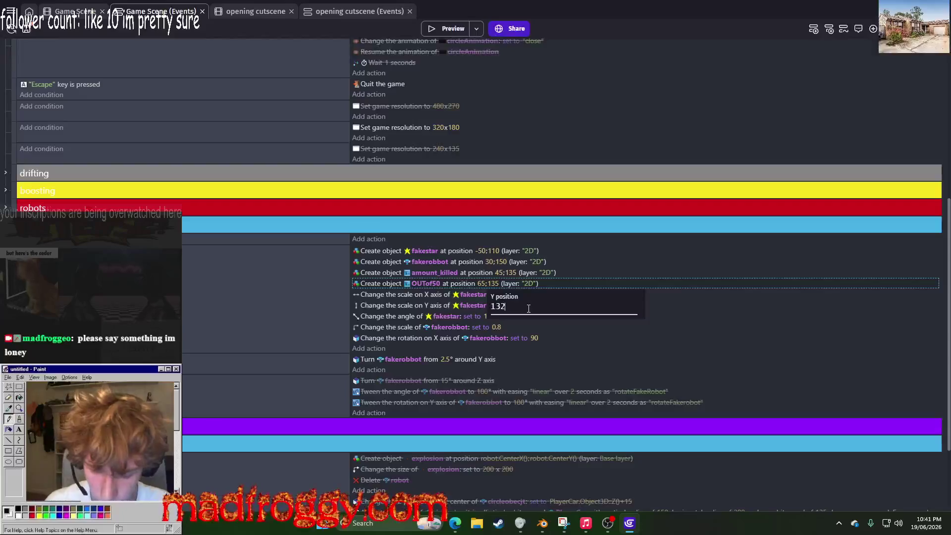
pyautogui.write('.5')
pyautogui.press('Return')
pyautogui.click(441, 31)
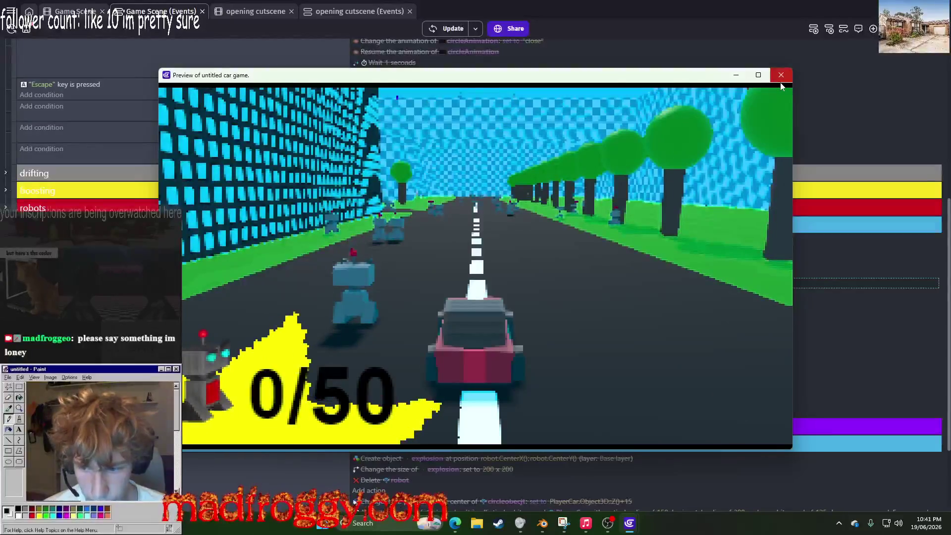
pyautogui.press('Left')
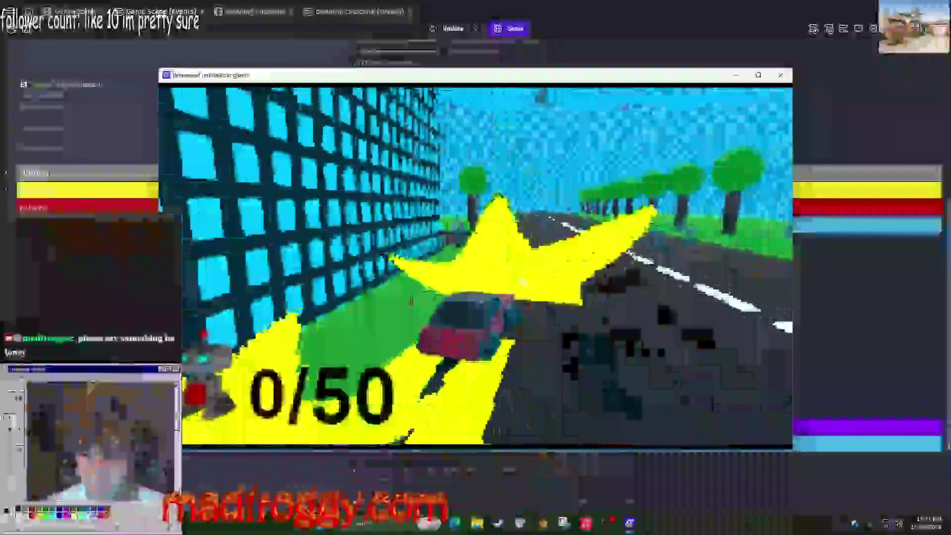
pyautogui.press('Right')
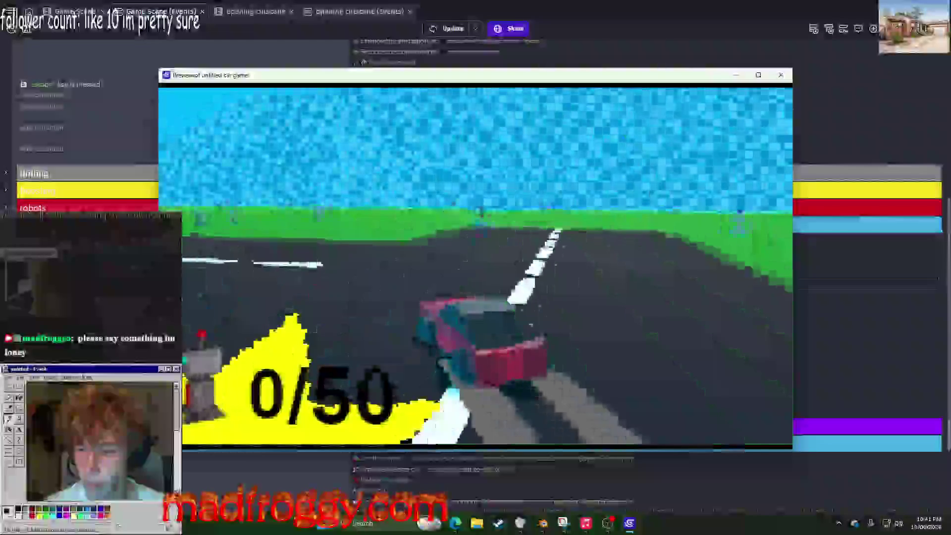
pyautogui.press('Left')
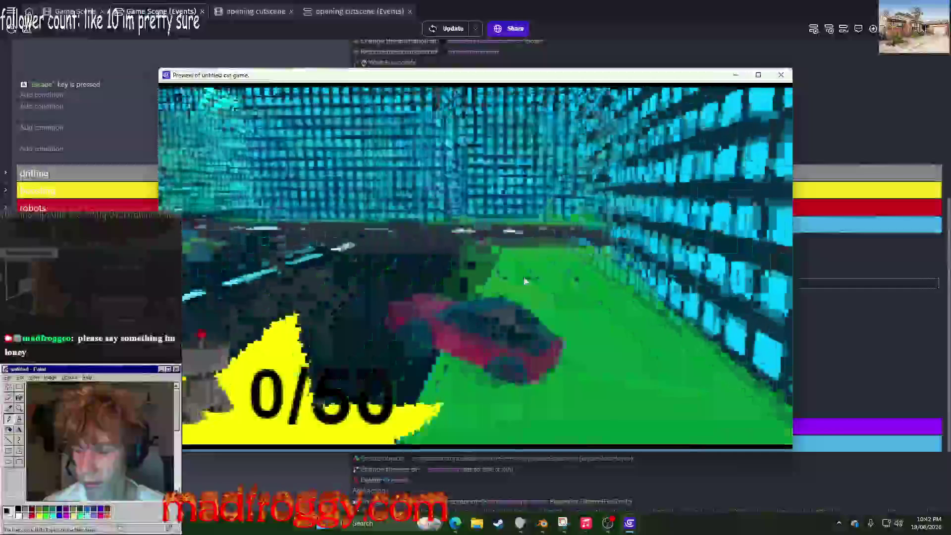
pyautogui.press('Right')
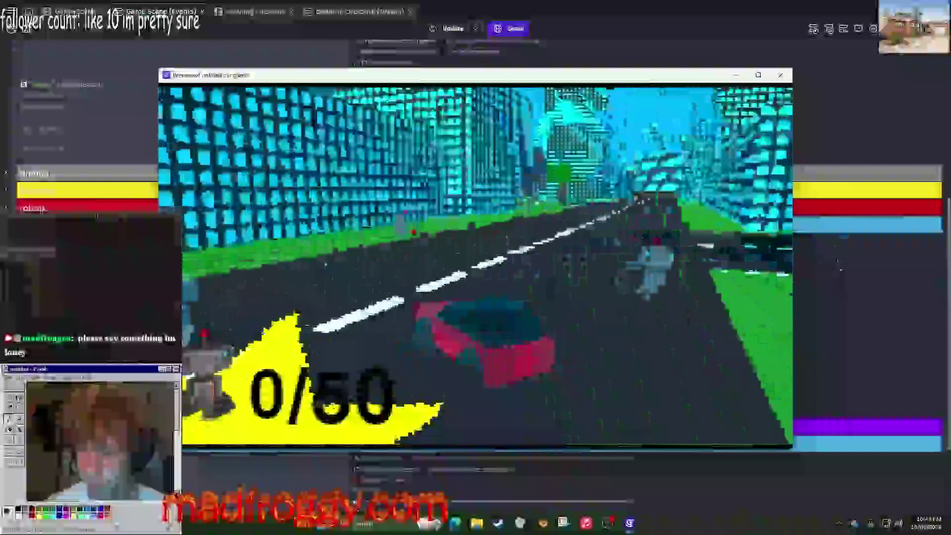
pyautogui.press('Escape')
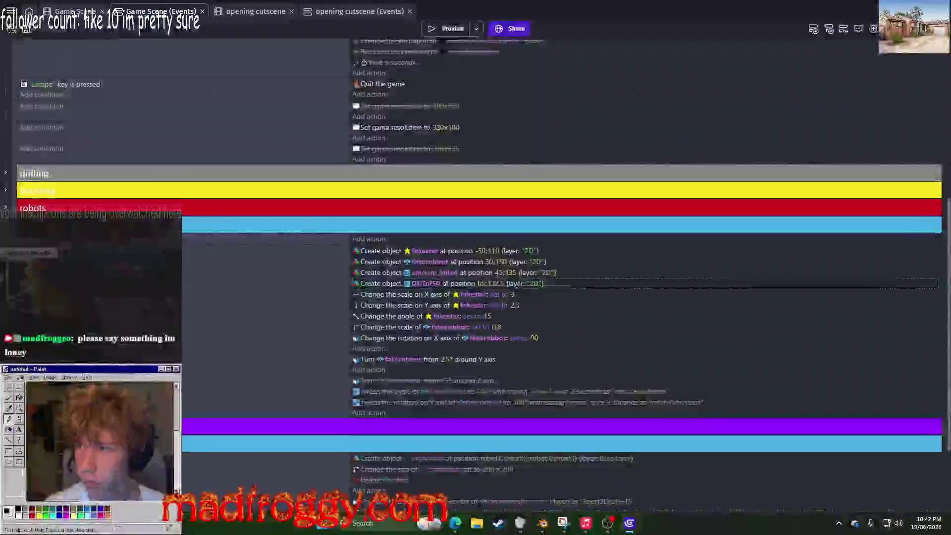
pyautogui.hotkey('ctrl', 'shift', 'Tab')
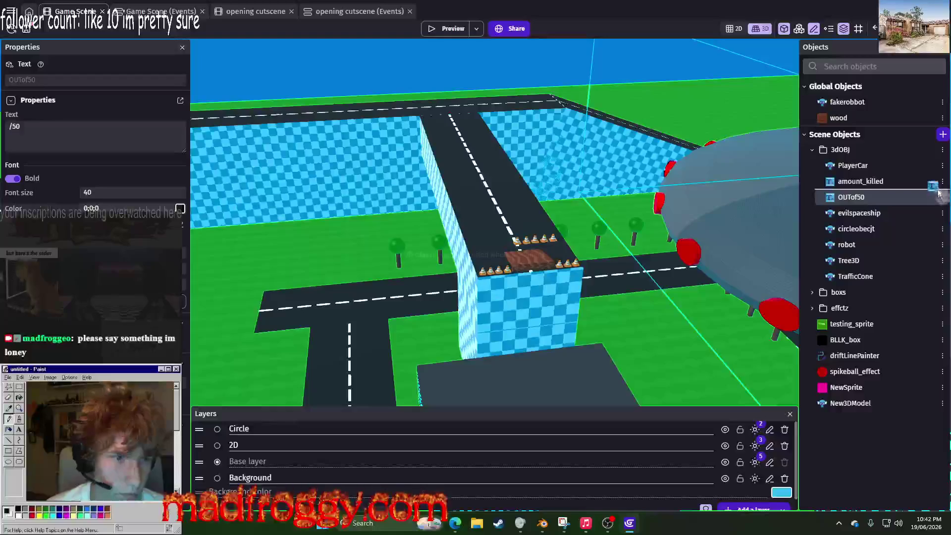
# Step: Set the amount_killed text to font size 32 and preview the counter
pyautogui.click(942, 181)
pyautogui.click(826, 268)
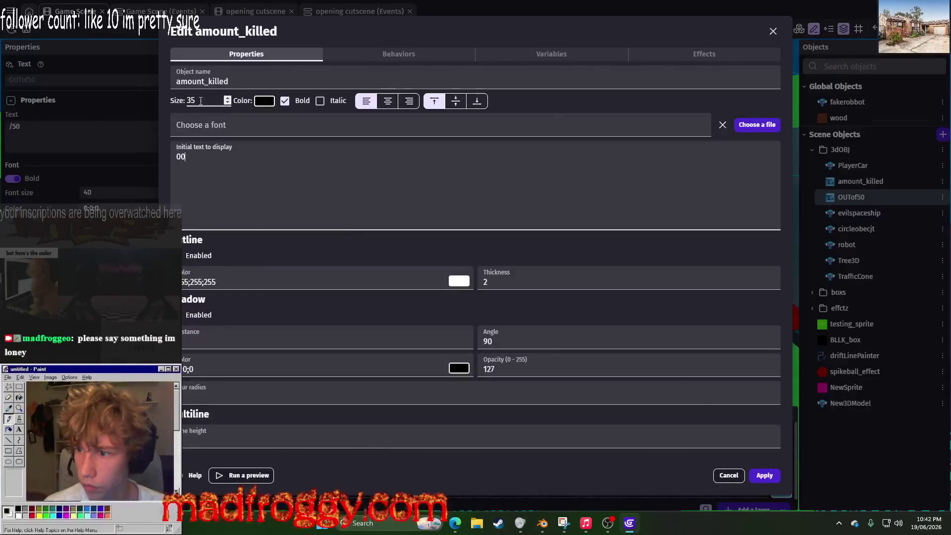
pyautogui.moveTo(196, 101); pyautogui.dragTo(194, 100)
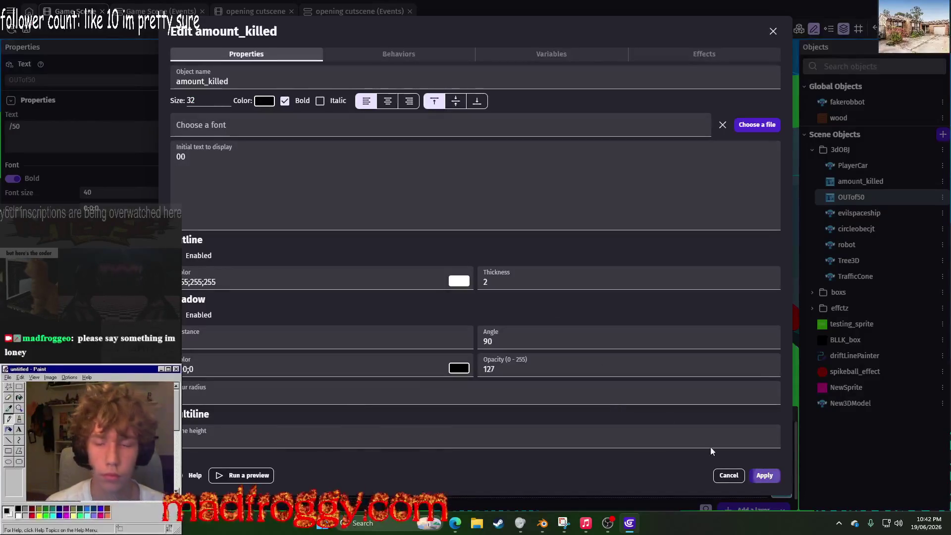
pyautogui.click(764, 475)
pyautogui.click(444, 34)
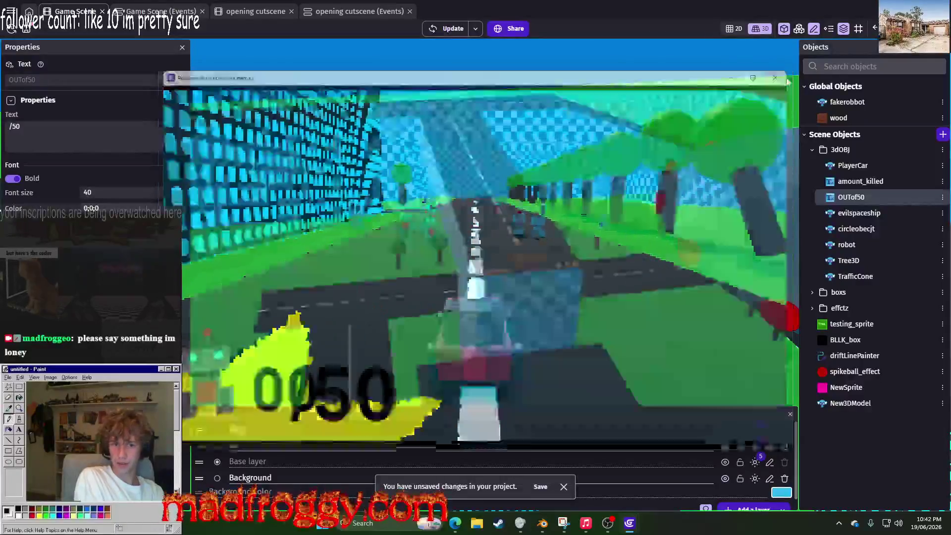
pyautogui.click(784, 79)
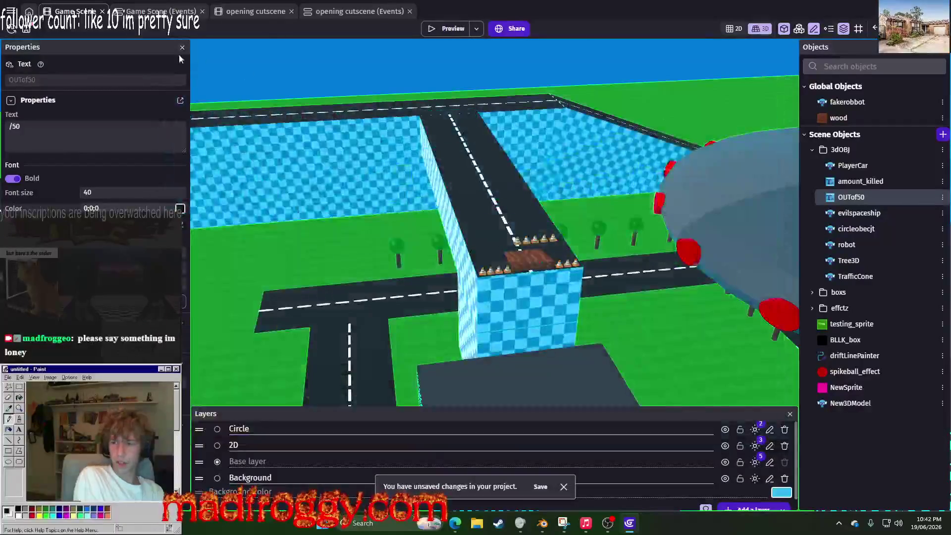
# Step: Set the OUTof50 text to font size 38
pyautogui.click(942, 197)
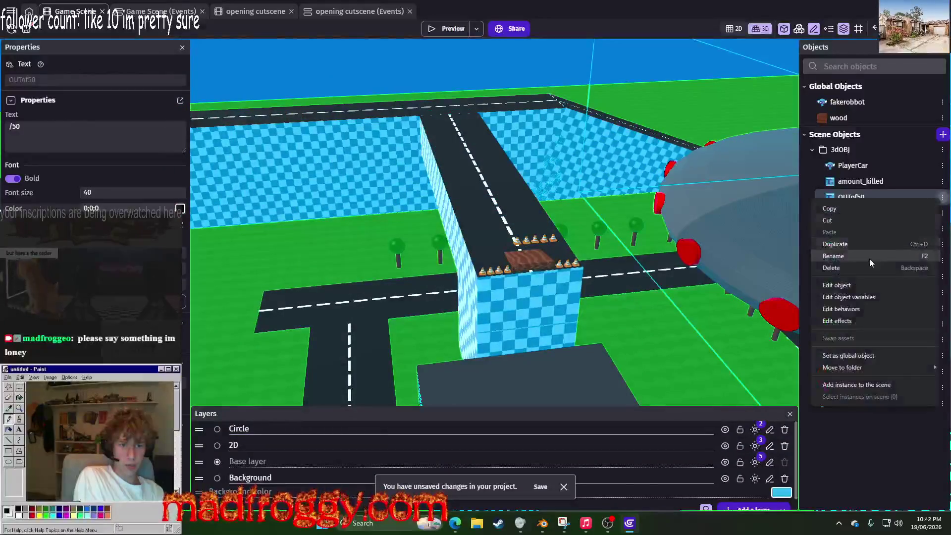
pyautogui.click(836, 286)
pyautogui.write('38')
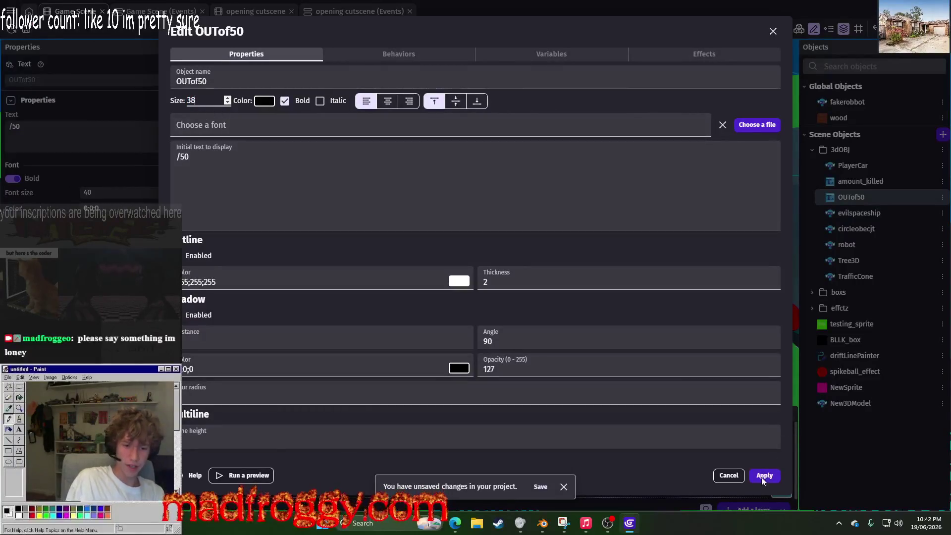
pyautogui.click(763, 476)
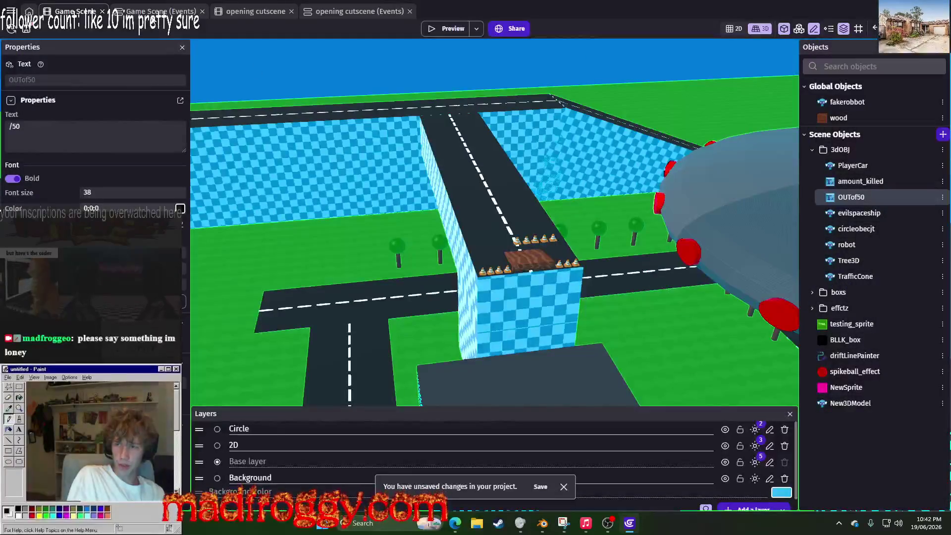
pyautogui.click(197, 9)
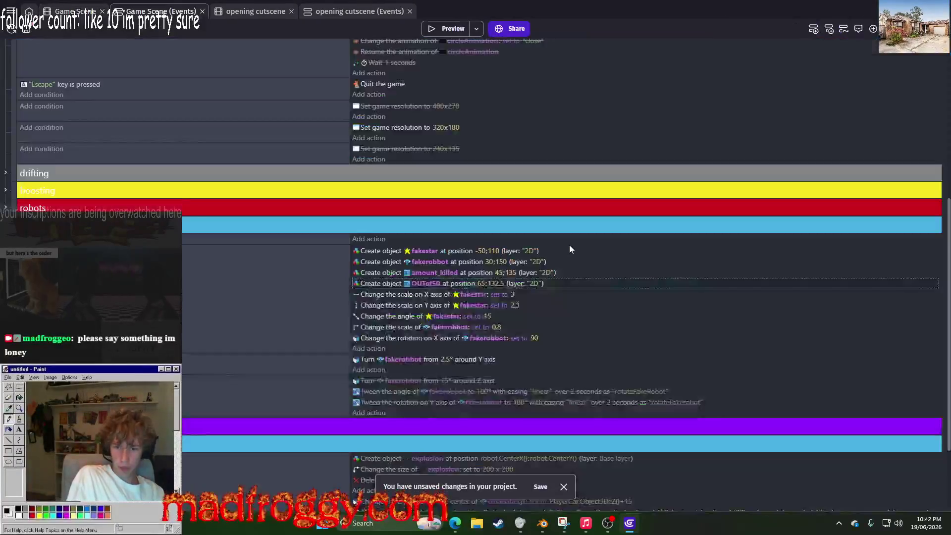
# Step: Set the /50 text's Y position back to 135 and preview the HUD
pyautogui.click(494, 285)
pyautogui.click(522, 308)
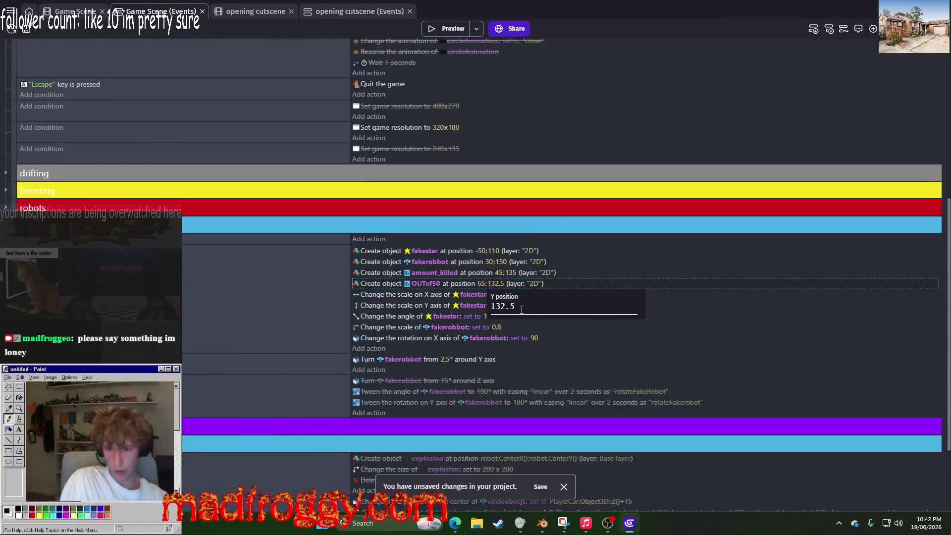
pyautogui.press('Return')
pyautogui.click(432, 27)
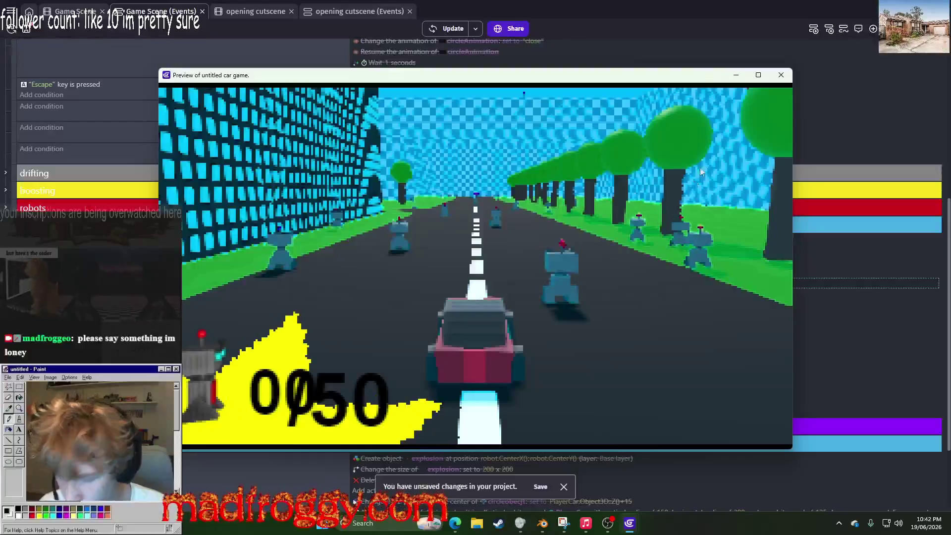
pyautogui.press('Escape')
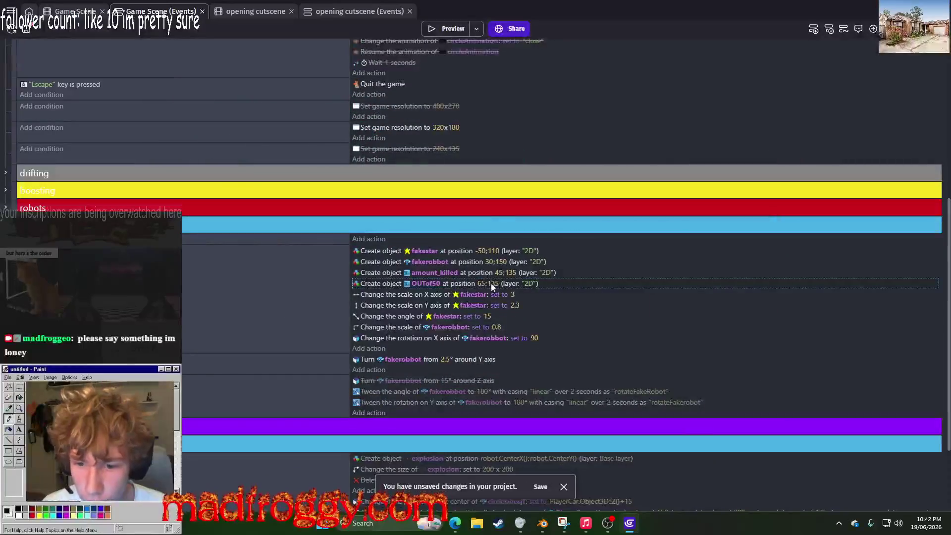
# Step: Move the /50 text to X 67.5, Y 132.5 and check it in a preview
pyautogui.click(492, 284)
pyautogui.write('5')
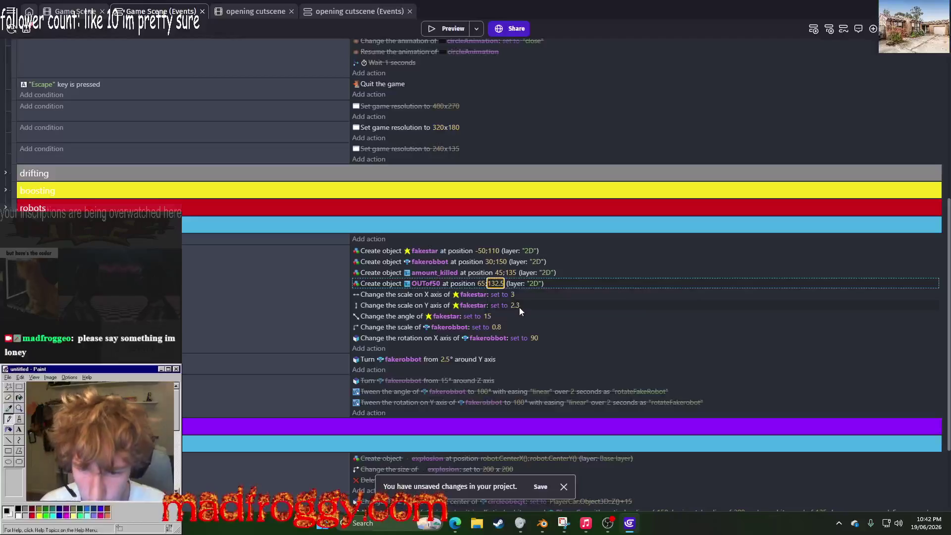
pyautogui.hotkey('shift', 'Tab')
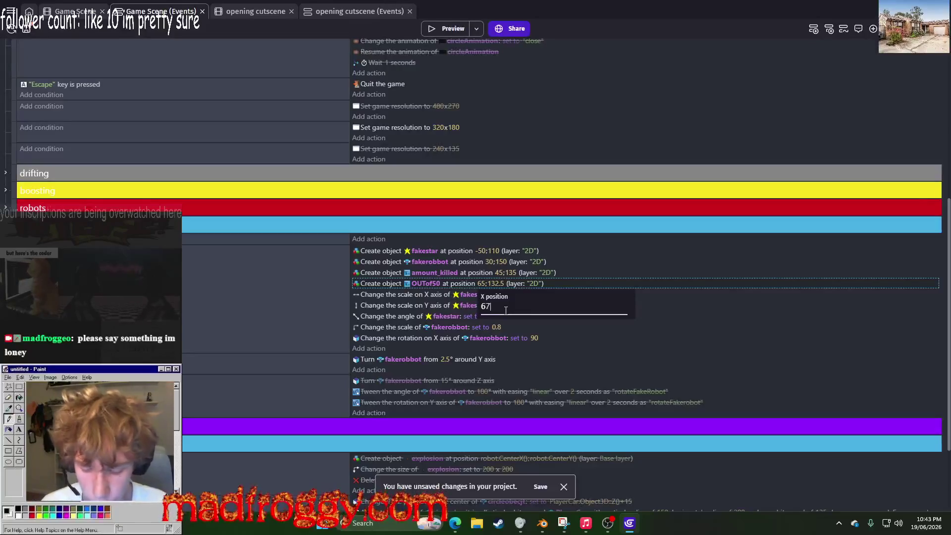
pyautogui.write('.5')
pyautogui.press('Return')
pyautogui.click(455, 29)
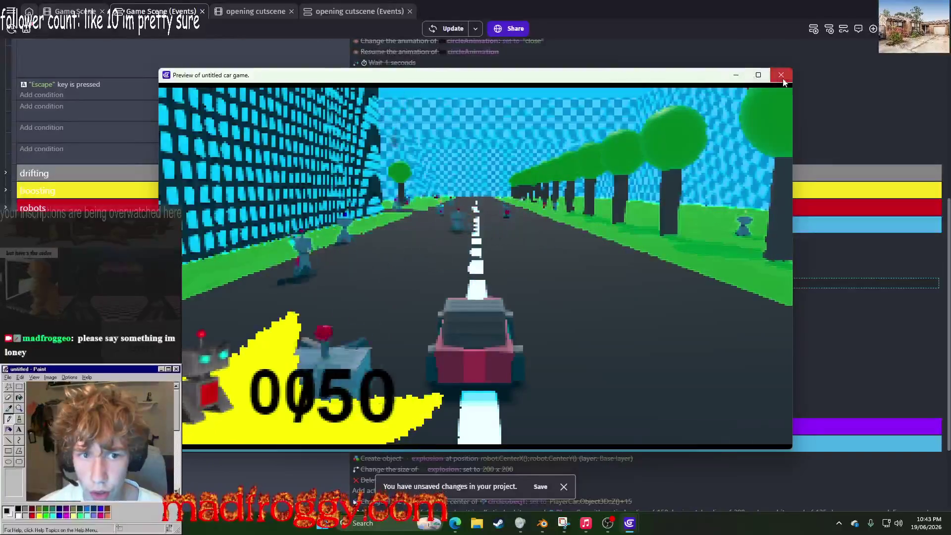
pyautogui.click(781, 75)
# Step: Shift the /50 text's X position to 70 and preview again
pyautogui.click(488, 283)
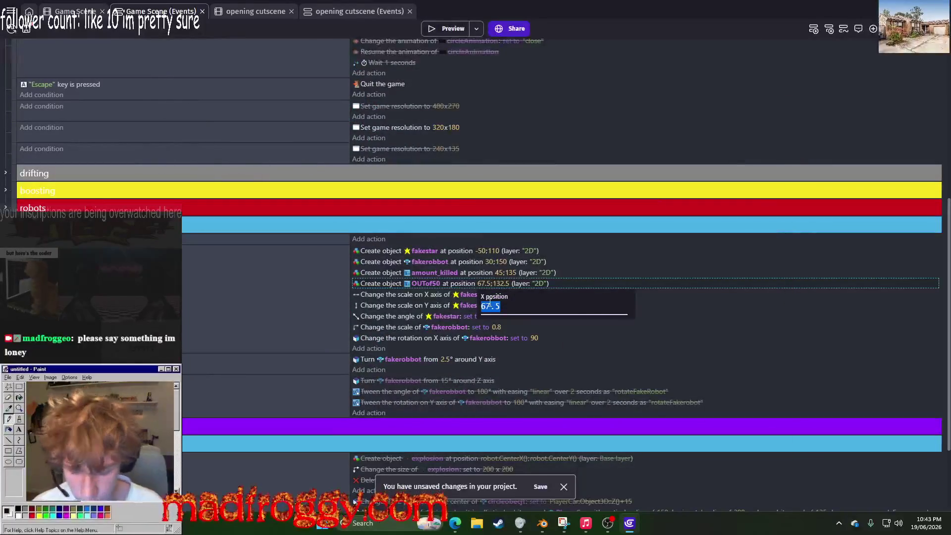
pyautogui.write('70')
pyautogui.press('Return')
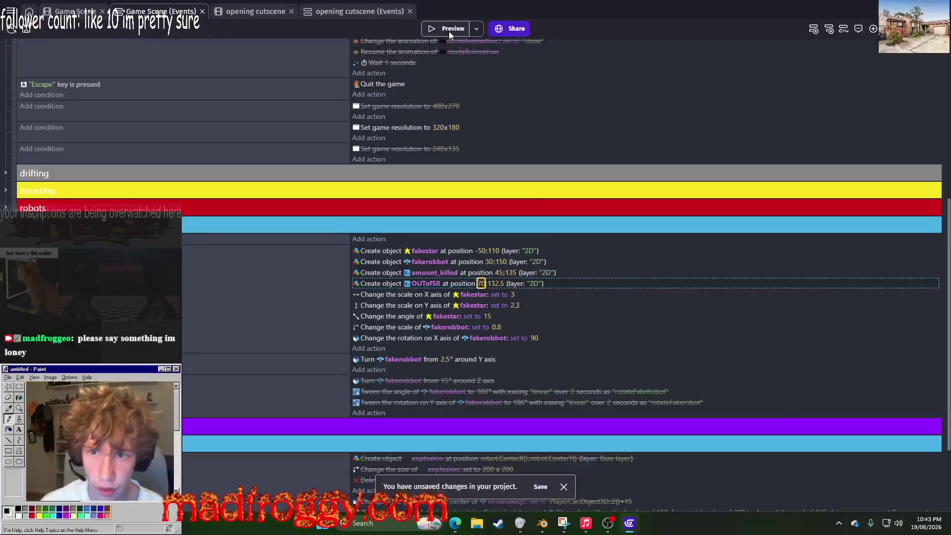
pyautogui.click(451, 32)
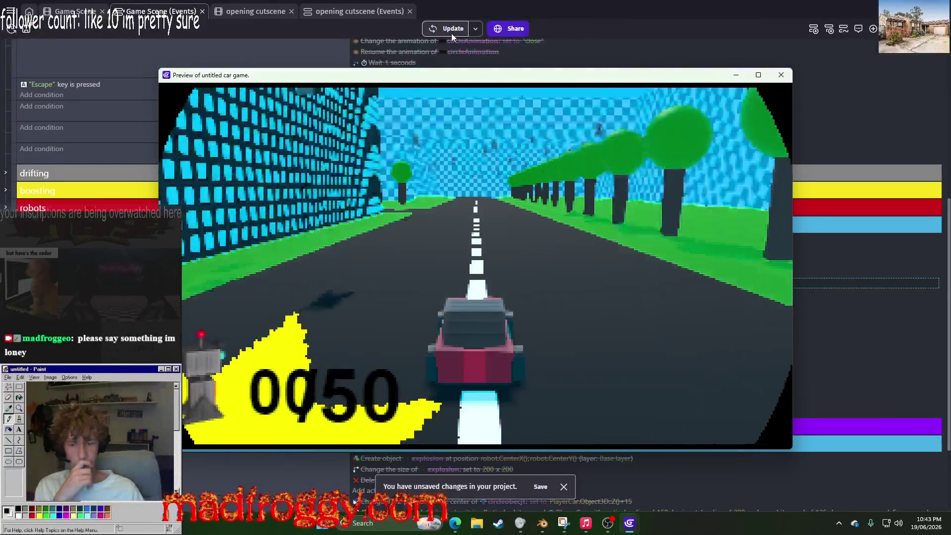
pyautogui.press('Escape')
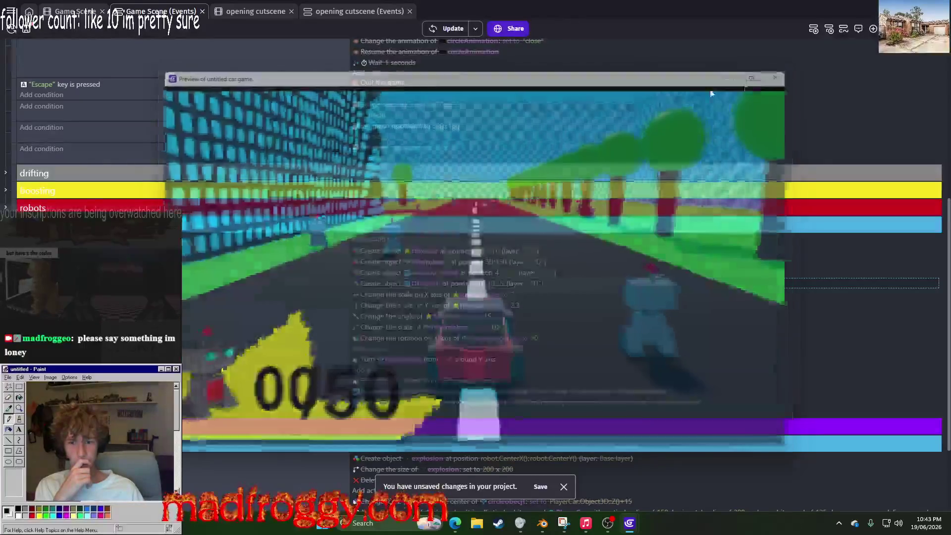
# Step: Set the /50 text's X position to 72.5 and confirm the HUD in a preview
pyautogui.click(478, 284)
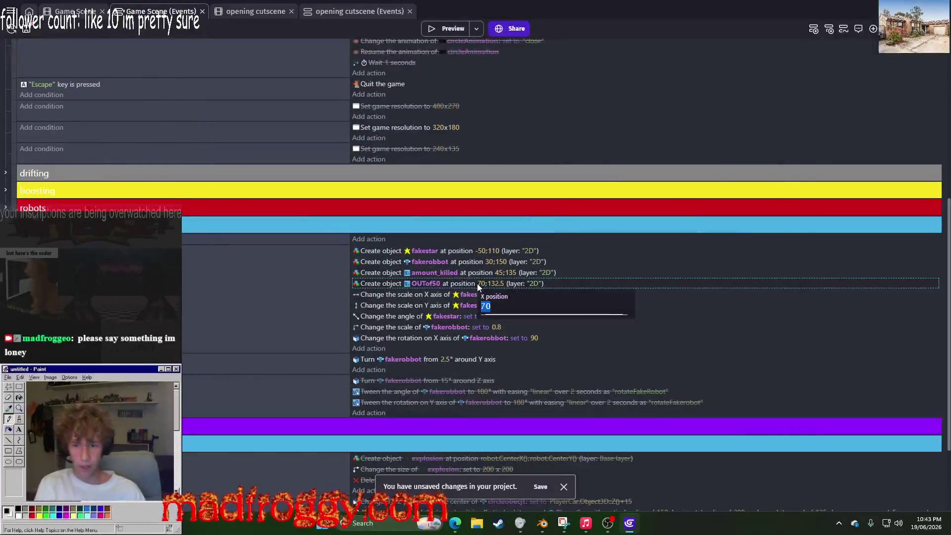
pyautogui.press('BackSpace')
pyautogui.write('72.5')
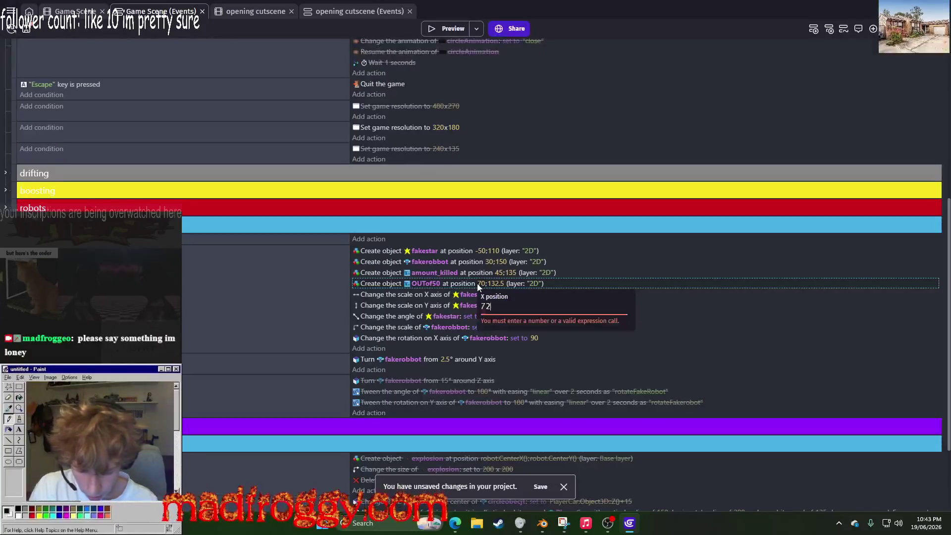
pyautogui.press('Return')
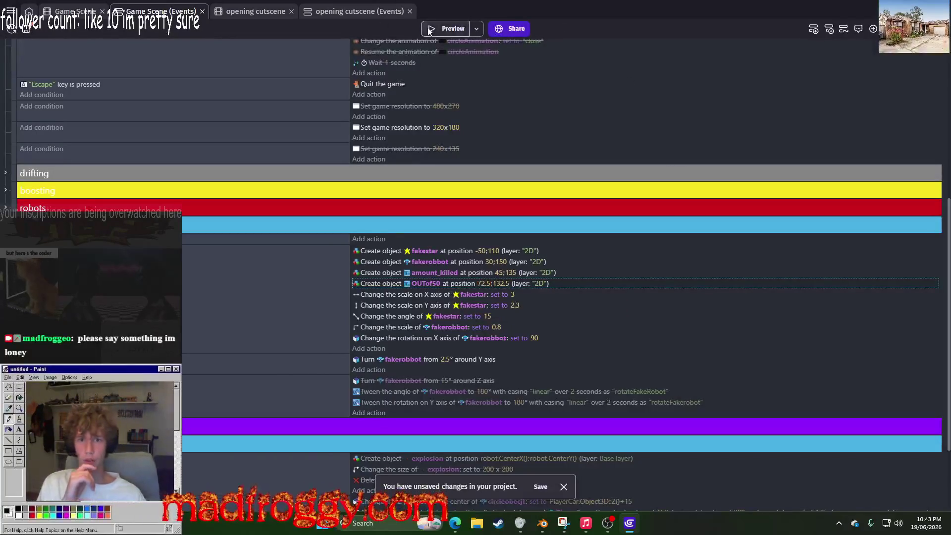
pyautogui.click(430, 30)
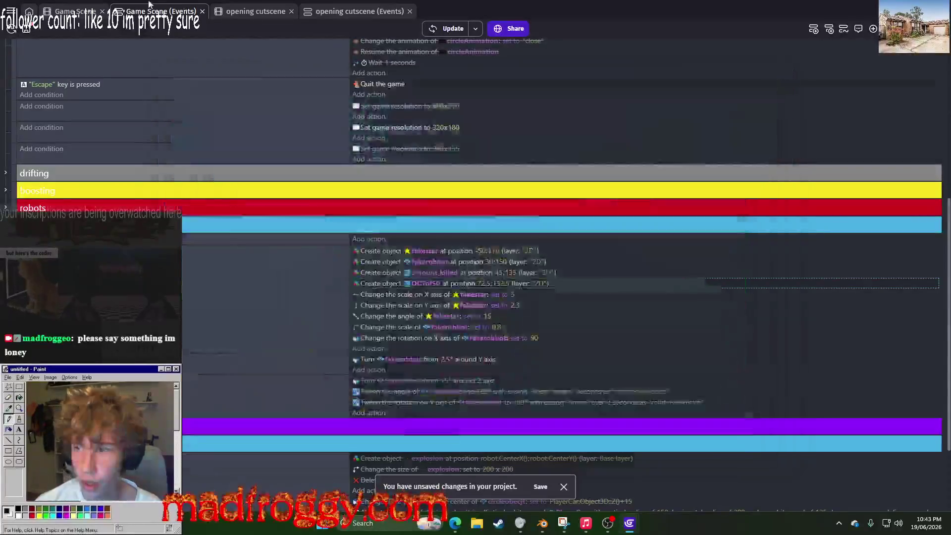
pyautogui.click(781, 75)
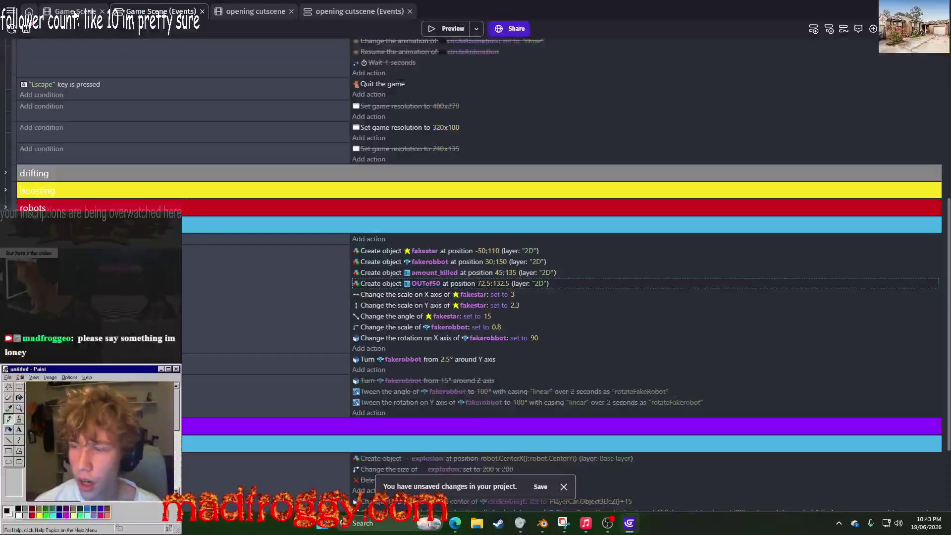
# Step: Reduce the amount_killed font size to 30 and preview the HUD
pyautogui.click(76, 10)
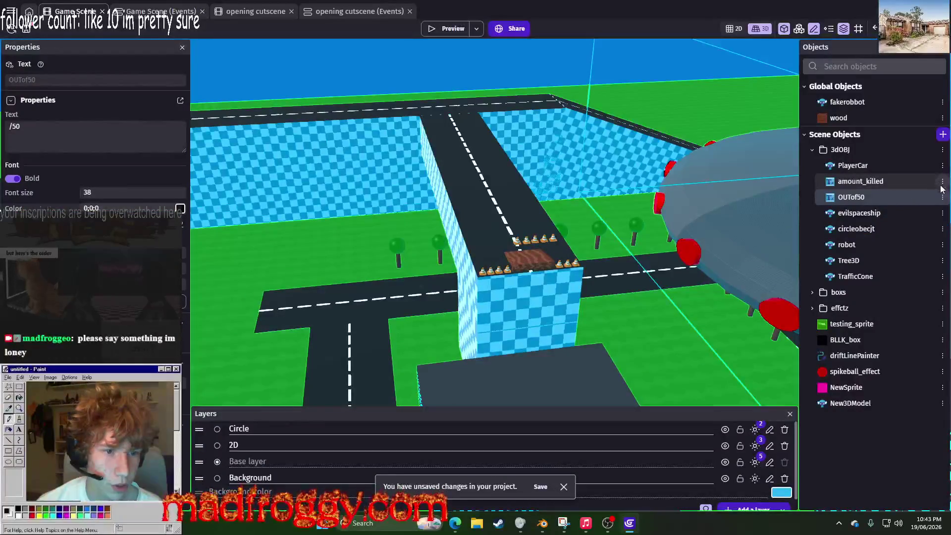
pyautogui.click(942, 183)
pyautogui.click(828, 269)
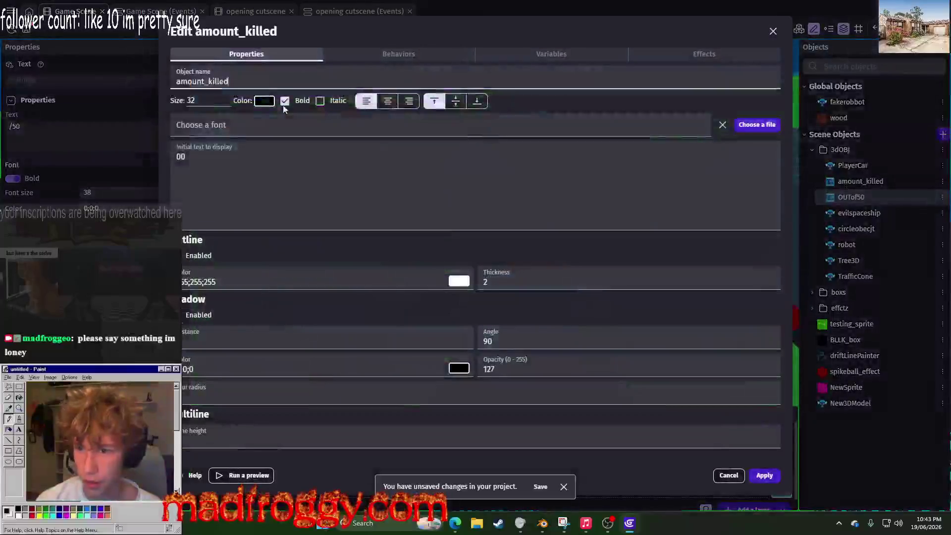
pyautogui.doubleClick(191, 100)
pyautogui.write('30')
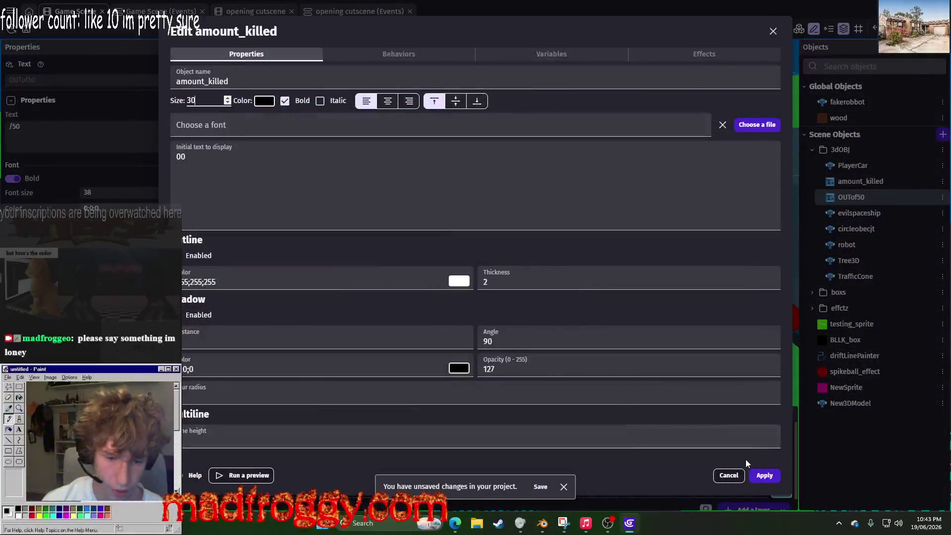
pyautogui.click(764, 475)
pyautogui.click(783, 476)
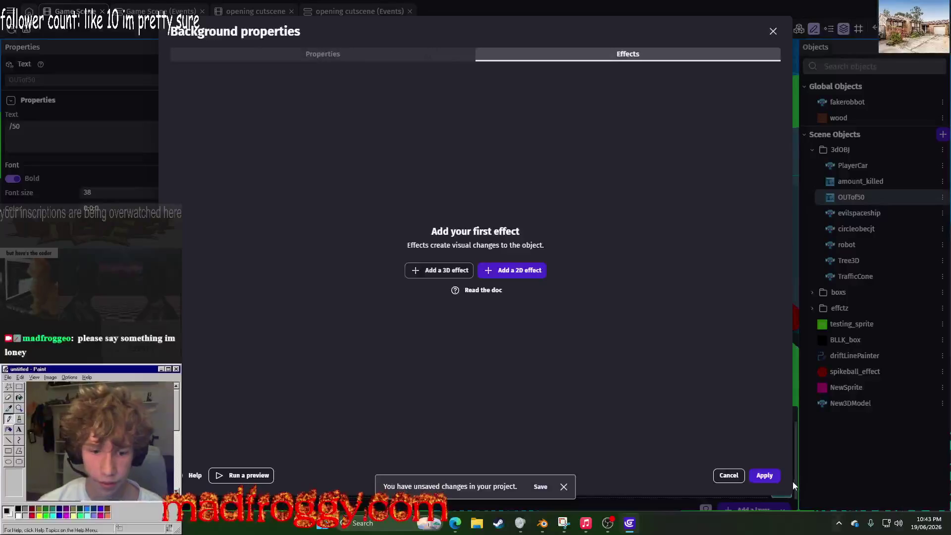
pyautogui.click(792, 482)
pyautogui.click(433, 28)
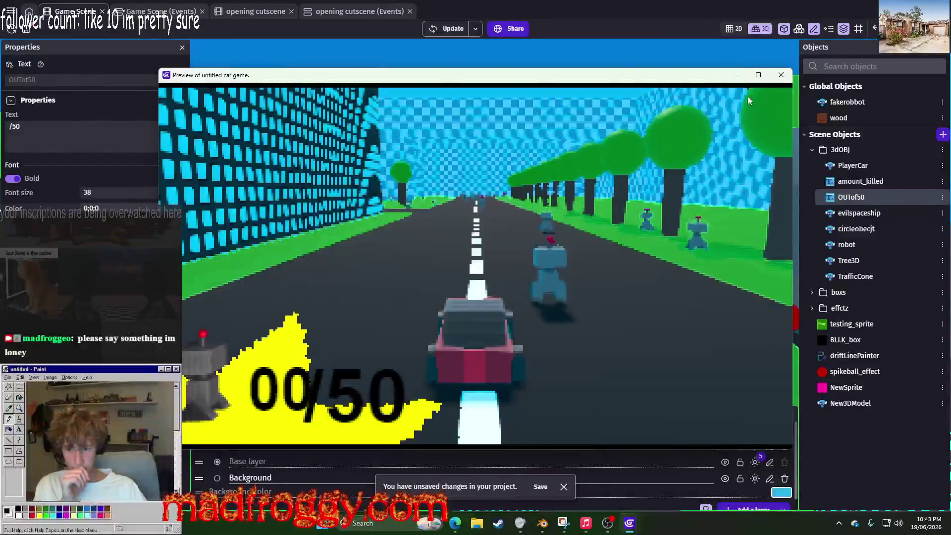
pyautogui.click(781, 75)
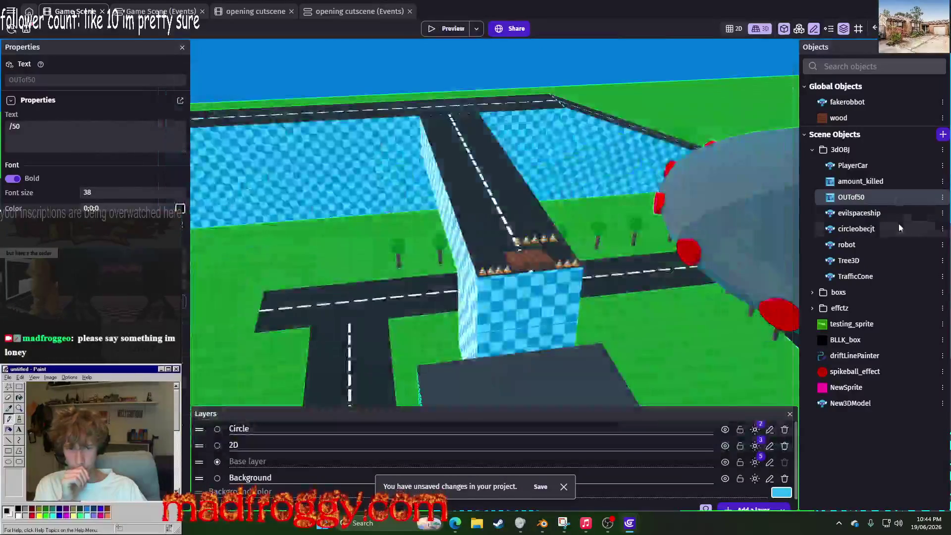
# Step: Change the OUTof50 text's font size and preview to compare the two texts
pyautogui.click(942, 197)
pyautogui.click(857, 287)
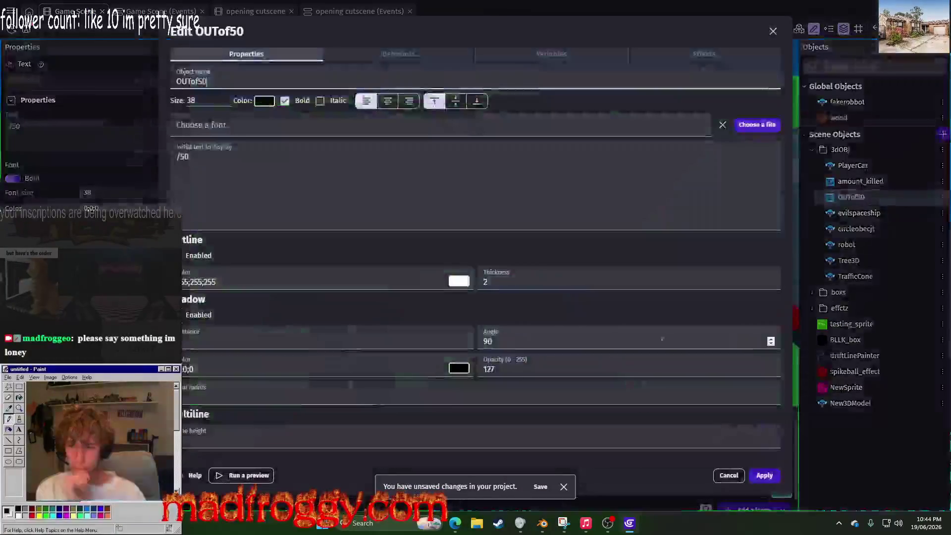
pyautogui.click(193, 100)
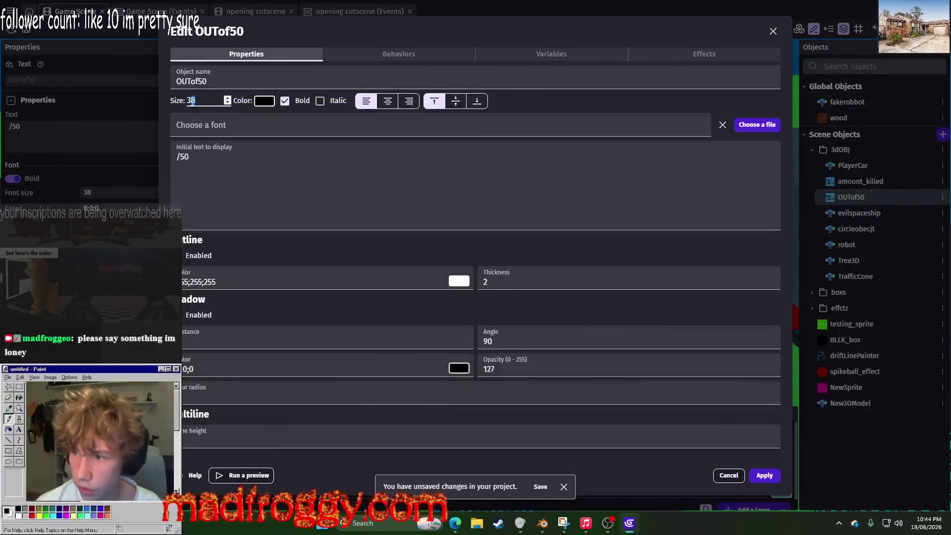
pyautogui.write('6')
pyautogui.click(765, 476)
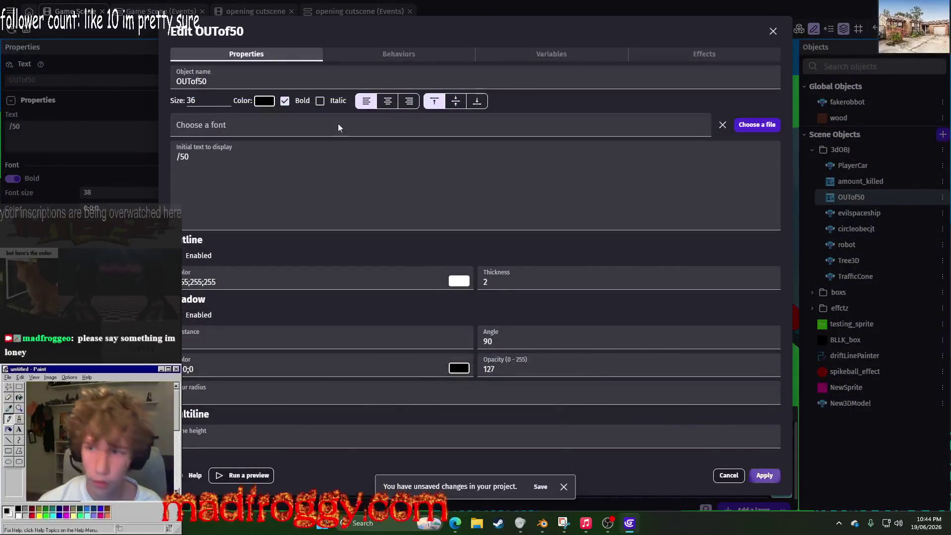
pyautogui.click(438, 28)
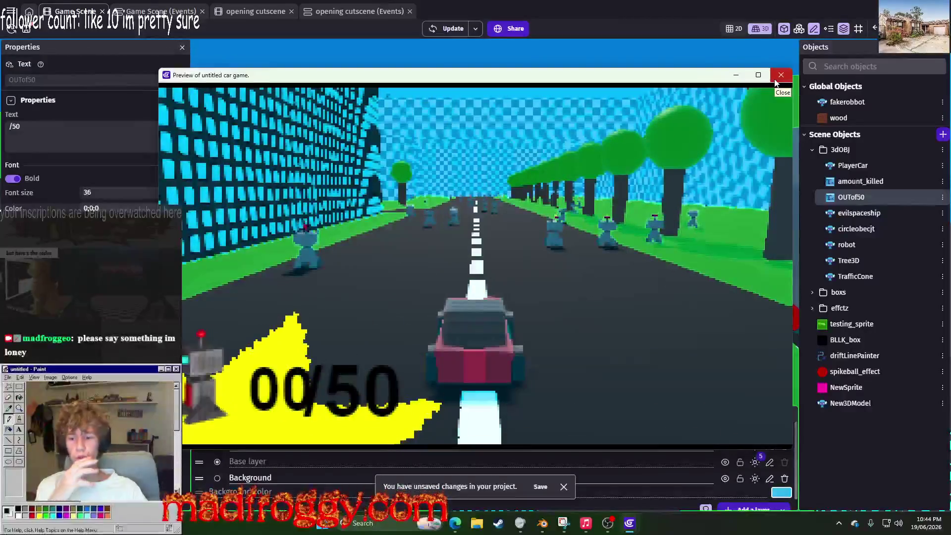
pyautogui.click(776, 79)
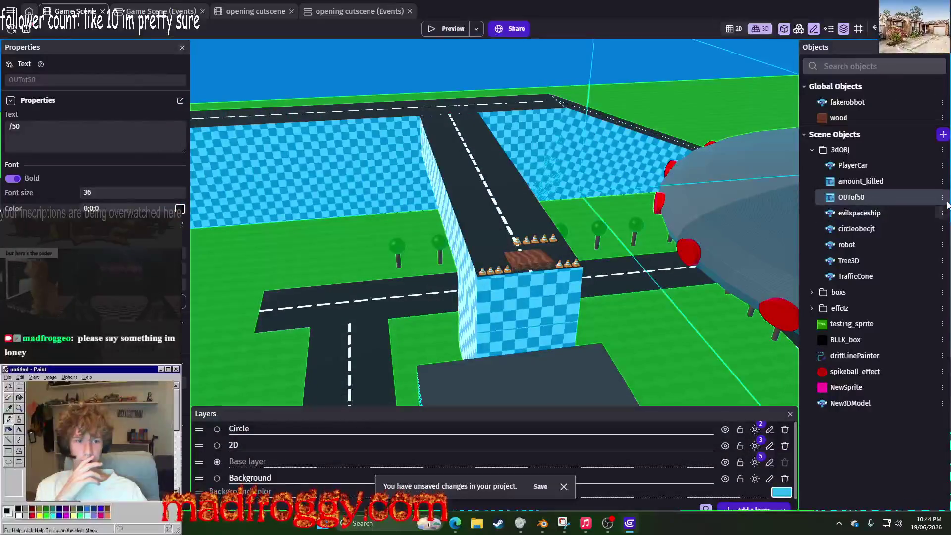
# Step: Set the OUTof50 text's font size to 38
pyautogui.rightClick(819, 182)
pyautogui.click(872, 266)
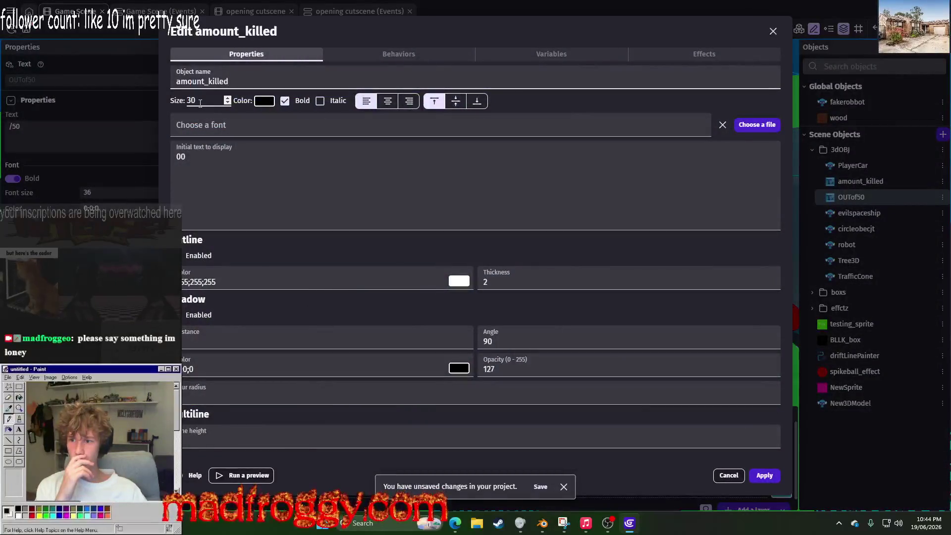
pyautogui.click(729, 475)
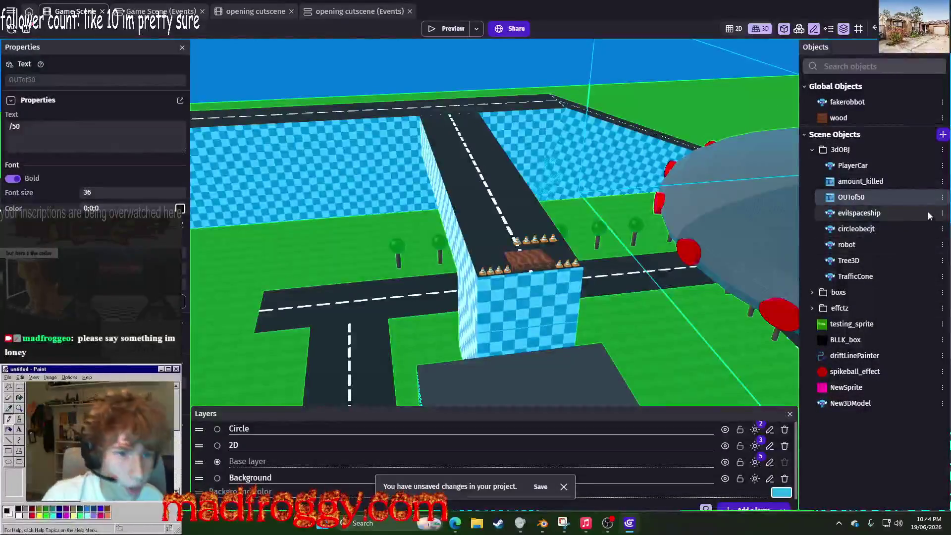
pyautogui.click(942, 197)
pyautogui.click(872, 281)
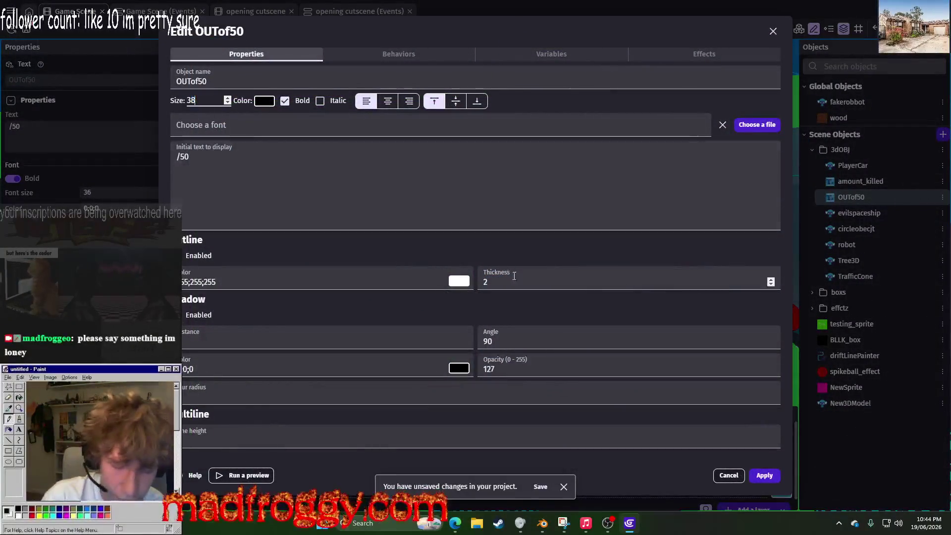
pyautogui.write('38')
pyautogui.click(823, 368)
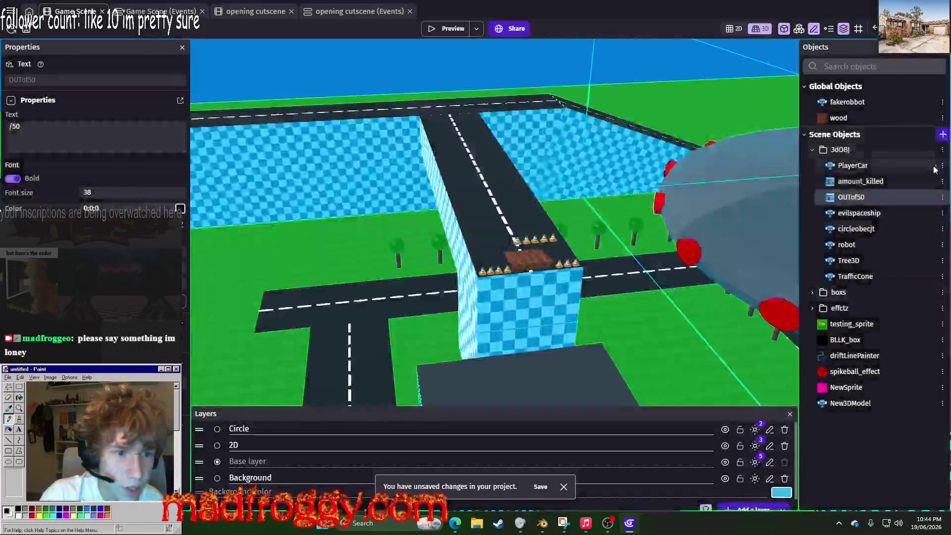
# Step: Give amount_killed font size 38 as well and preview the 00/50 HUD
pyautogui.click(943, 181)
pyautogui.click(832, 265)
pyautogui.click(172, 105)
pyautogui.write('38')
pyautogui.click(763, 475)
pyautogui.click(444, 26)
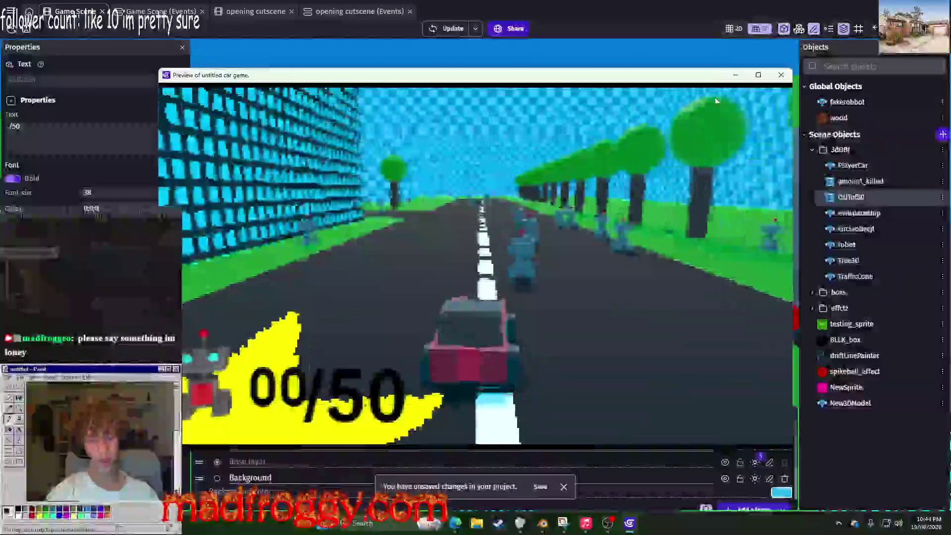
pyautogui.click(525, 47)
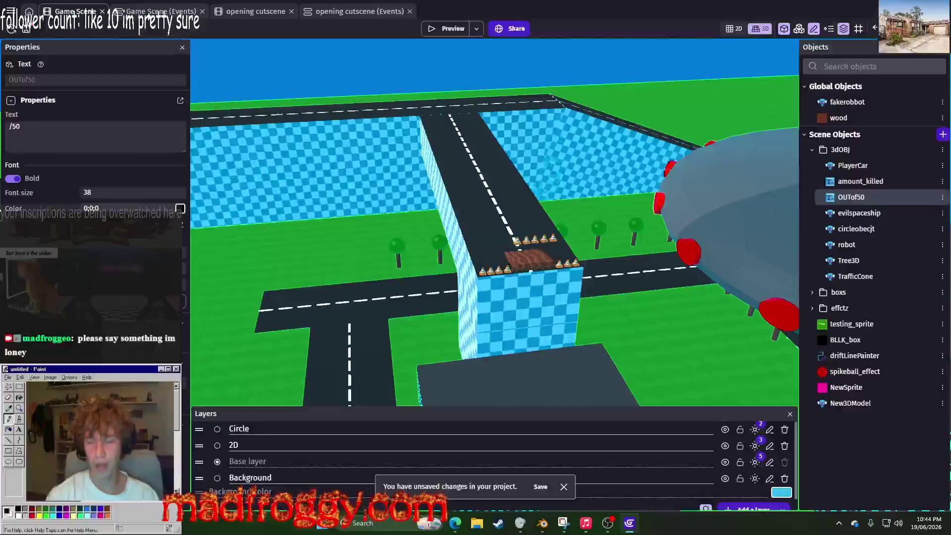
# Step: Create OUTof50 at Y 132.5 in the events and check the HUD in a preview
pyautogui.click(149, 11)
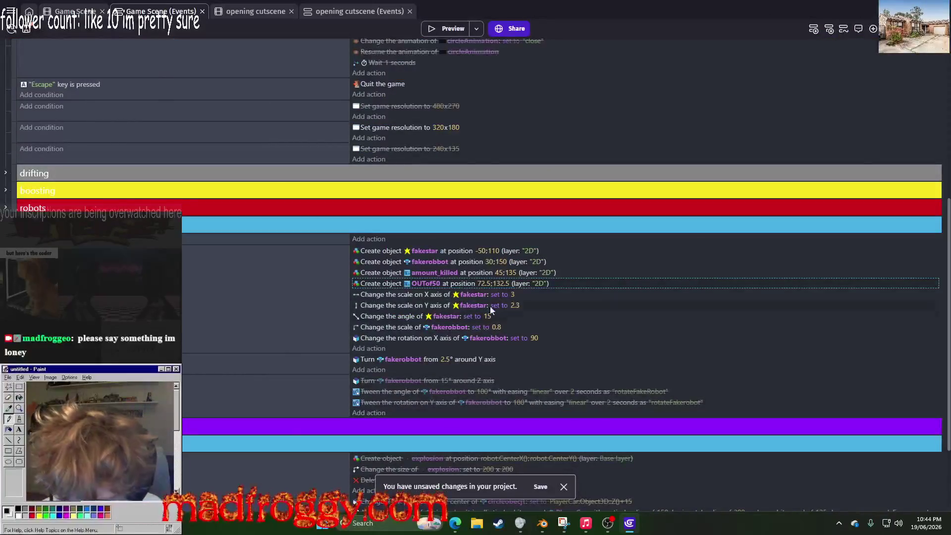
pyautogui.click(501, 284)
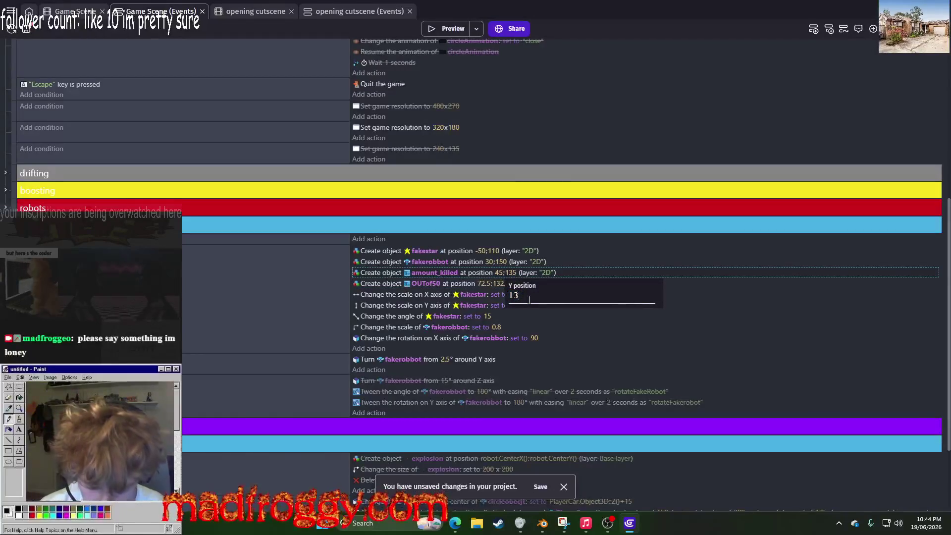
pyautogui.write('2.5')
pyautogui.press('Return')
pyautogui.click(443, 36)
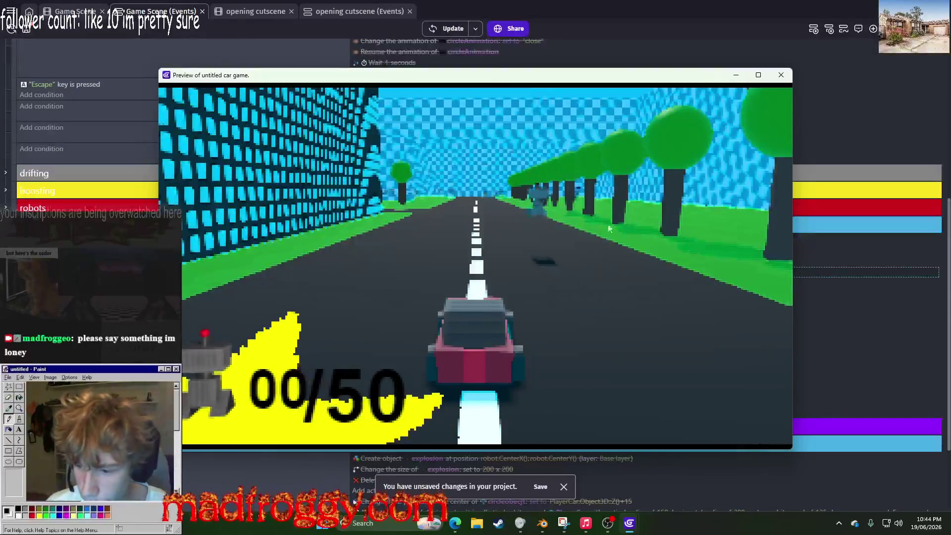
pyautogui.click(781, 75)
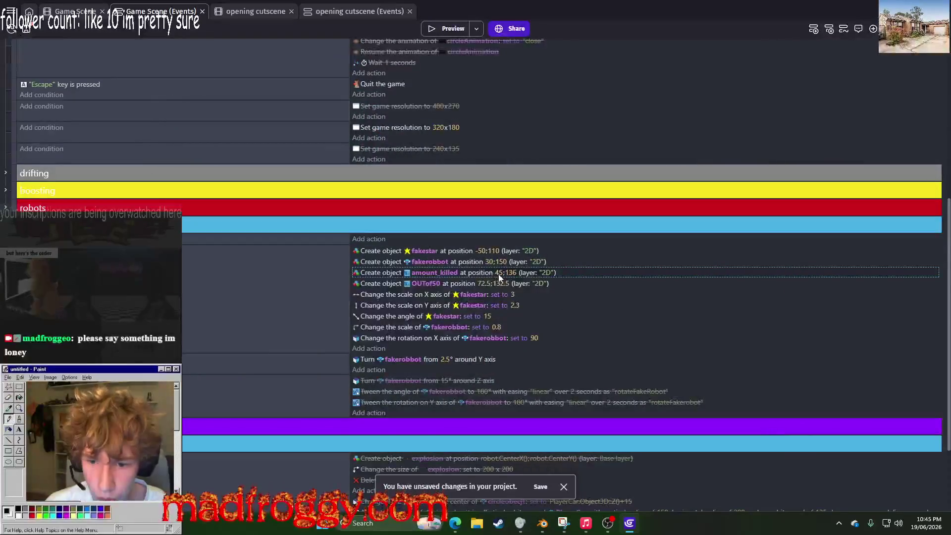
# Step: Create amount_killed at Y 138, preview the alignment, and save the project
pyautogui.click(510, 273)
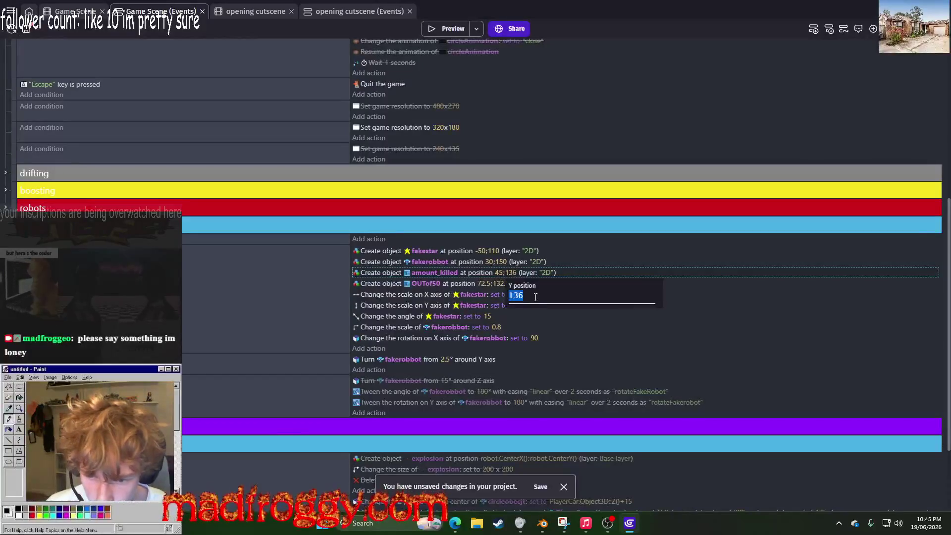
pyautogui.write('138')
pyautogui.press('Return')
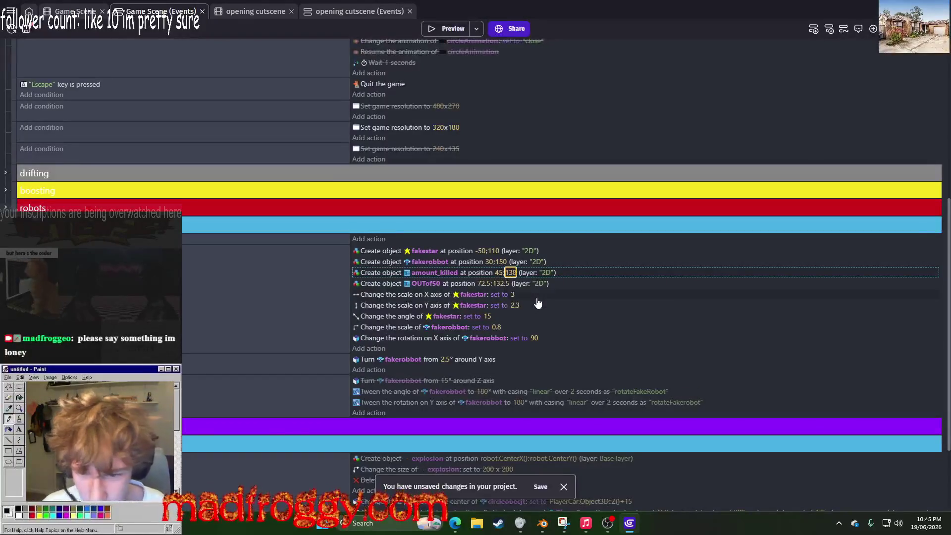
pyautogui.click(436, 29)
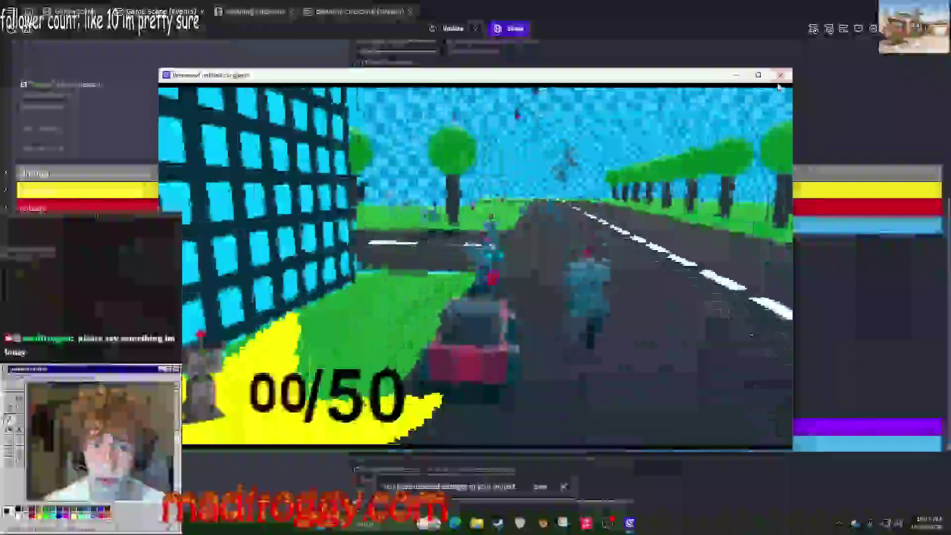
pyautogui.press('Escape')
pyautogui.hotkey('ctrl', 'shift', 'Tab')
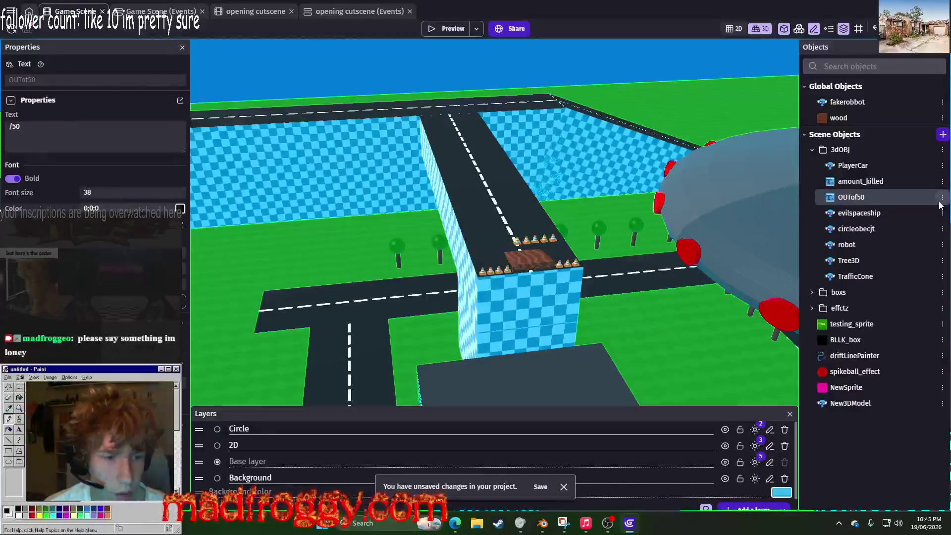
pyautogui.hotkey('ctrl', 's')
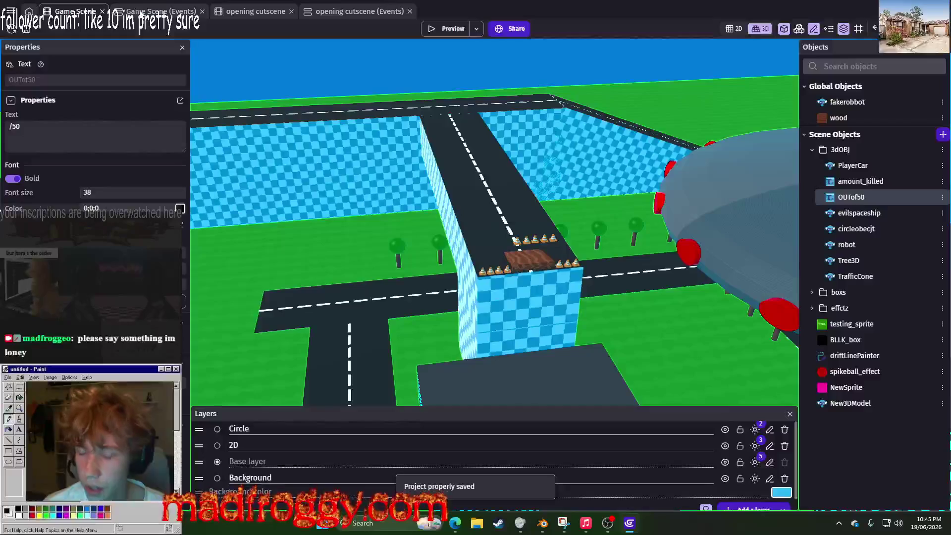
pyautogui.hotkey('ctrl', 'Tab')
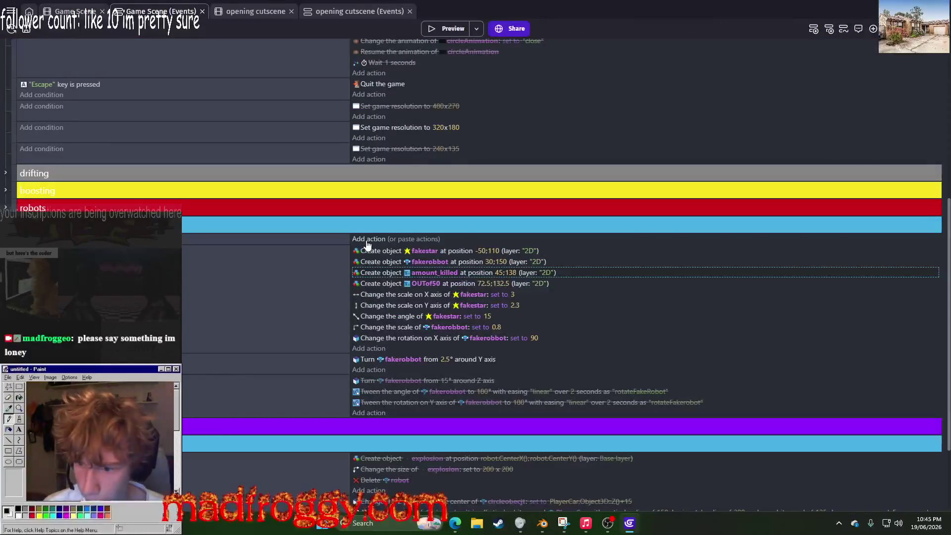
# Step: Add an action that changes an object's text to the event
pyautogui.click(367, 241)
pyautogui.write('VAR')
pyautogui.click(97, 111)
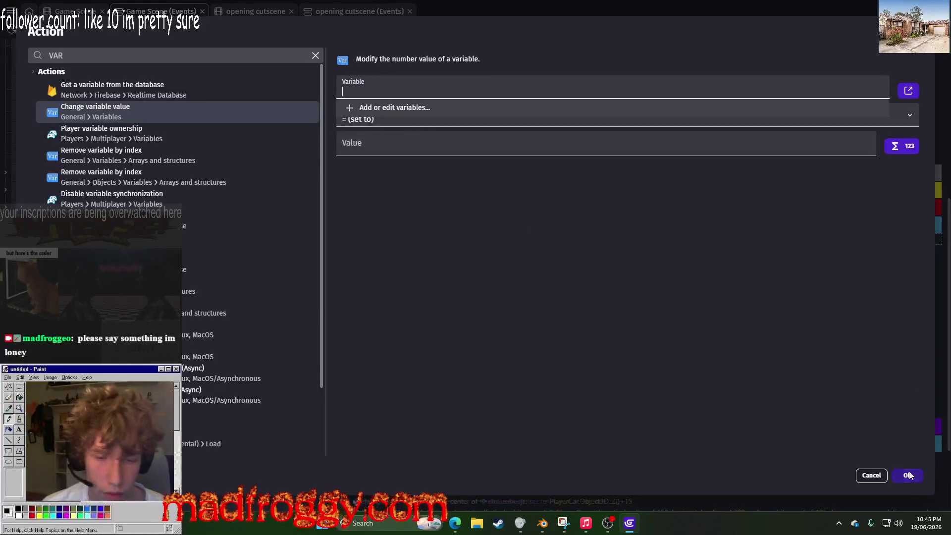
pyautogui.click(102, 52)
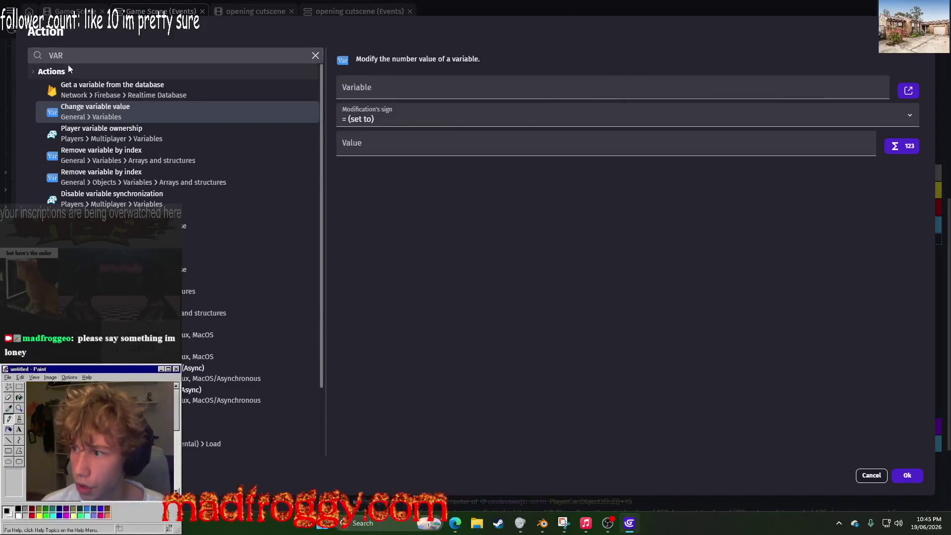
pyautogui.moveTo(68, 56); pyautogui.dragTo(42, 63)
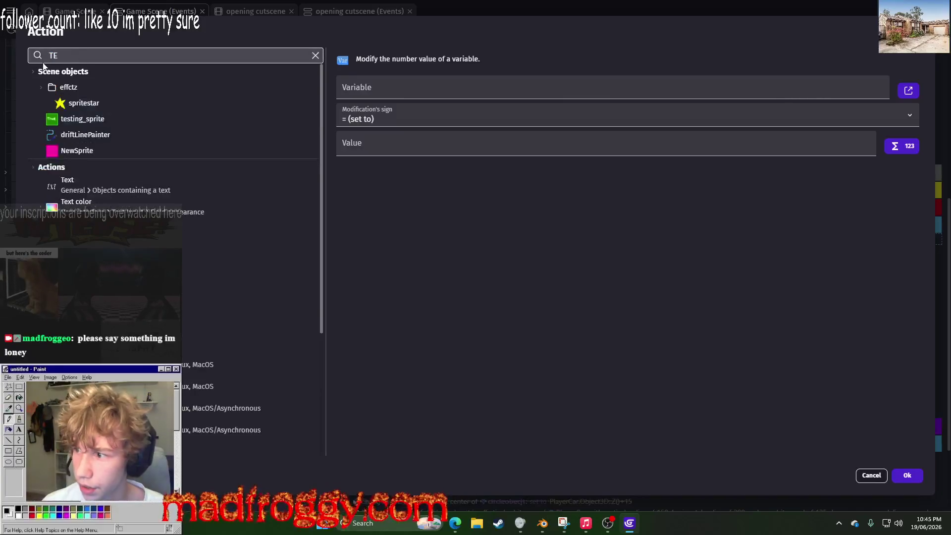
pyautogui.write('Xt')
pyautogui.click(92, 86)
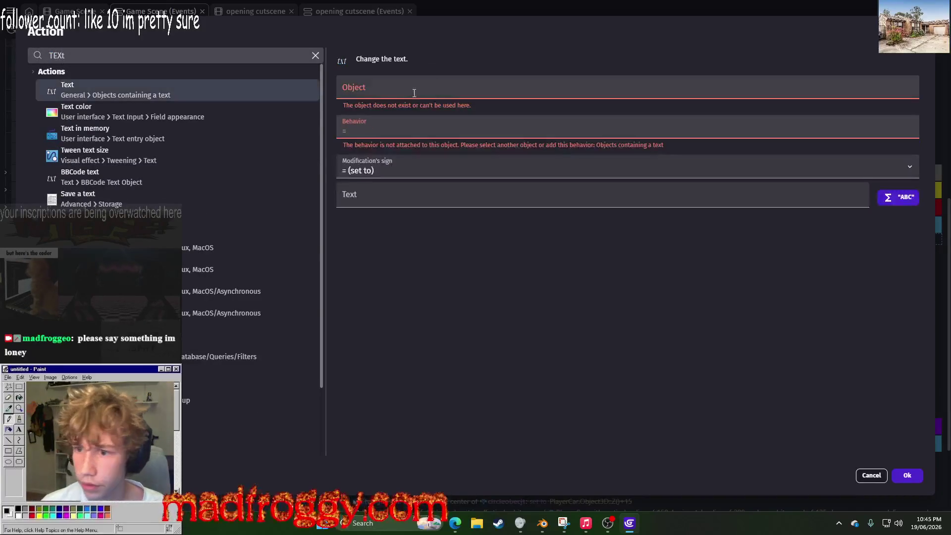
pyautogui.click(907, 475)
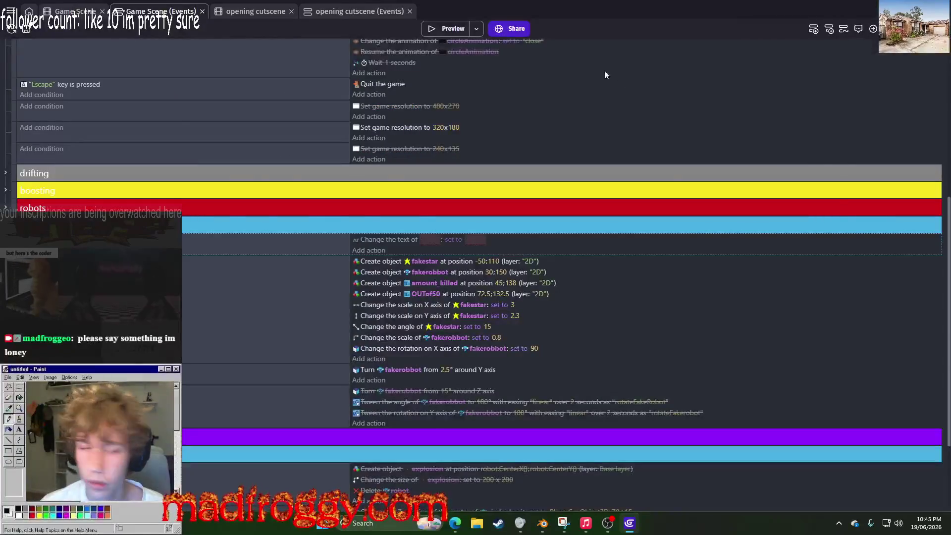
# Step: Create a Number scene variable named Robotz_Killed
pyautogui.hotkey('ctrl', 'shift', 'Tab')
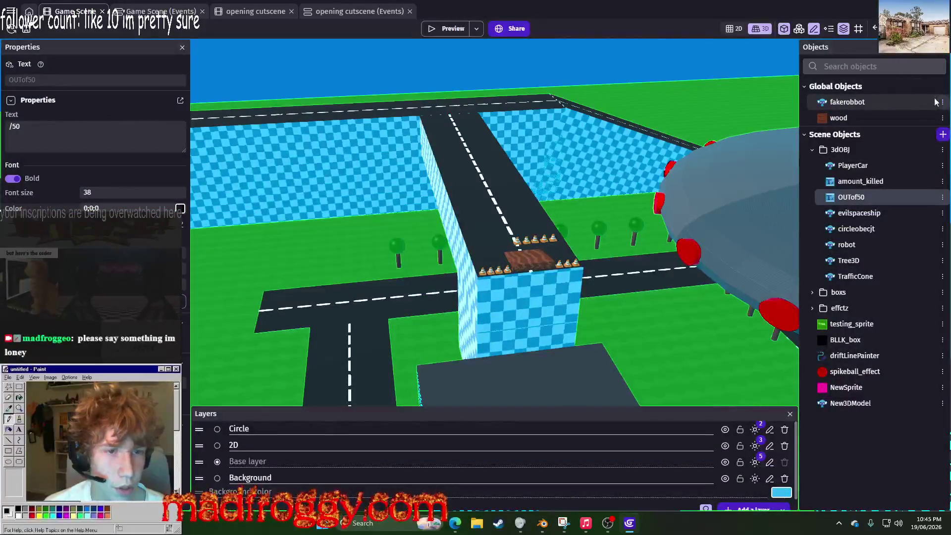
pyautogui.click(478, 221)
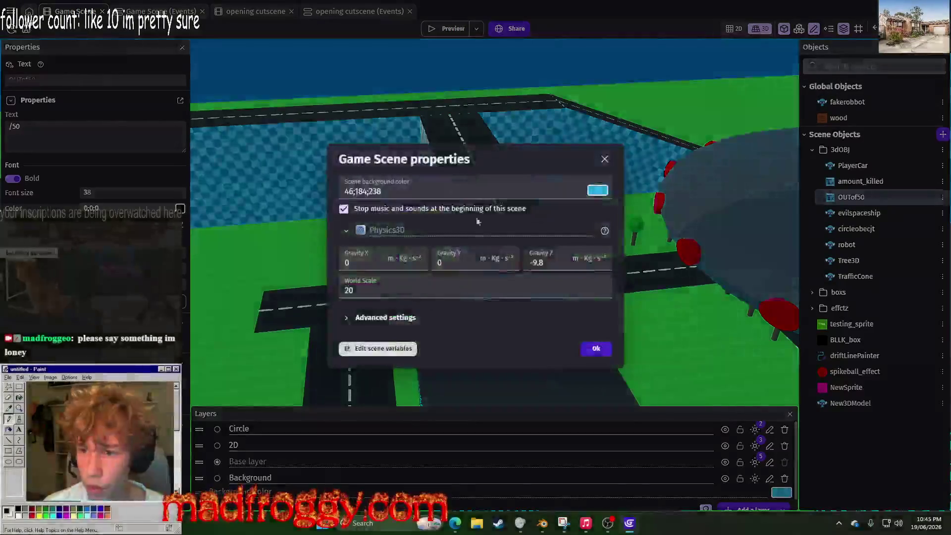
pyautogui.click(386, 350)
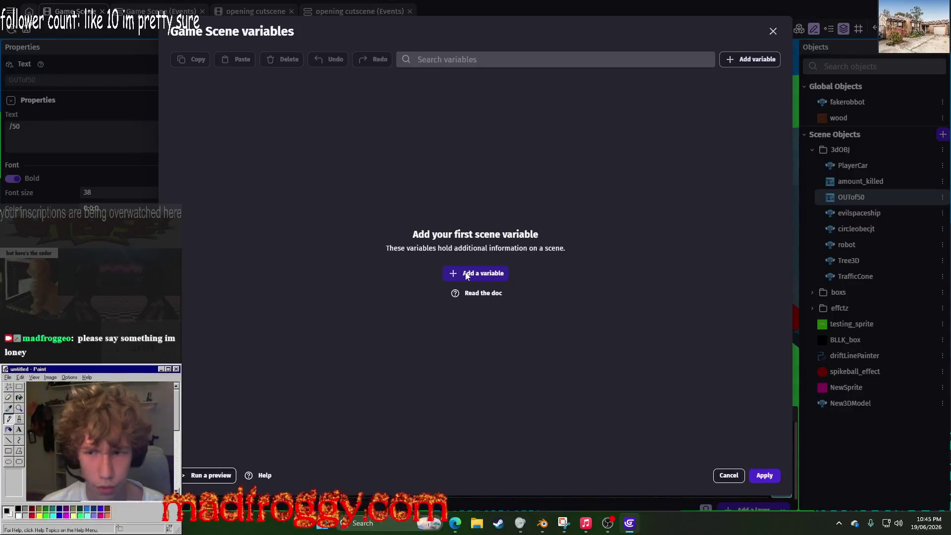
pyautogui.click(466, 274)
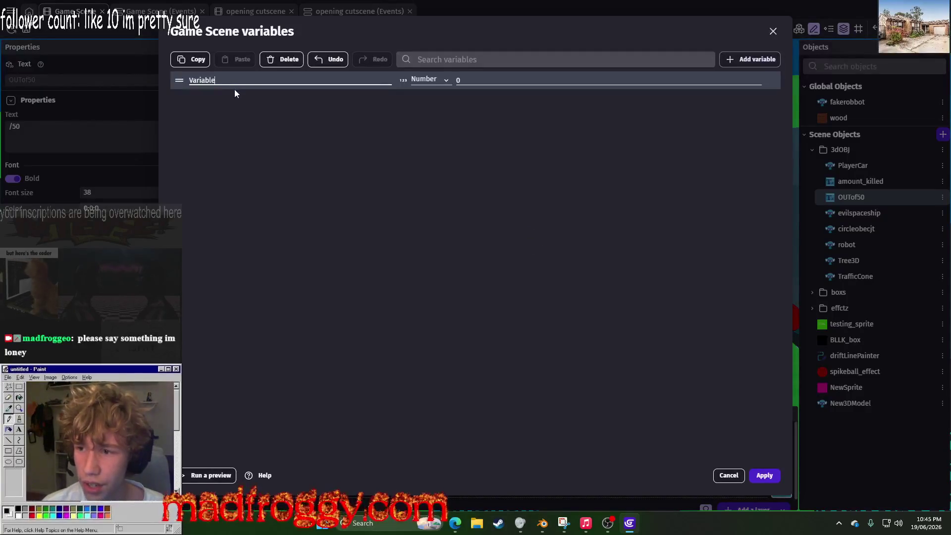
pyautogui.moveTo(188, 94); pyautogui.dragTo(160, 94)
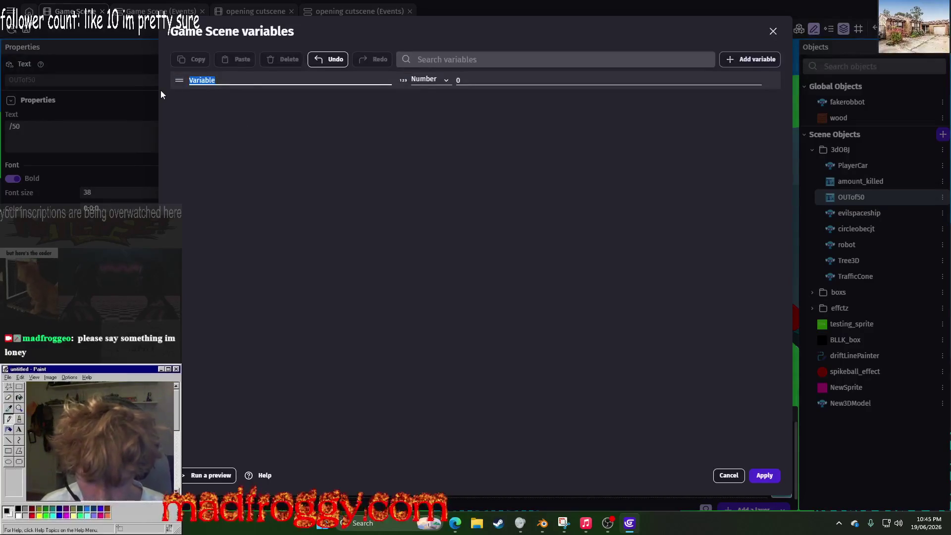
pyautogui.write('ARobo')
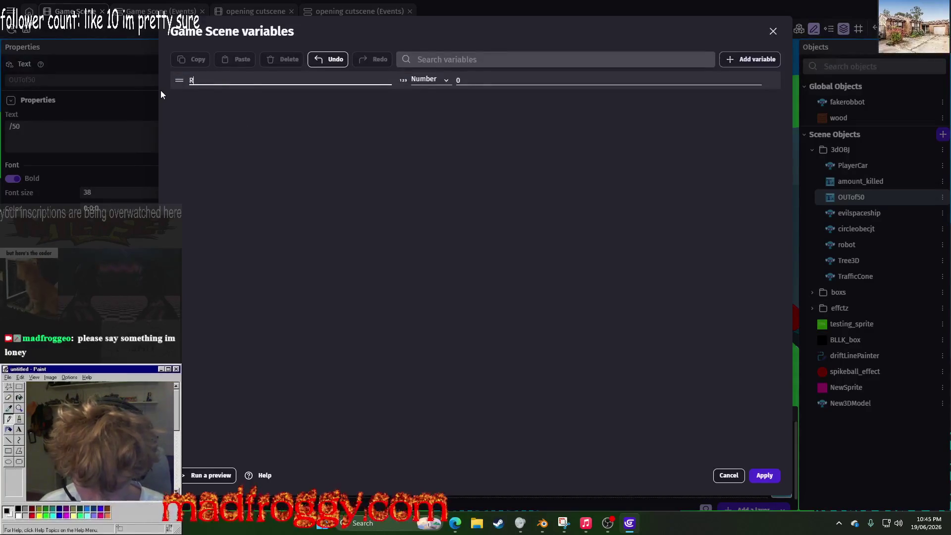
pyautogui.write('t')
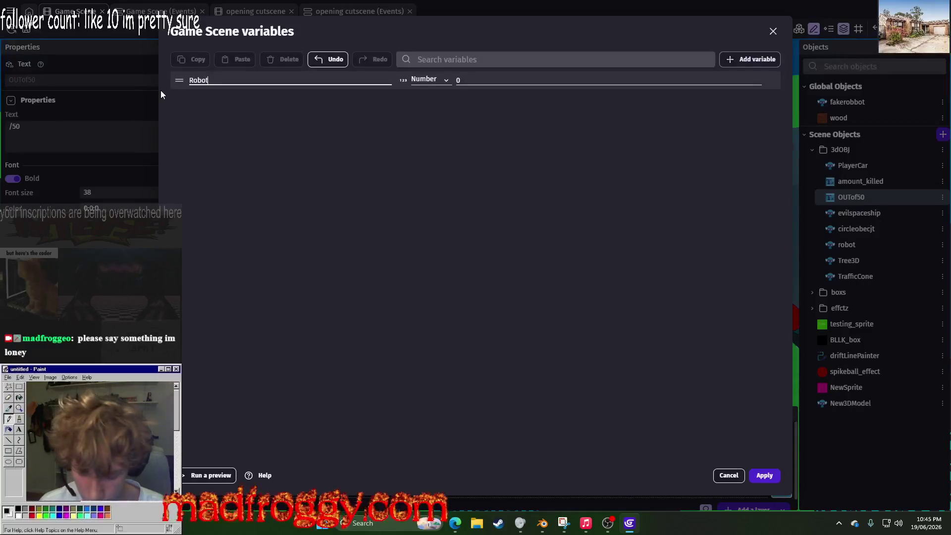
pyautogui.write('z_Killed')
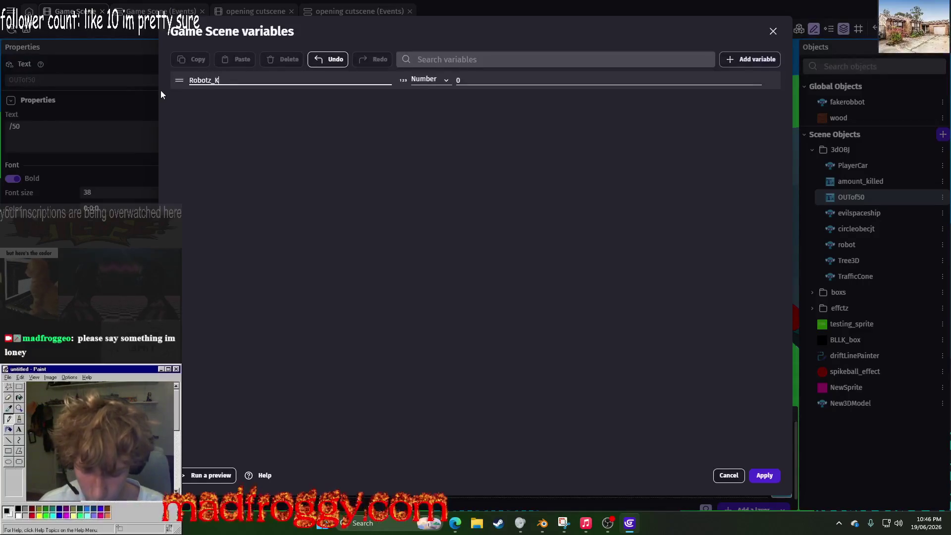
pyautogui.click(427, 80)
pyautogui.click(425, 100)
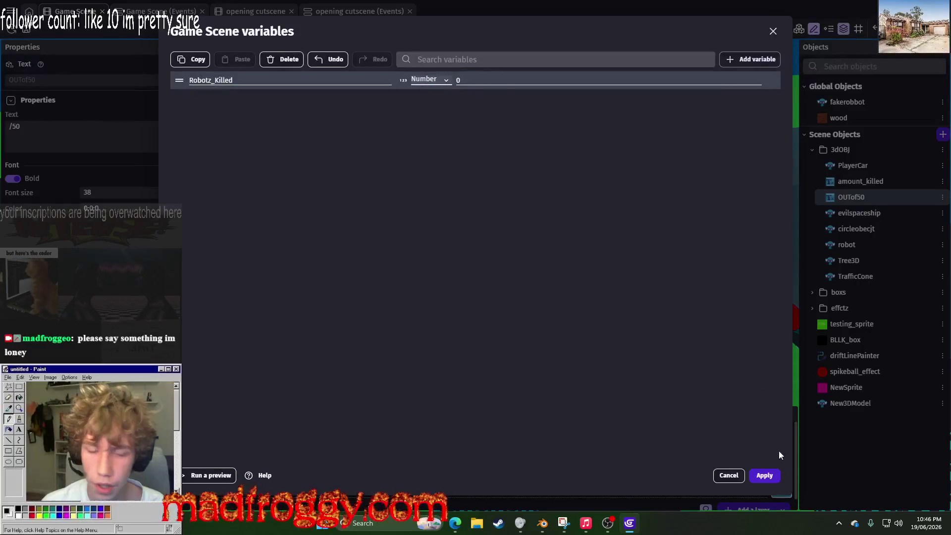
pyautogui.click(764, 475)
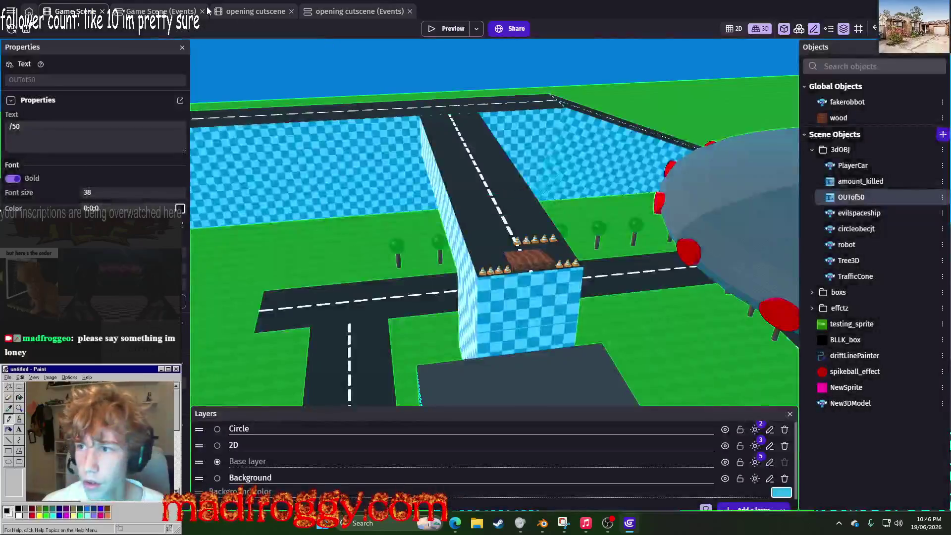
# Step: Open the change-text action's text value in the events sheet
pyautogui.hotkey('ctrl', 'Tab')
pyautogui.click(457, 239)
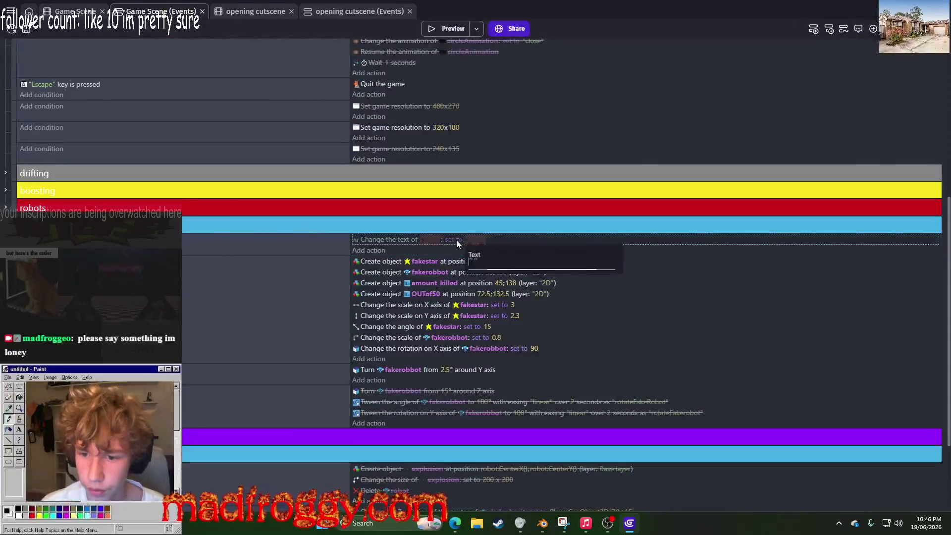
pyautogui.rightClick(295, 258)
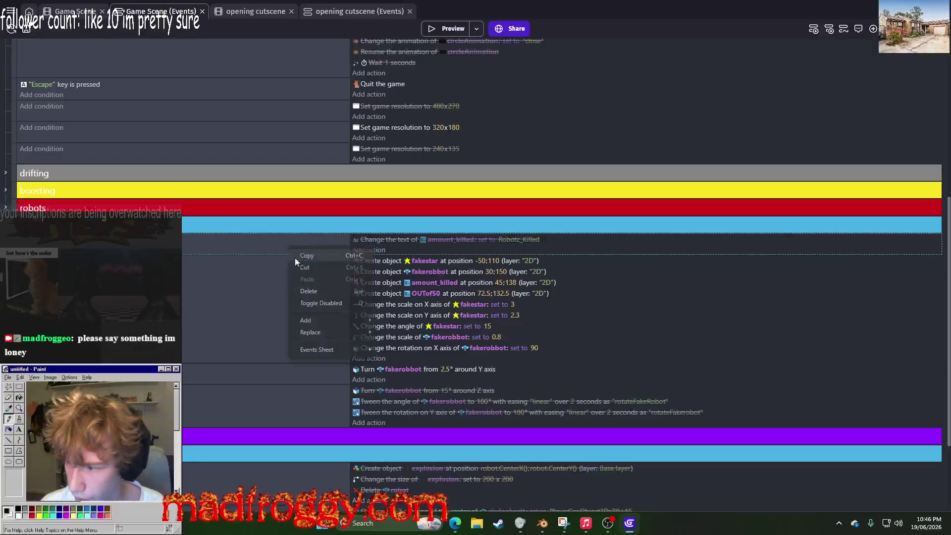
pyautogui.click(317, 302)
pyautogui.scroll(5, 317, 302)
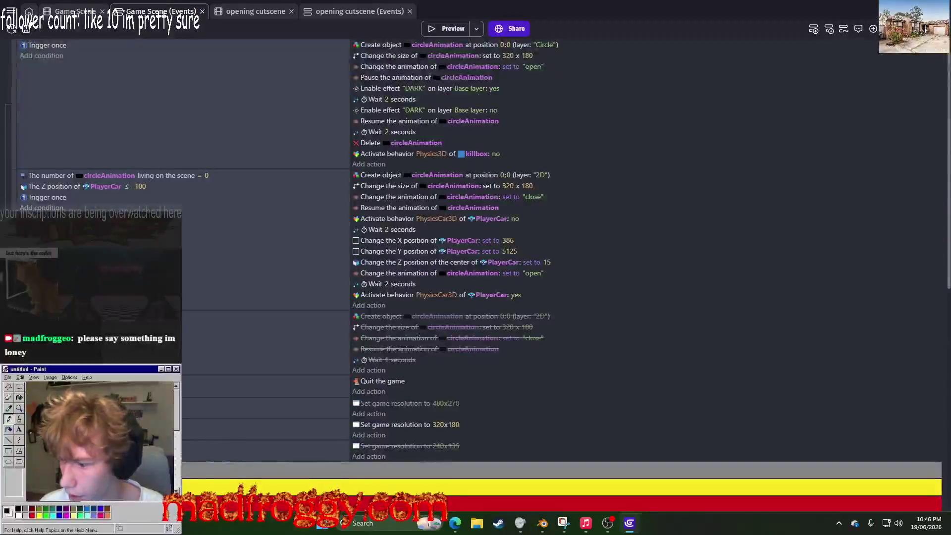
pyautogui.scroll(-5, 545, 248)
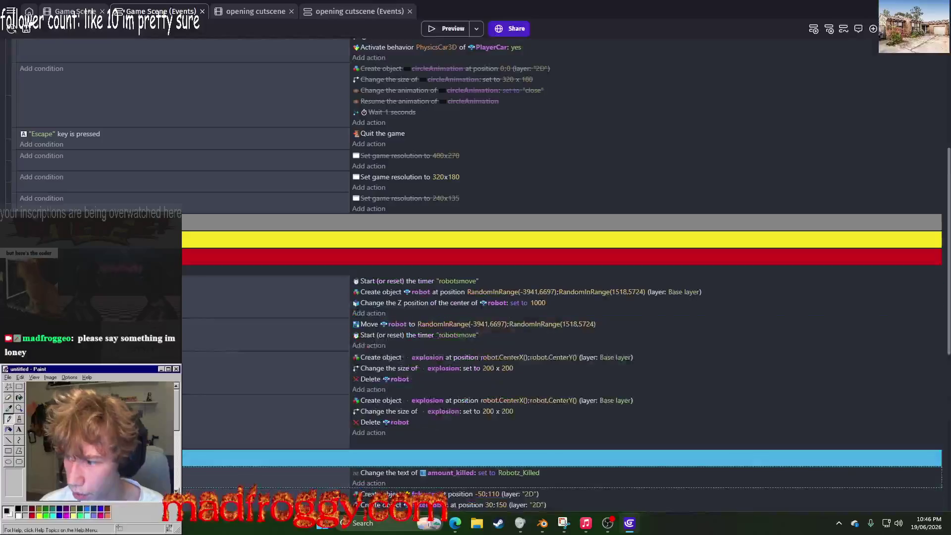
# Step: Add 1 to Robotz_Killed in the star-hits-robot event, above the explosion actions, then preview
pyautogui.click(370, 432)
pyautogui.write('variabl')
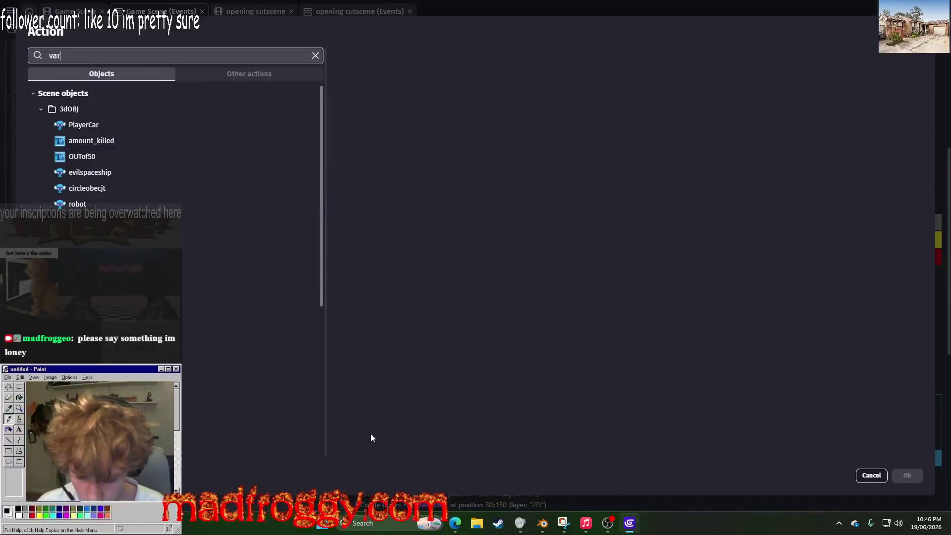
pyautogui.click(99, 112)
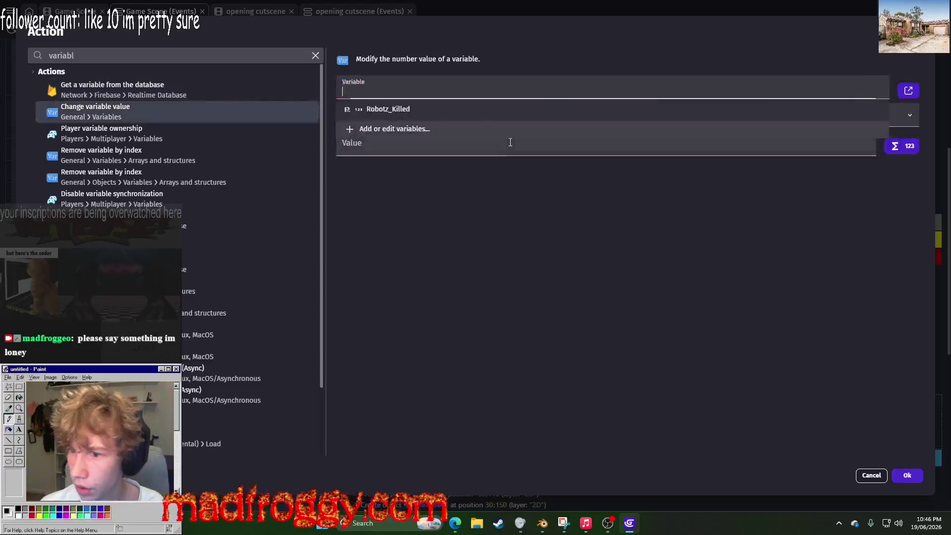
pyautogui.click(446, 108)
pyautogui.click(417, 123)
pyautogui.click(417, 131)
pyautogui.write('1')
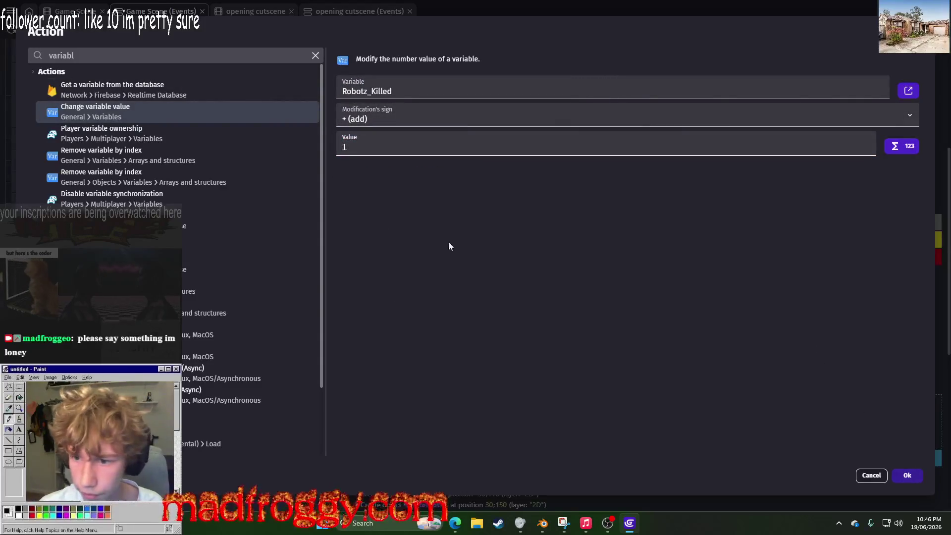
pyautogui.click(894, 474)
pyautogui.moveTo(373, 436); pyautogui.dragTo(367, 400)
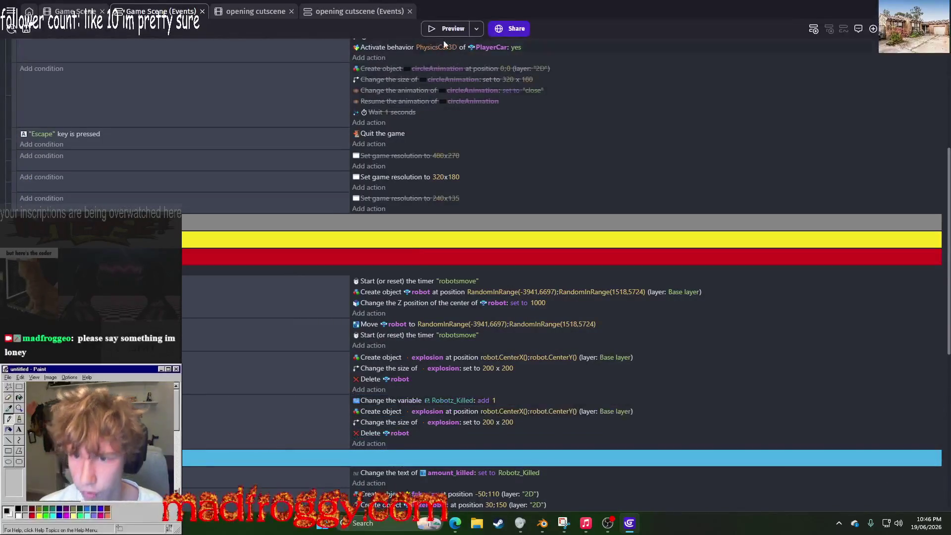
pyautogui.click(431, 29)
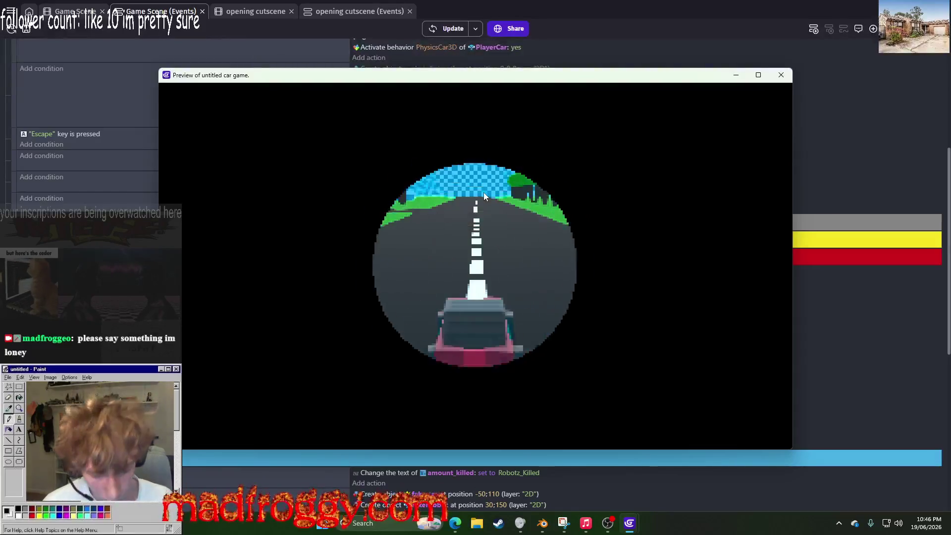
pyautogui.press('Up')
pyautogui.press('Right')
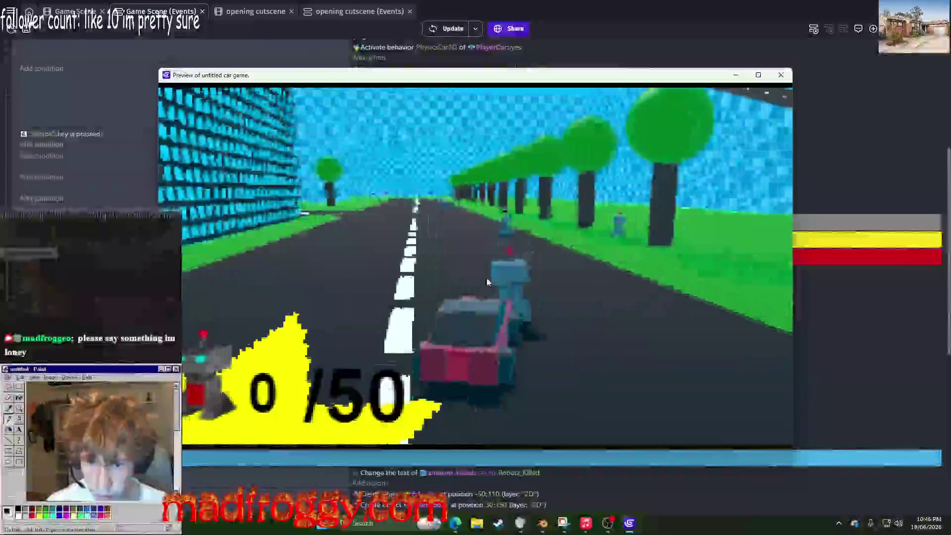
pyautogui.press('Left')
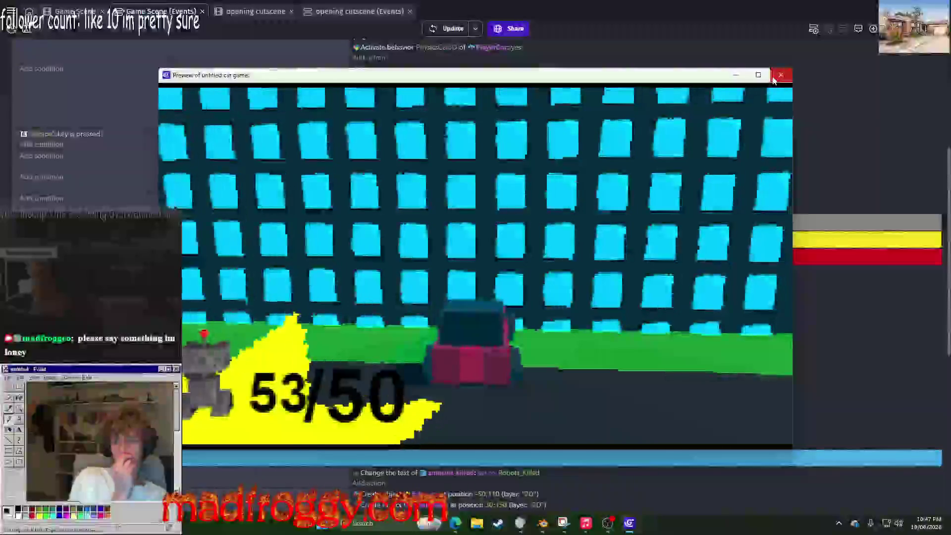
pyautogui.click(774, 80)
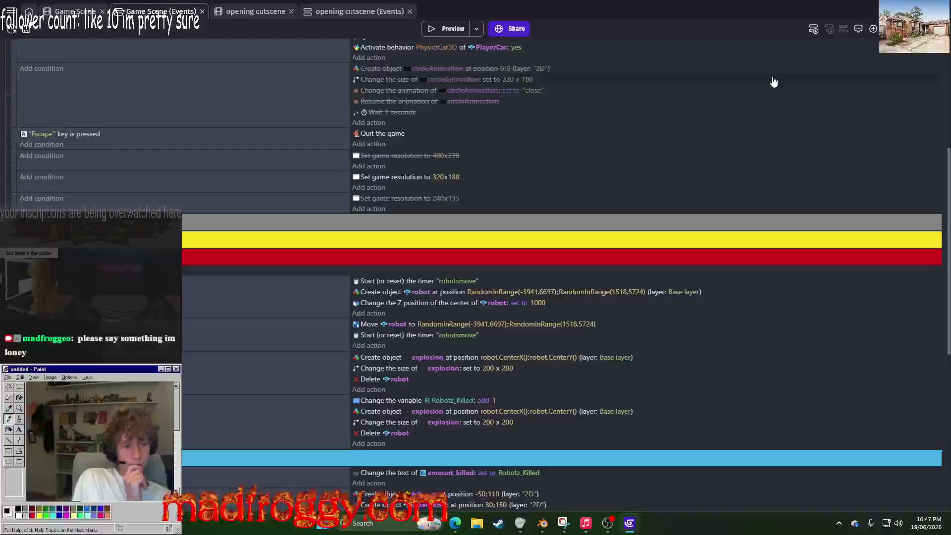
# Step: Save the project and scroll through the events sheet
pyautogui.scroll(-7, 594, 446)
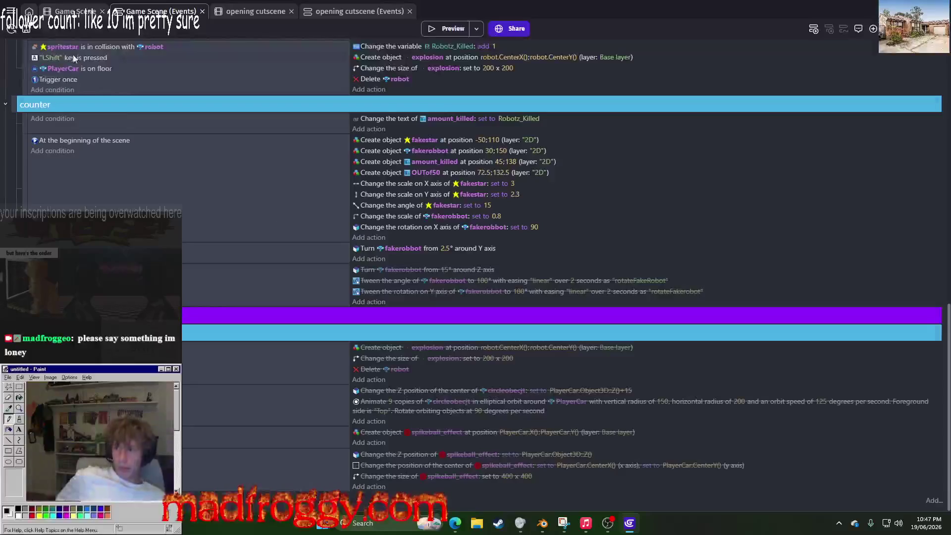
pyautogui.click(26, 30)
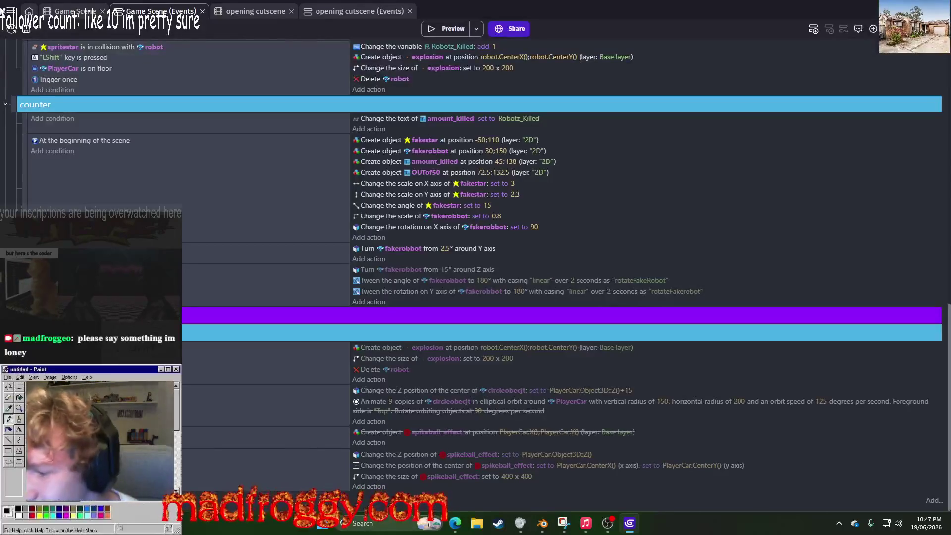
pyautogui.scroll(5, 199, 300)
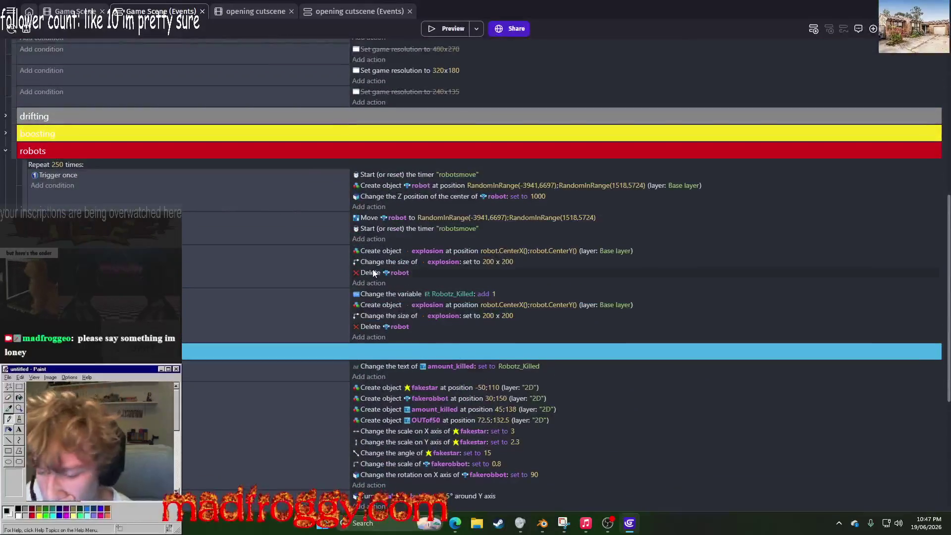
pyautogui.scroll(-4, 374, 273)
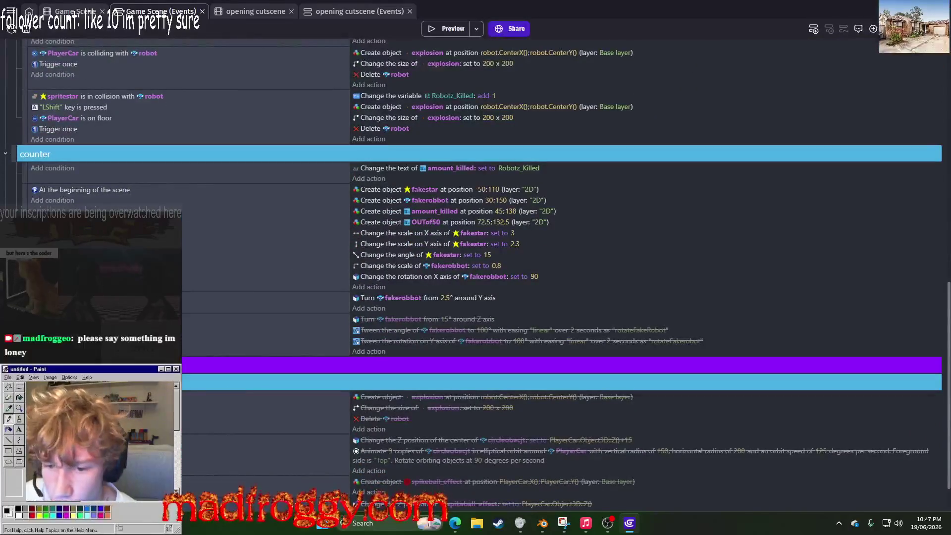
pyautogui.click(74, 11)
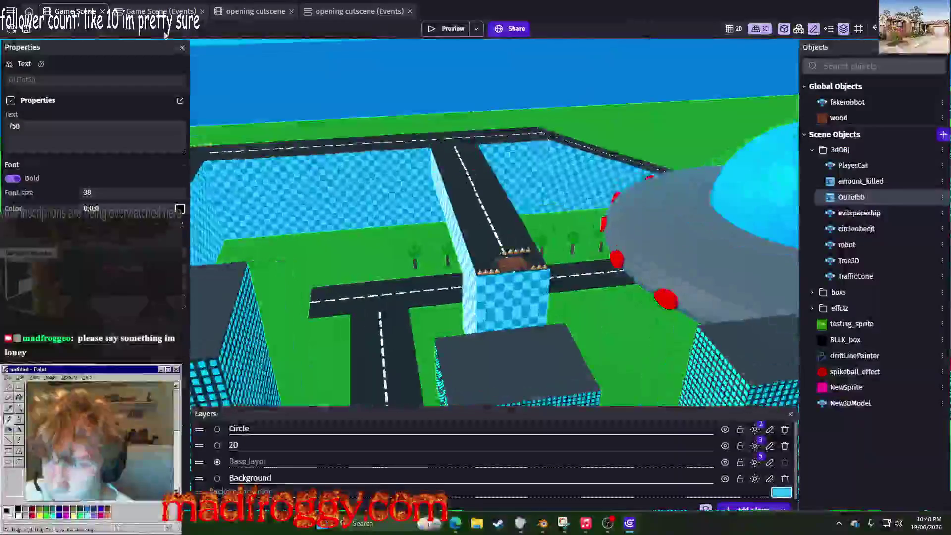
pyautogui.click(153, 11)
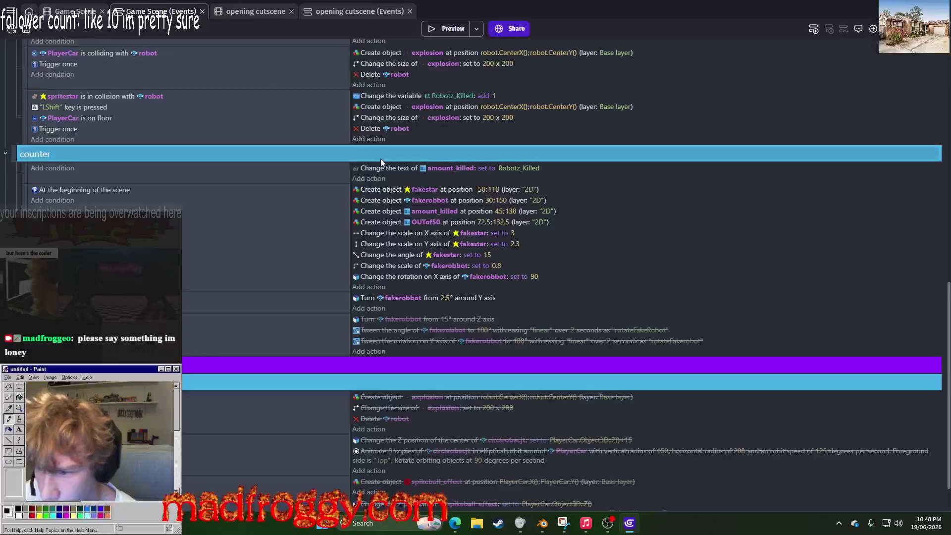
pyautogui.scroll(-1, 475, 273)
pyautogui.scroll(1, 545, 284)
pyautogui.scroll(-1, 544, 285)
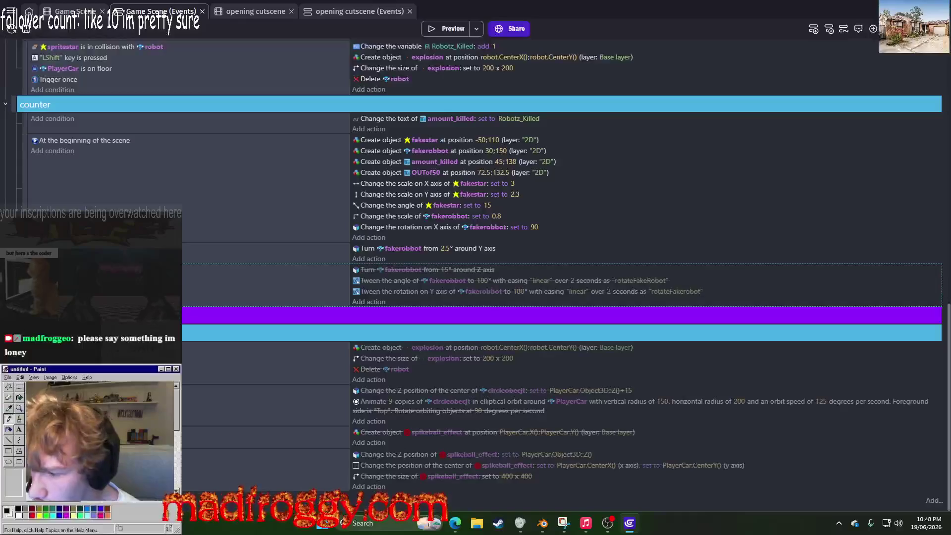
# Step: Insert a new empty event below the 'Turn fakerobbot' event
pyautogui.rightClick(173, 317)
pyautogui.click(198, 325)
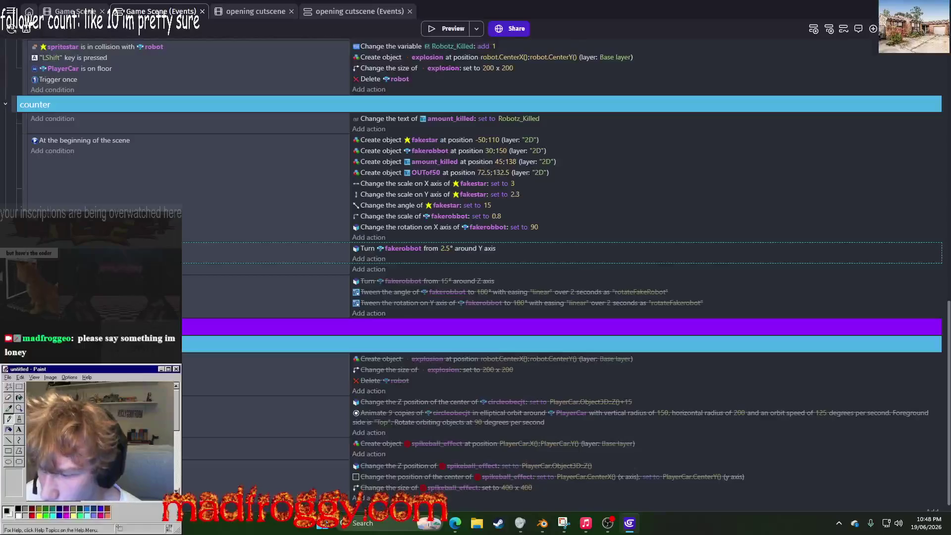
pyautogui.click(52, 269)
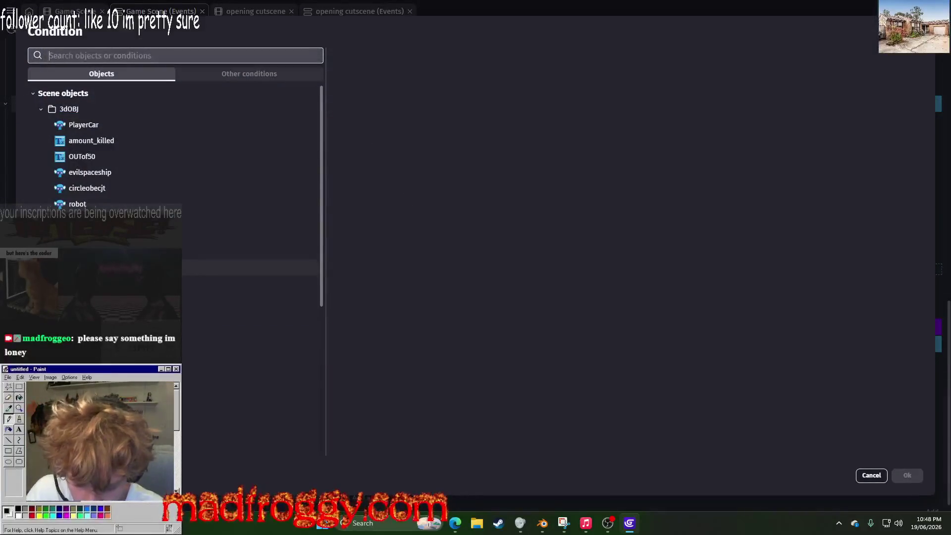
# Step: Add a condition that the Robotz_Killed variable is greater than or equal to 50
pyautogui.write('variable')
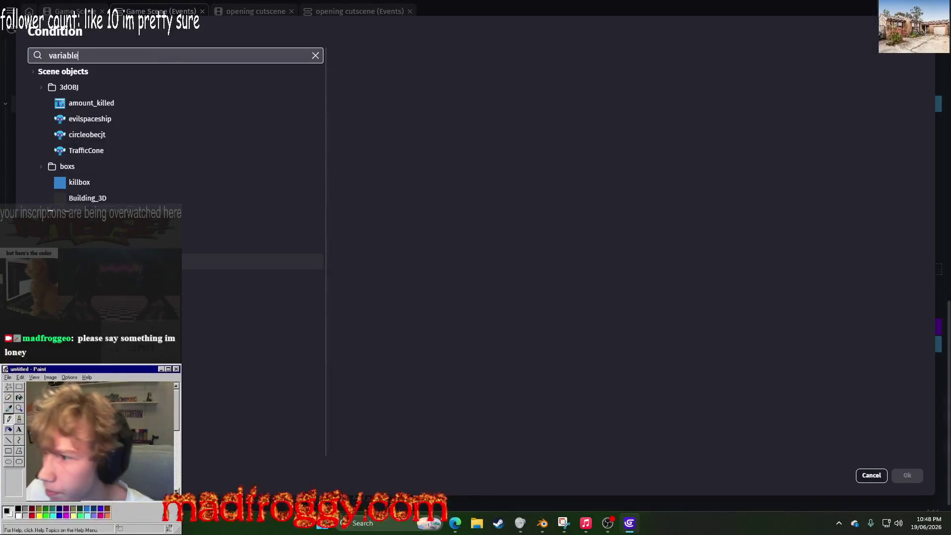
pyautogui.click(142, 85)
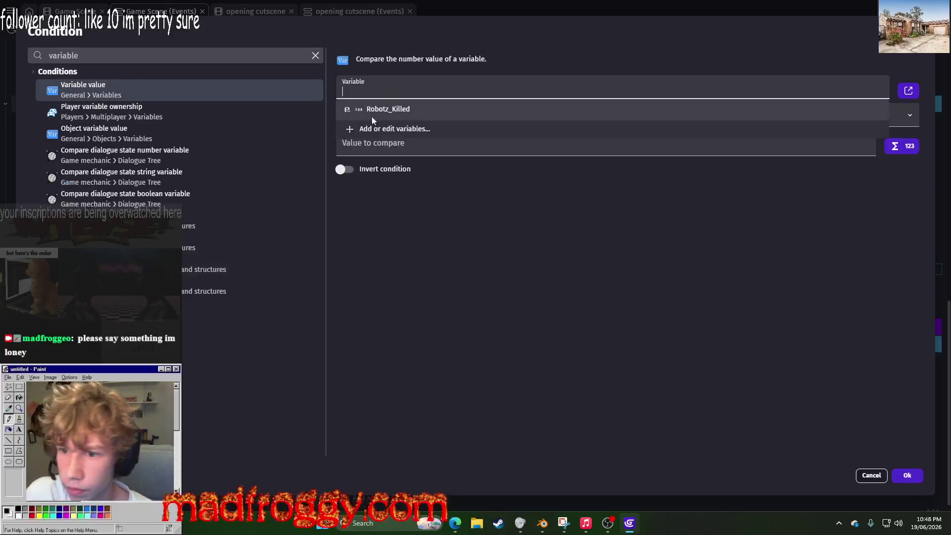
pyautogui.click(396, 110)
pyautogui.write('10')
pyautogui.click(411, 114)
pyautogui.click(509, 241)
pyautogui.click(463, 120)
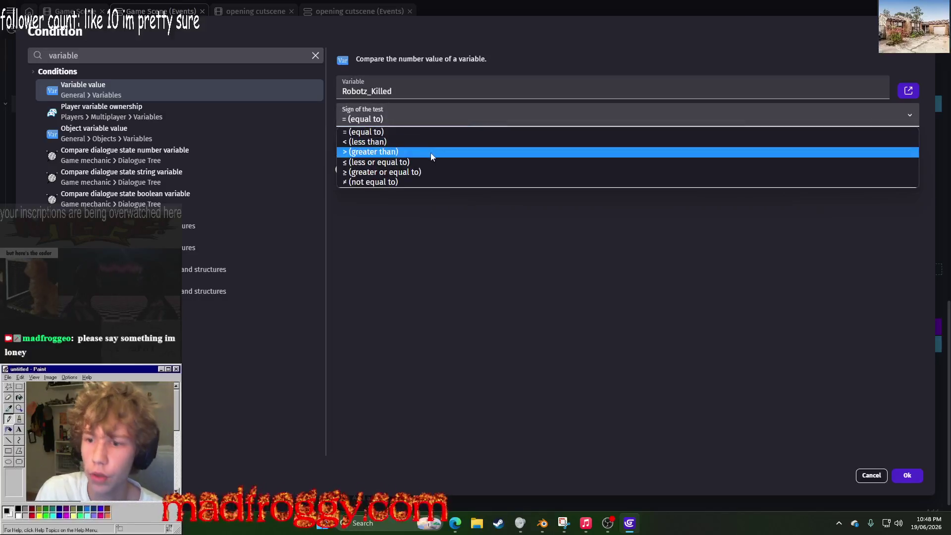
pyautogui.click(416, 172)
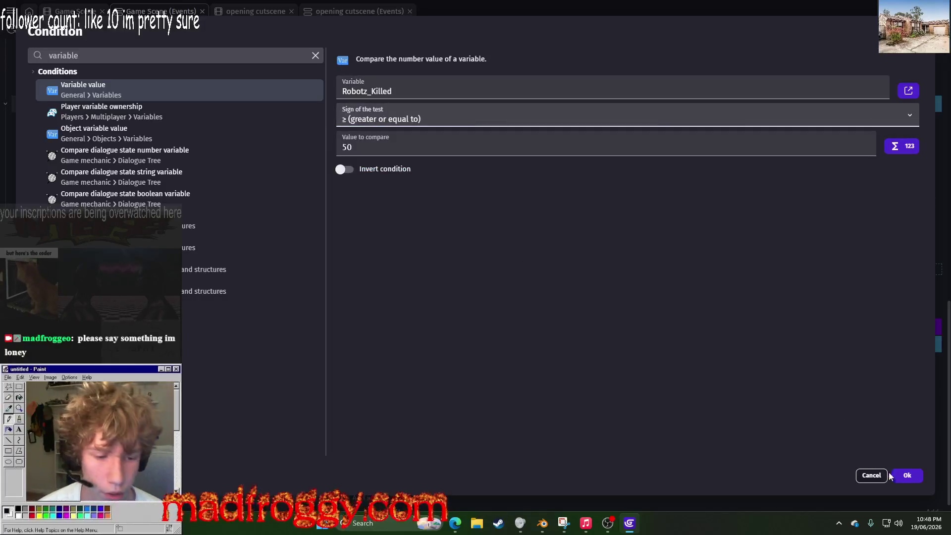
pyautogui.click(906, 475)
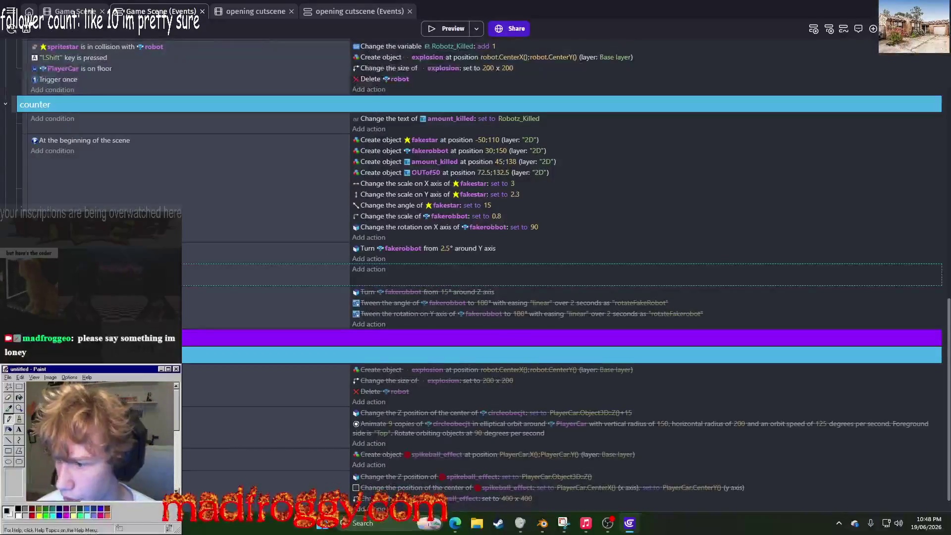
# Step: Add a Trigger once while true condition to the same event
pyautogui.click(75, 270)
pyautogui.write('once')
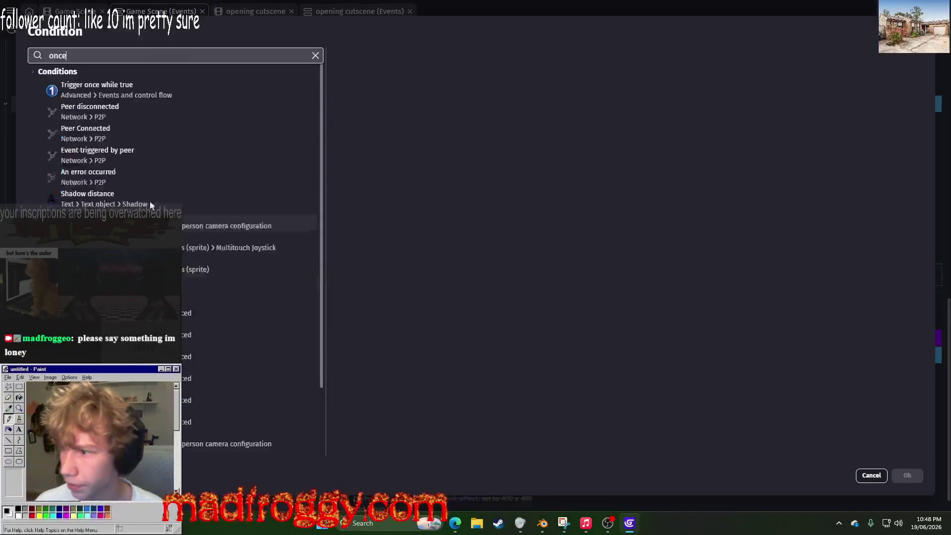
pyautogui.click(189, 87)
pyautogui.click(906, 475)
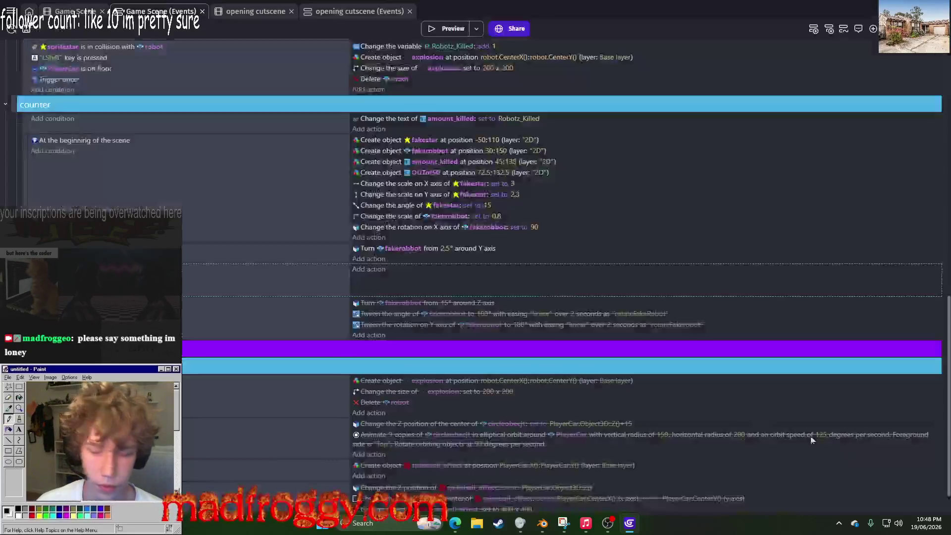
# Step: Add a De/activate behavior action to the event
pyautogui.click(376, 272)
pyautogui.write('disable')
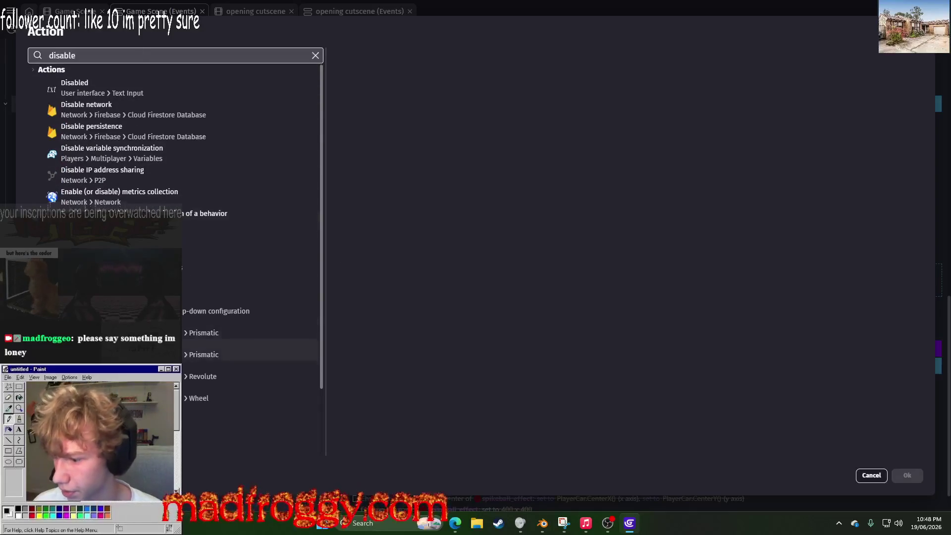
pyautogui.scroll(-2, 148, 350)
pyautogui.scroll(2, 132, 120)
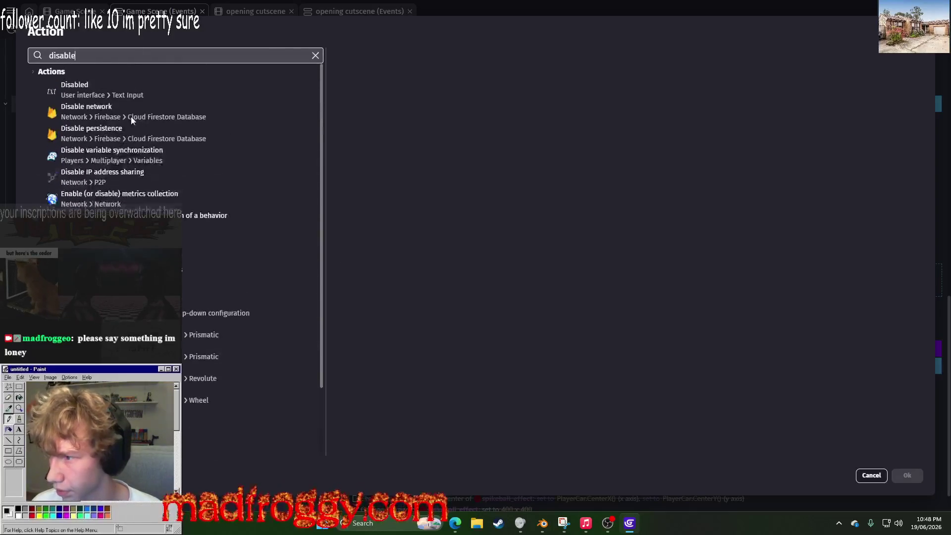
pyautogui.click(315, 55)
pyautogui.write('bea')
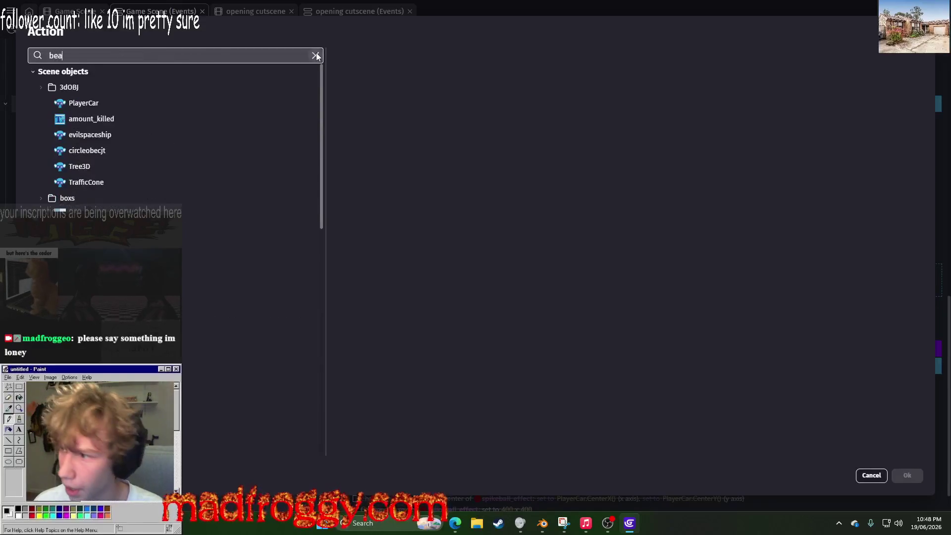
pyautogui.press('BackSpace')
pyautogui.write('h')
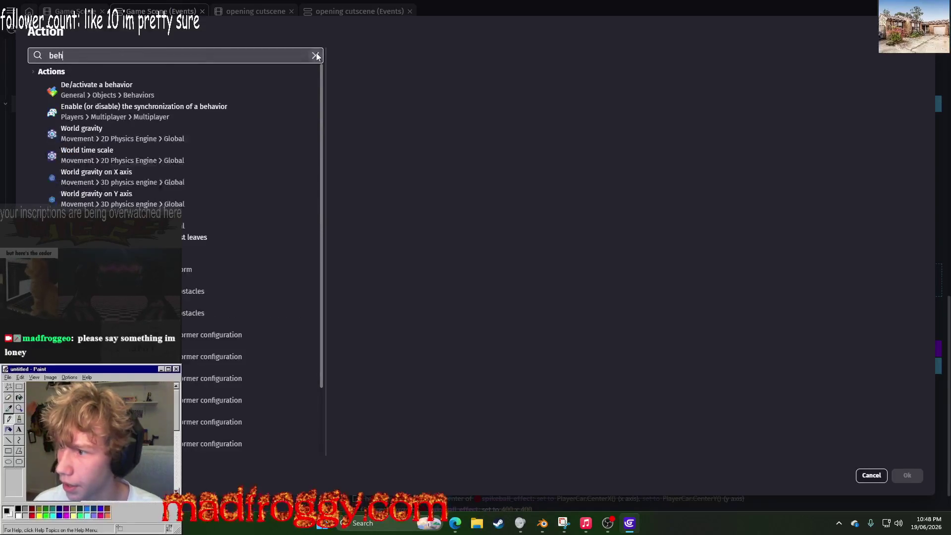
pyautogui.write('a')
pyautogui.click(292, 90)
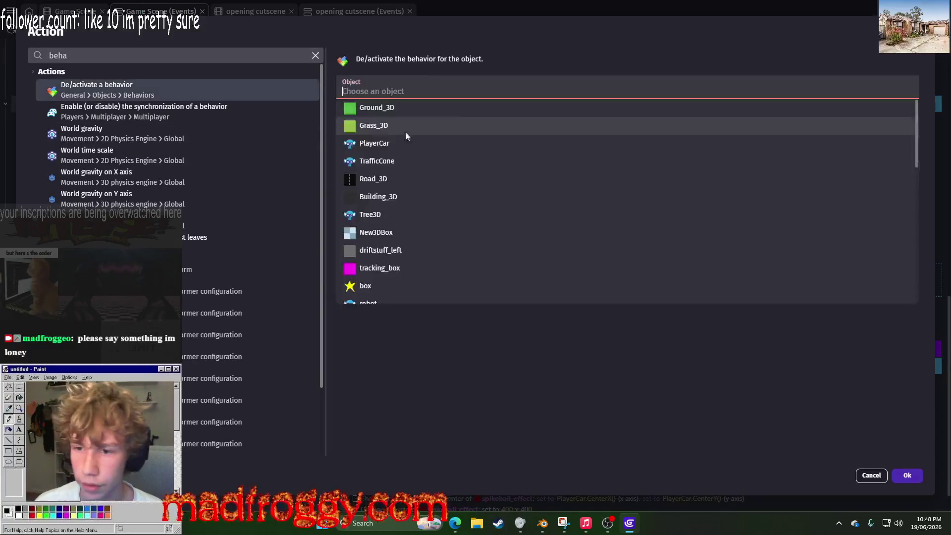
# Step: Make the action deactivate PlayerCar's PhysicsCar3DKeyboardMapper behavior
pyautogui.scroll(-5, 454, 225)
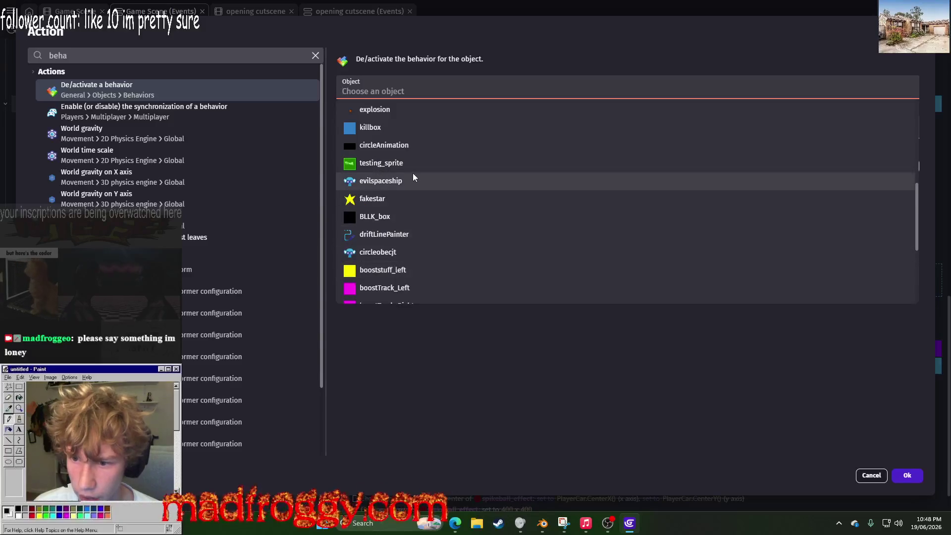
pyautogui.scroll(-3, 411, 175)
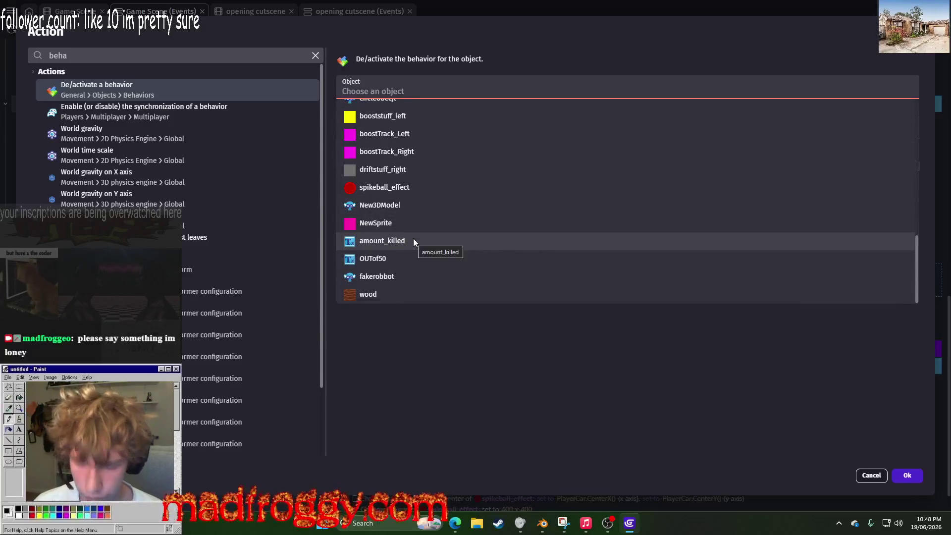
pyautogui.scroll(8, 413, 239)
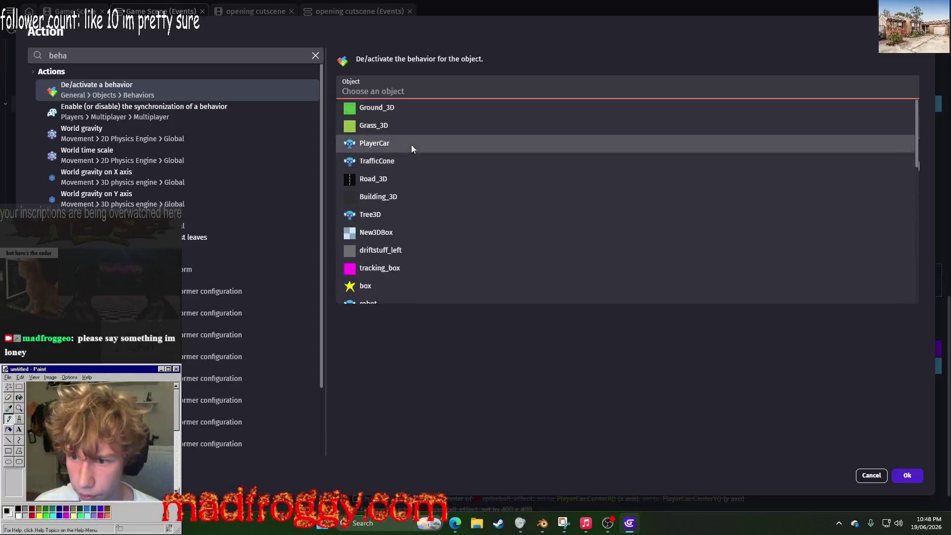
pyautogui.click(411, 144)
pyautogui.click(843, 122)
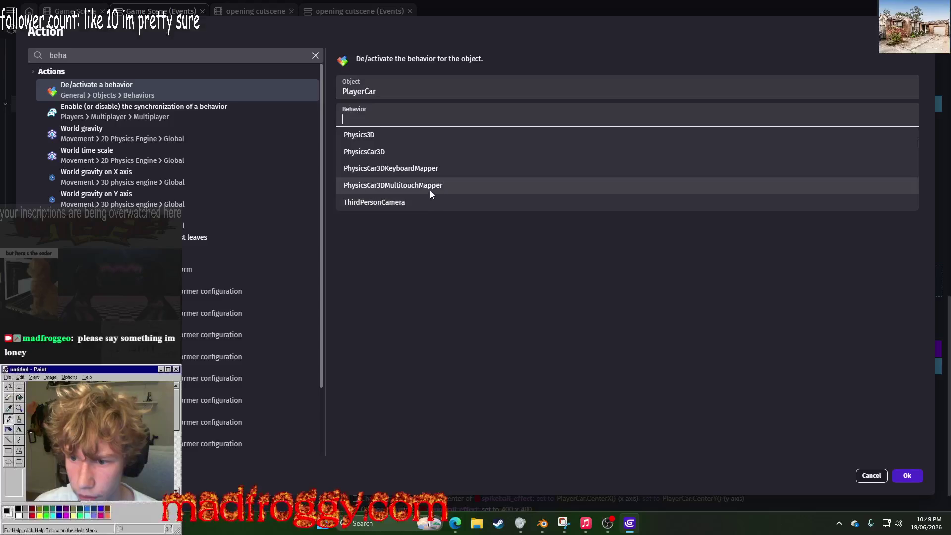
pyautogui.click(390, 169)
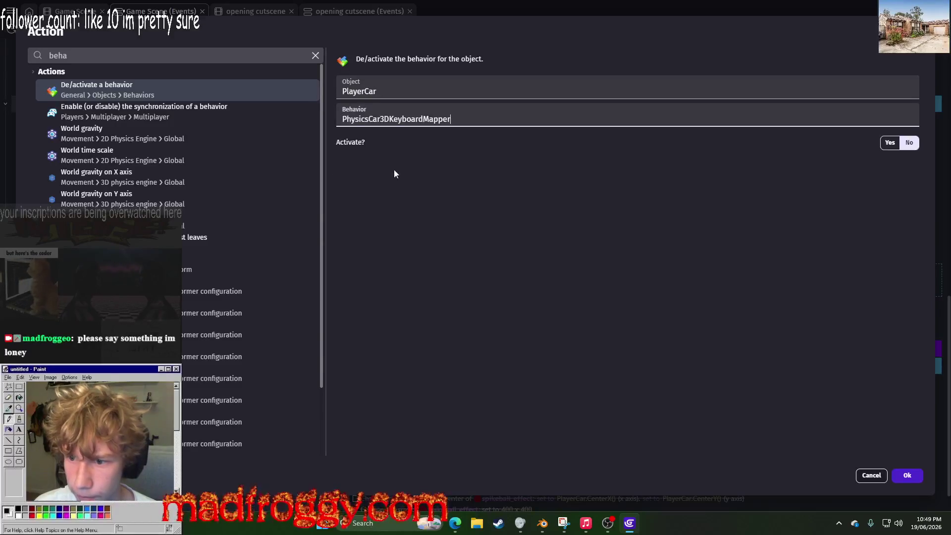
pyautogui.click(906, 475)
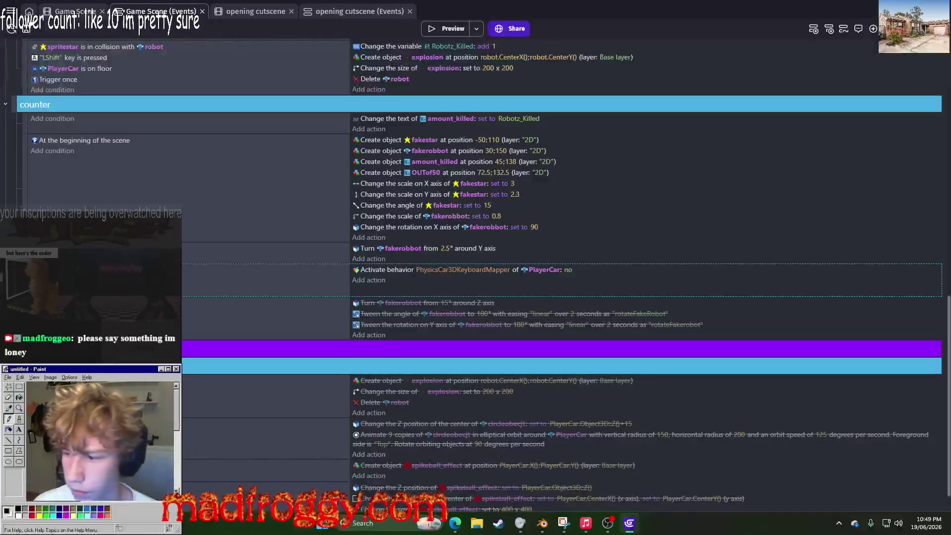
pyautogui.scroll(3, 270, 222)
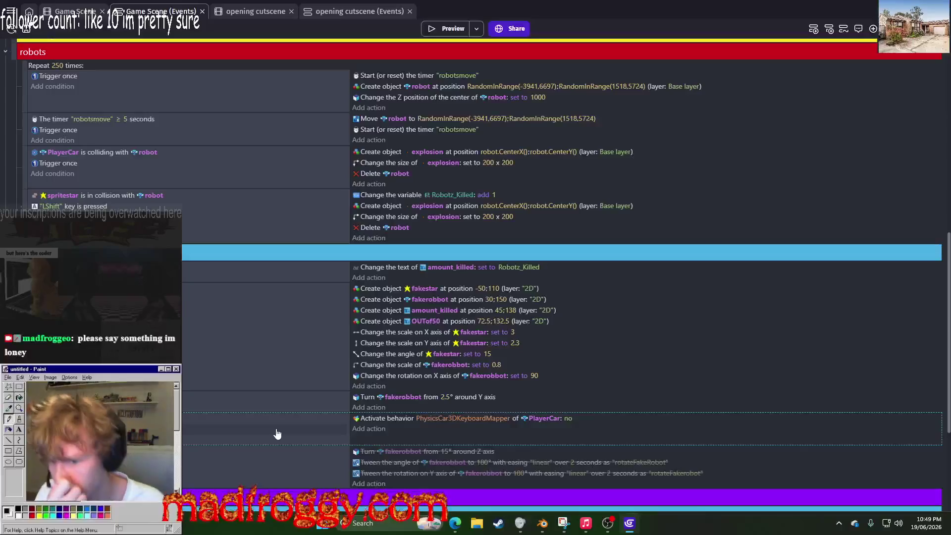
# Step: In the Game Scene variables, add a Number variable named Variable, value 0, below Robotz_Killed
pyautogui.scroll(5, 295, 385)
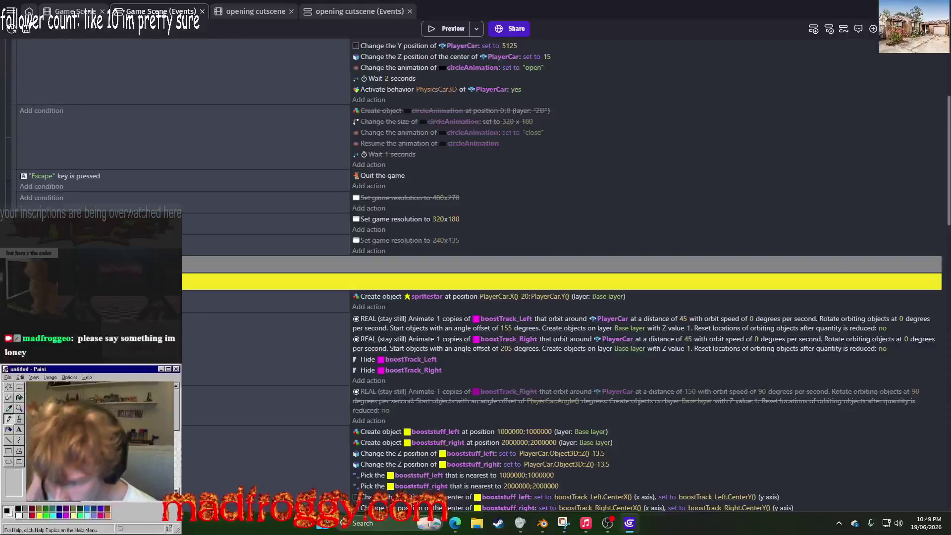
pyautogui.scroll(-2, 294, 385)
pyautogui.scroll(-3, 475, 278)
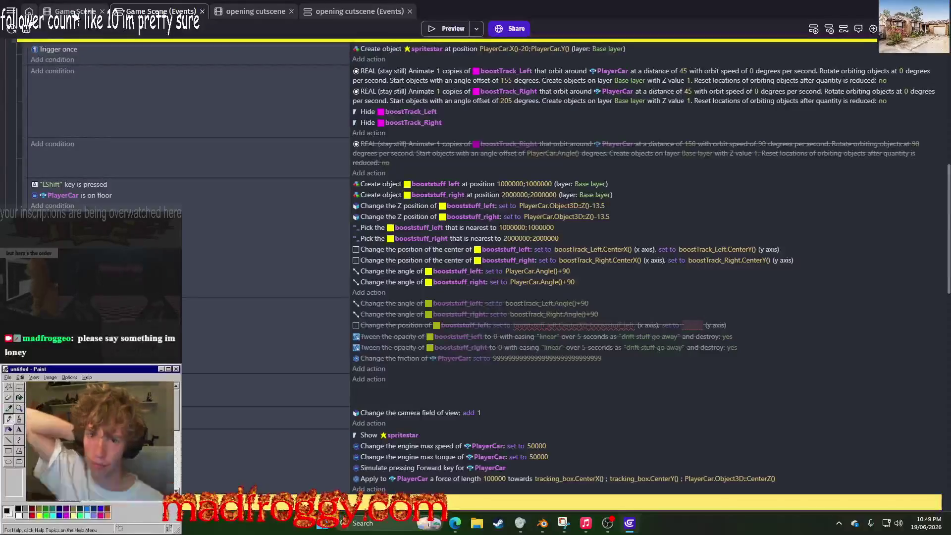
pyautogui.click(79, 11)
pyautogui.doubleClick(512, 221)
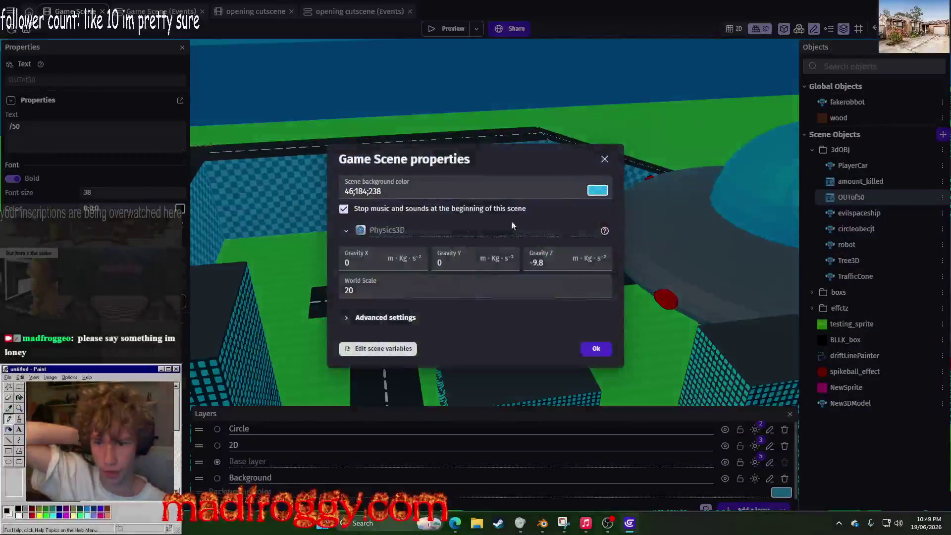
pyautogui.press('Escape')
pyautogui.doubleClick(358, 343)
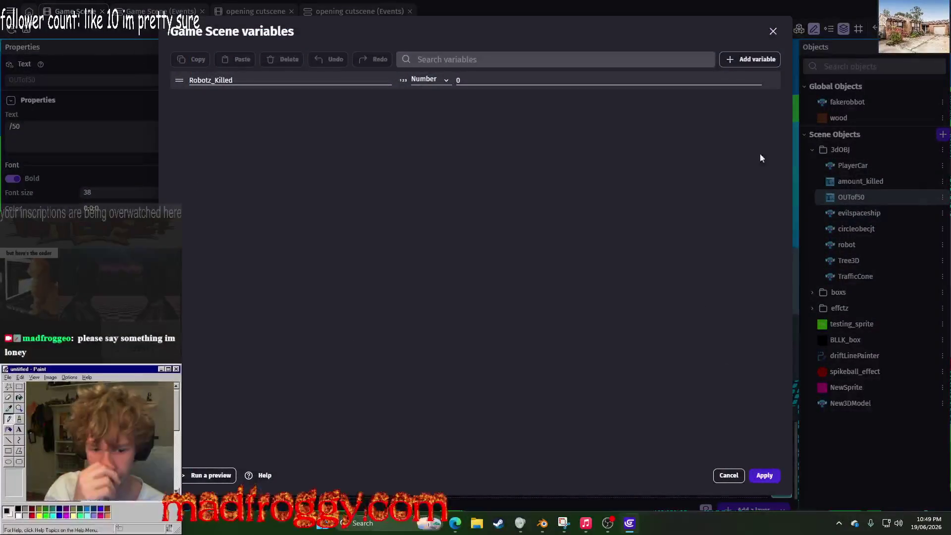
pyautogui.click(759, 60)
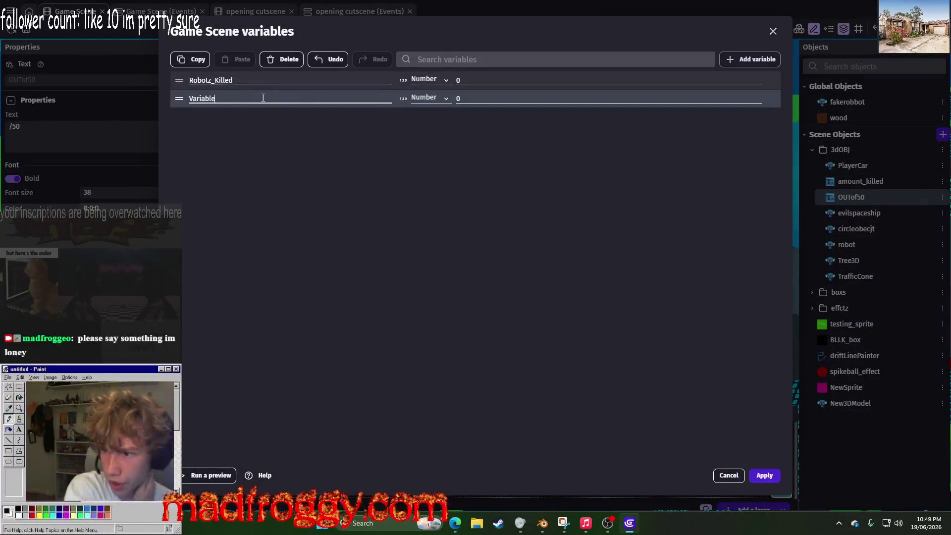
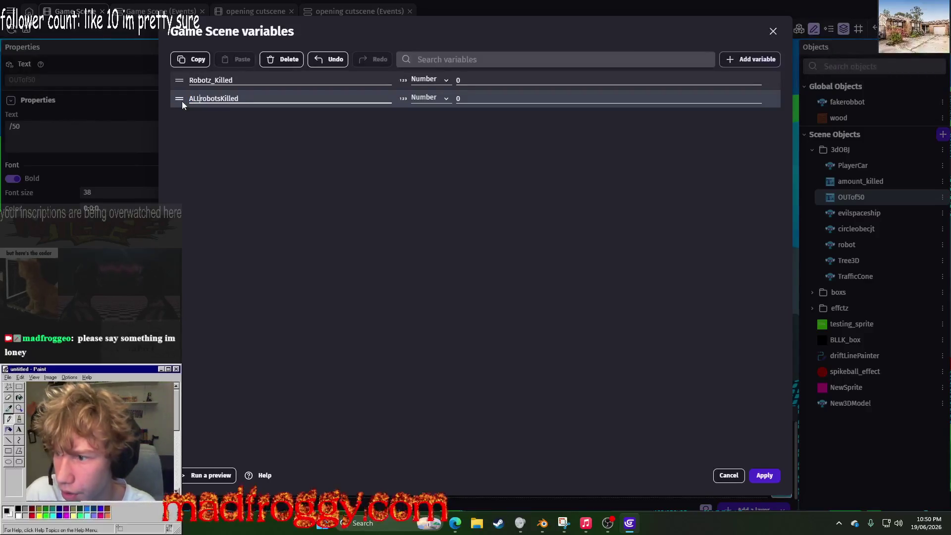
# Step: Change the ALLrobotsKilled scene variable's type from Number to Boolean and apply
pyautogui.click(430, 97)
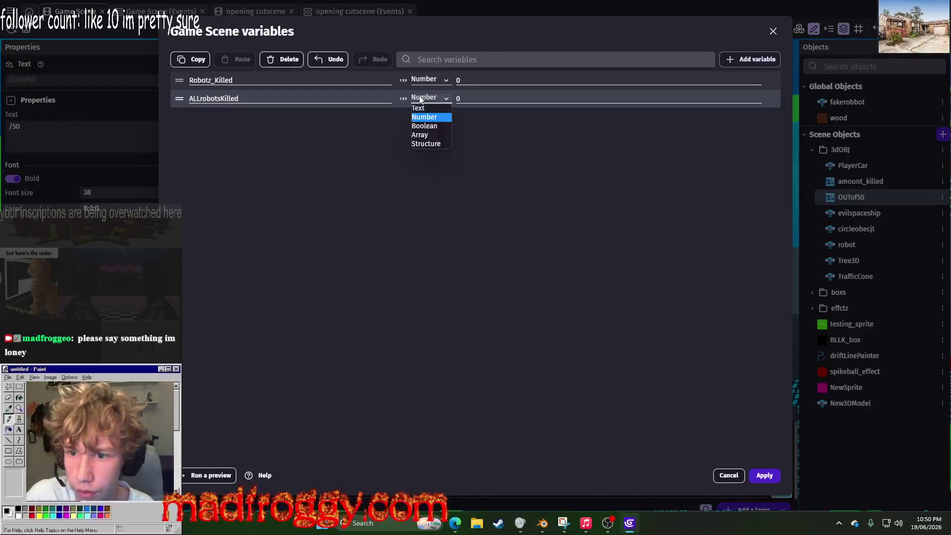
pyautogui.click(427, 126)
pyautogui.click(764, 475)
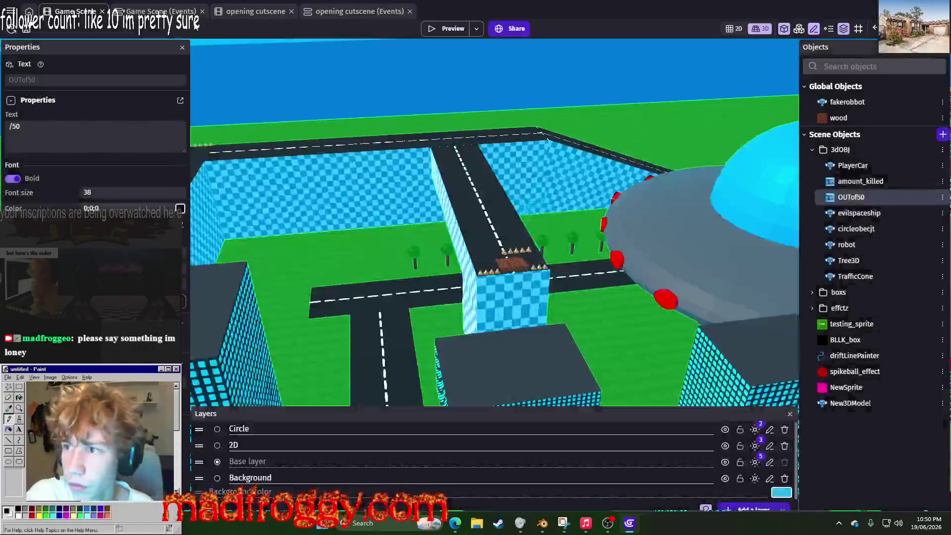
# Step: Add a variable value condition comparing Robotz_Killed with 'equal to' in the event sheet
pyautogui.hotkey('ctrl', 'Tab')
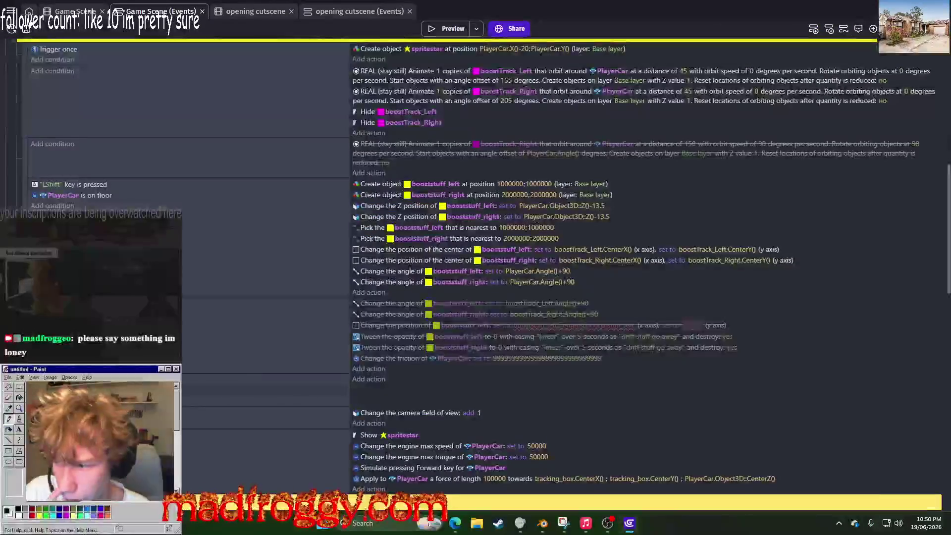
pyautogui.click(198, 307)
pyautogui.write('var')
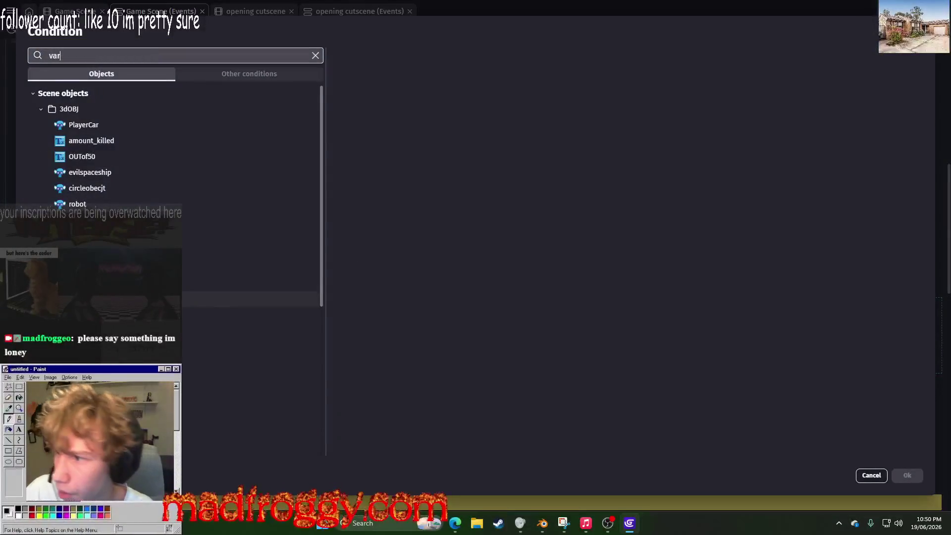
pyautogui.press('Down')
pyautogui.press('Down')
pyautogui.press('Return')
pyautogui.click(403, 130)
pyautogui.click(389, 121)
pyautogui.click(386, 132)
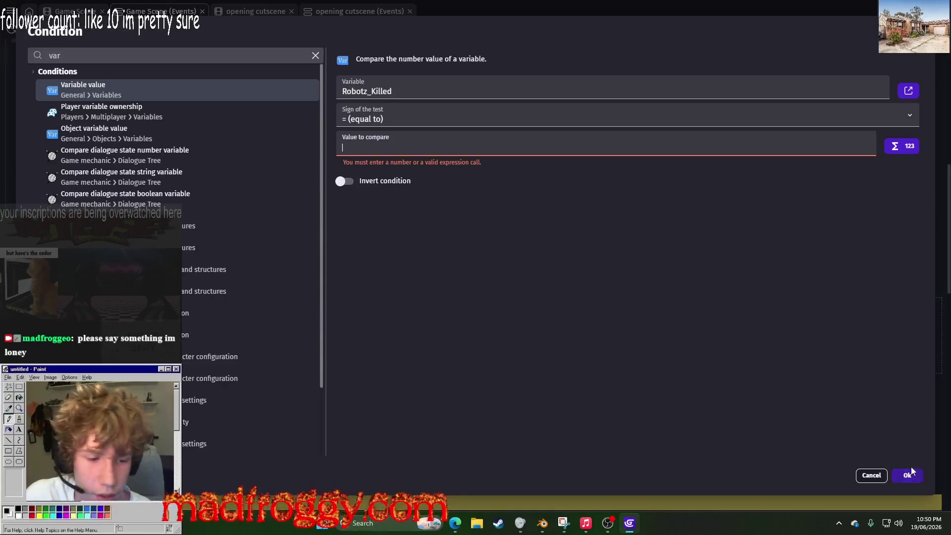
pyautogui.click(910, 475)
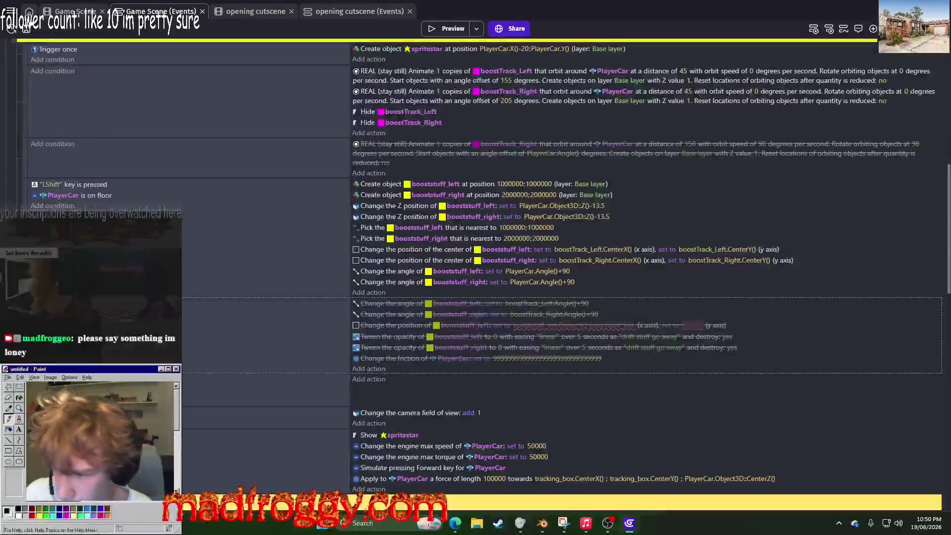
# Step: Reopen the scene variables from the 3D scene's properties to check ALLrobotsKilled
pyautogui.click(75, 10)
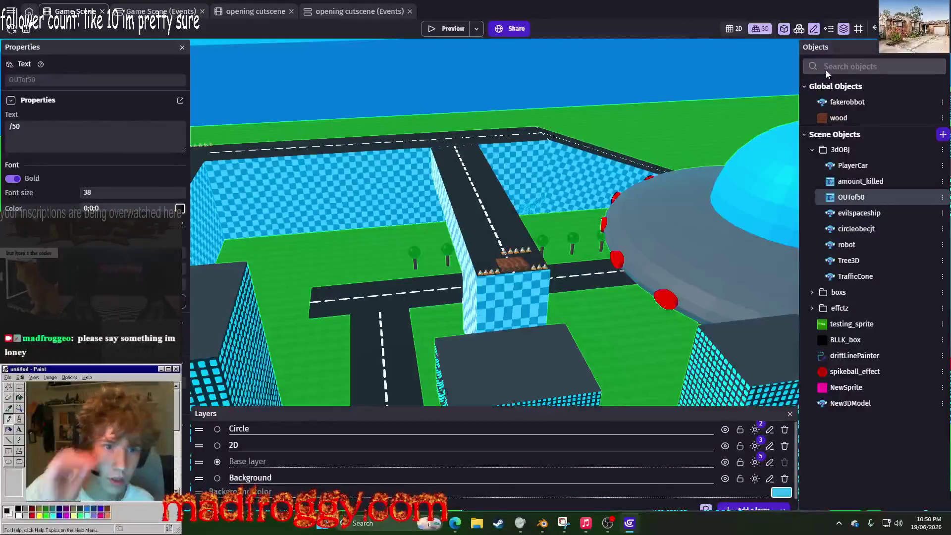
pyautogui.doubleClick(372, 353)
pyautogui.click(372, 349)
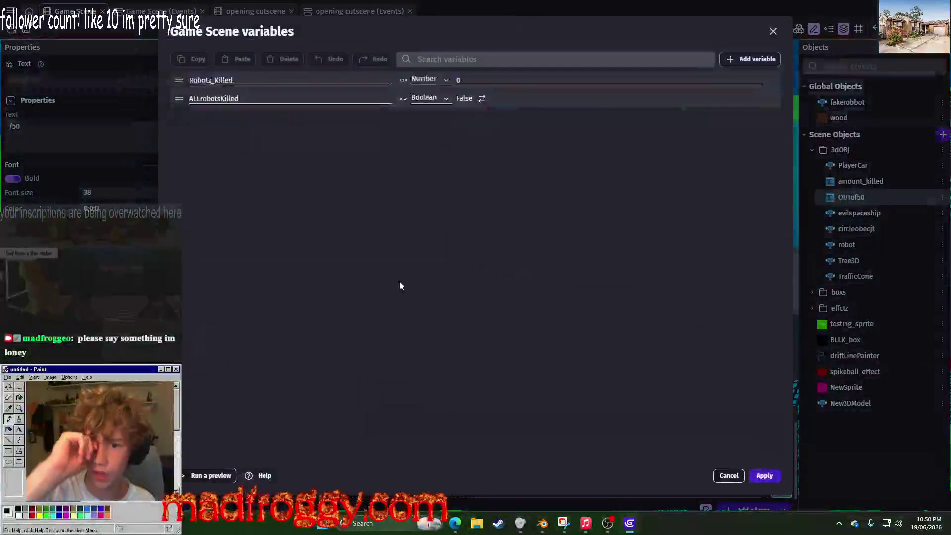
pyautogui.click(300, 98)
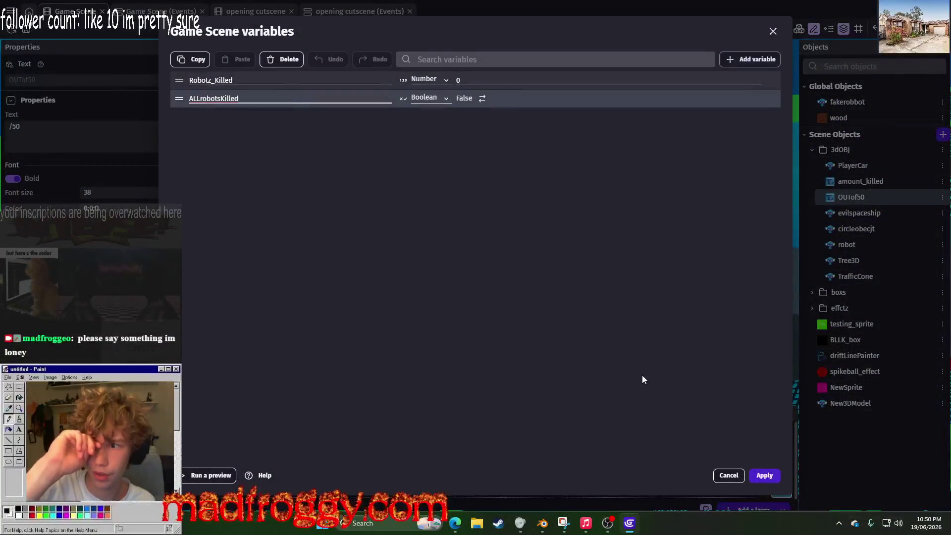
pyautogui.click(726, 476)
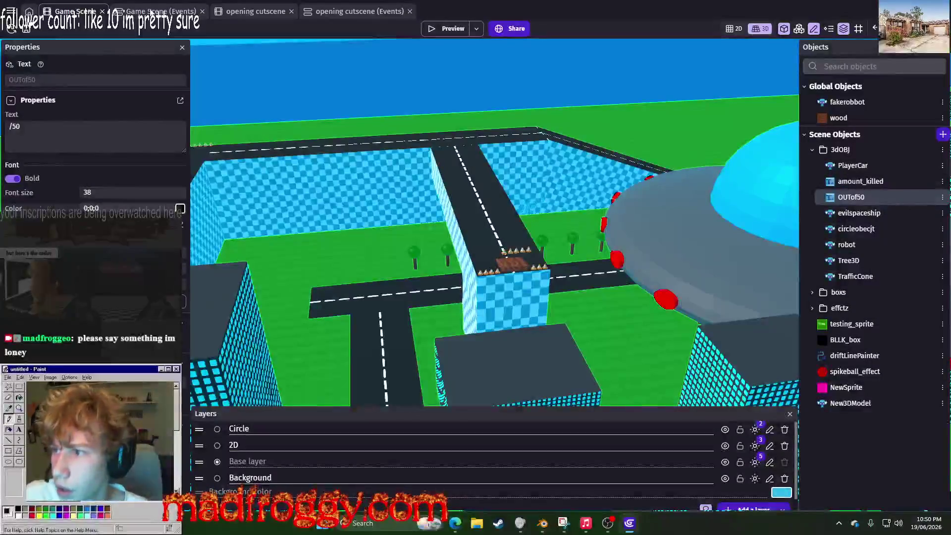
pyautogui.click(161, 11)
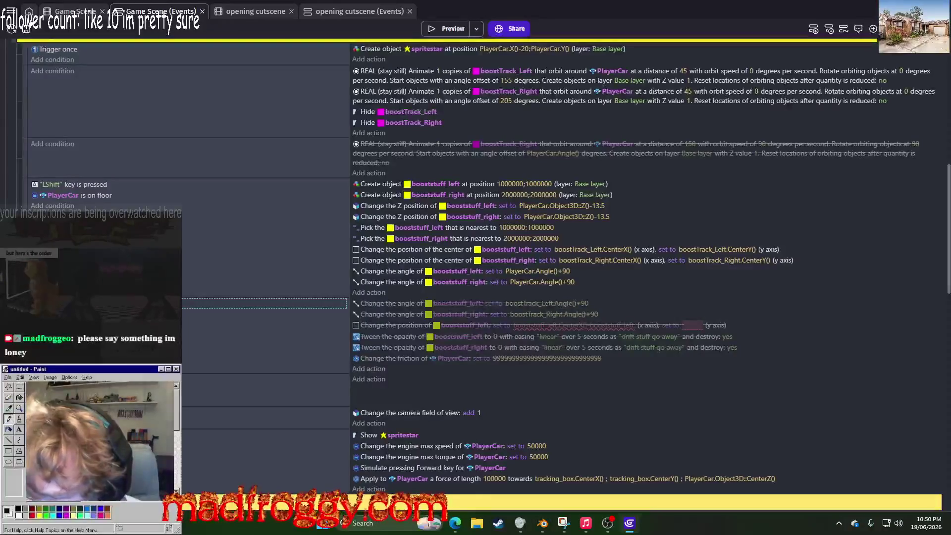
# Step: Place an 'ALLrobotsKilled is false' condition at the top of the 'LShift key is pressed' event
pyautogui.moveTo(124, 302); pyautogui.dragTo(61, 185)
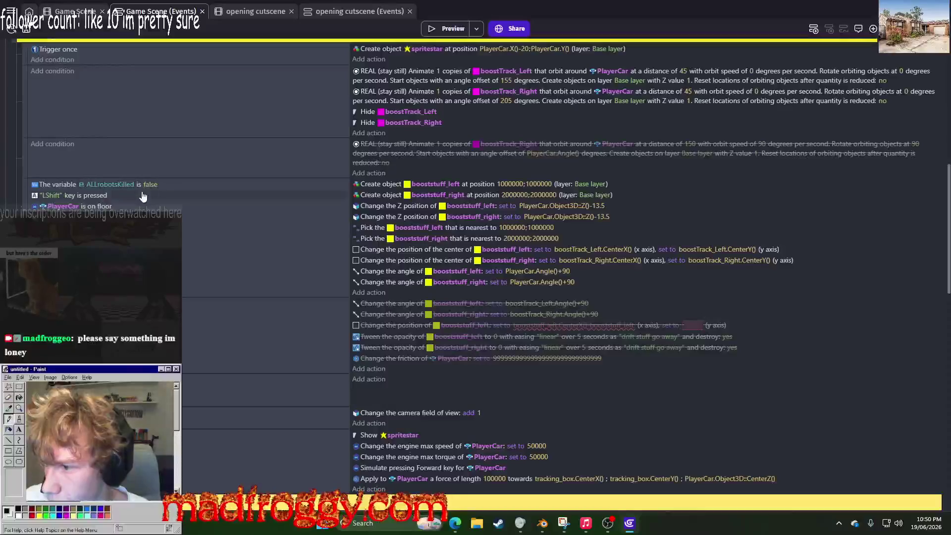
pyautogui.click(72, 188)
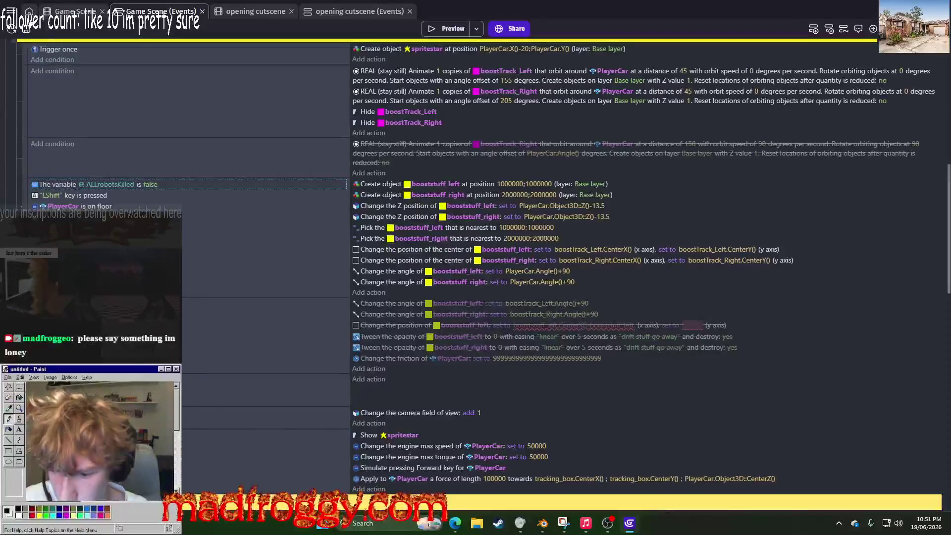
pyautogui.scroll(3, 263, 164)
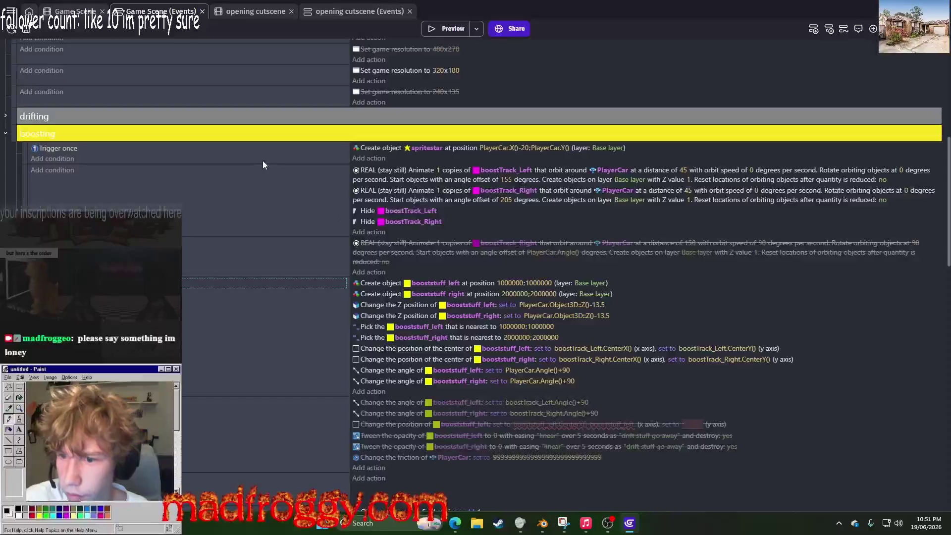
pyautogui.scroll(-5, 168, 183)
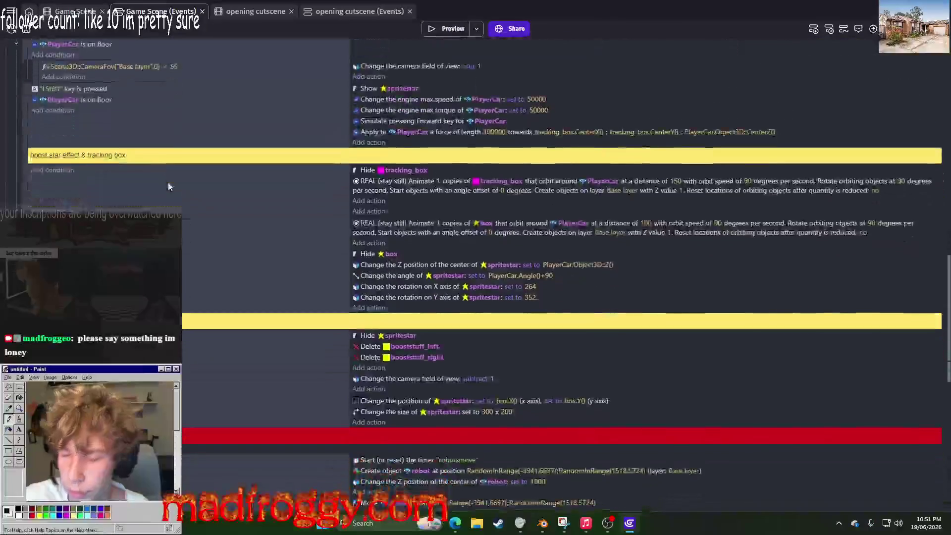
pyautogui.scroll(5, 176, 179)
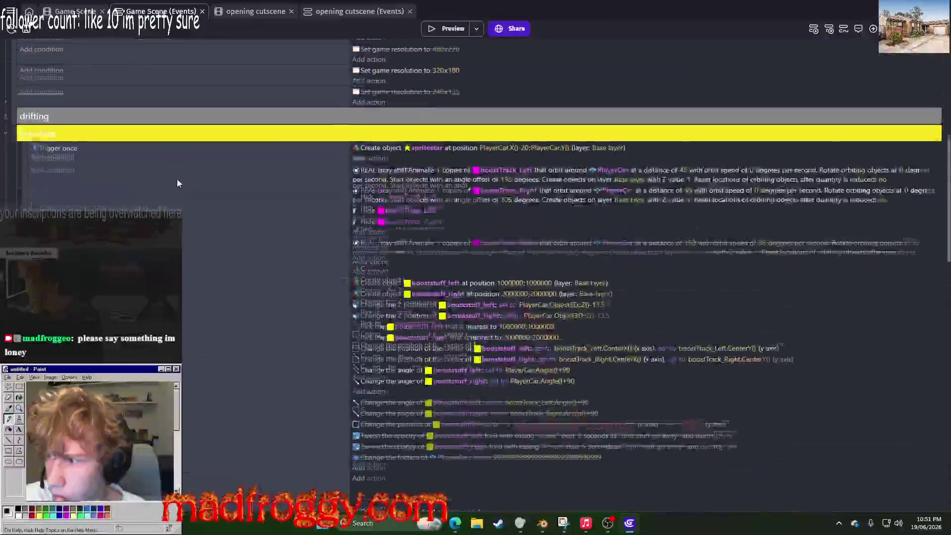
pyautogui.scroll(-5, 177, 179)
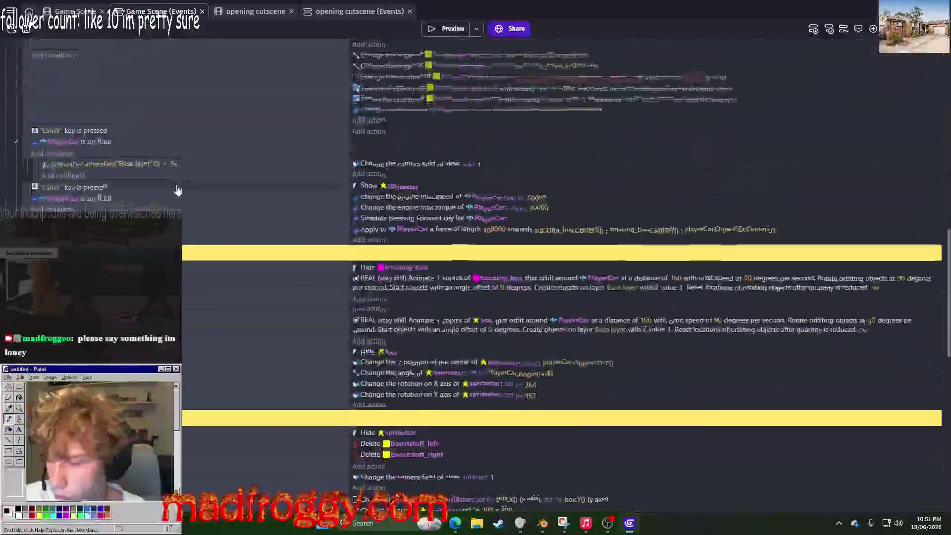
pyautogui.scroll(-5, 266, 269)
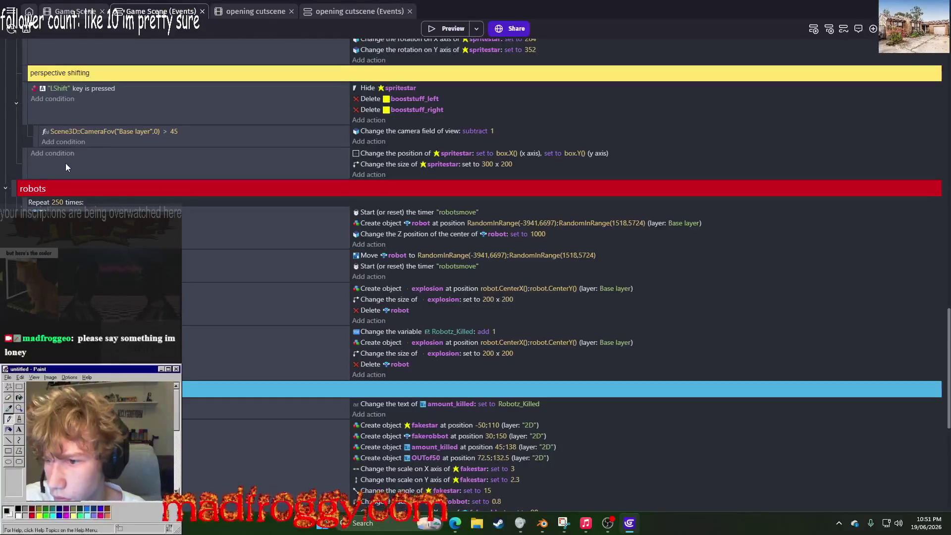
pyautogui.scroll(5, 159, 183)
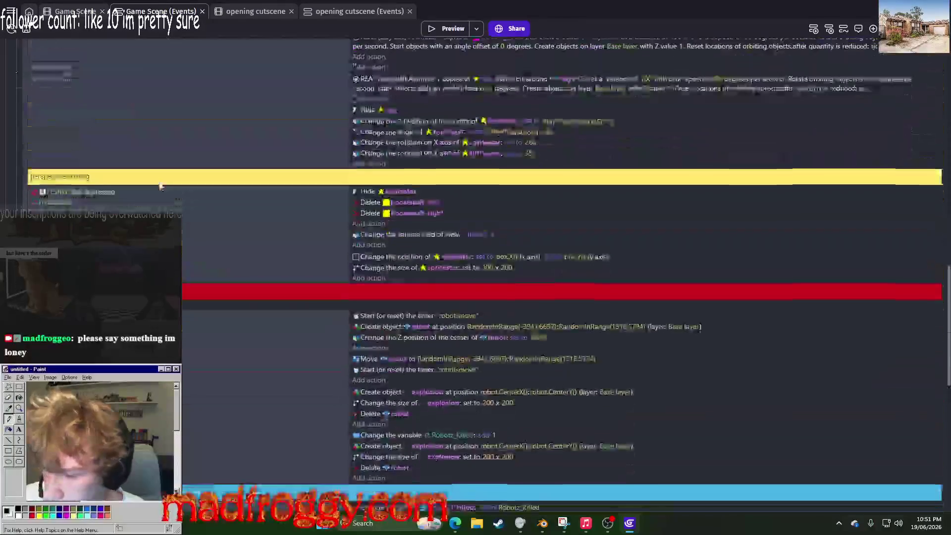
pyautogui.scroll(-5, 161, 182)
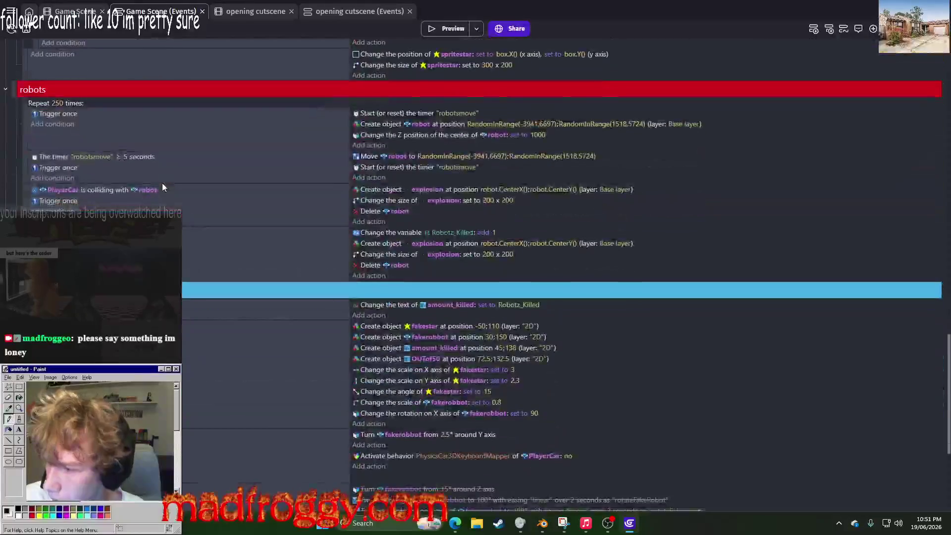
pyautogui.scroll(5, 164, 183)
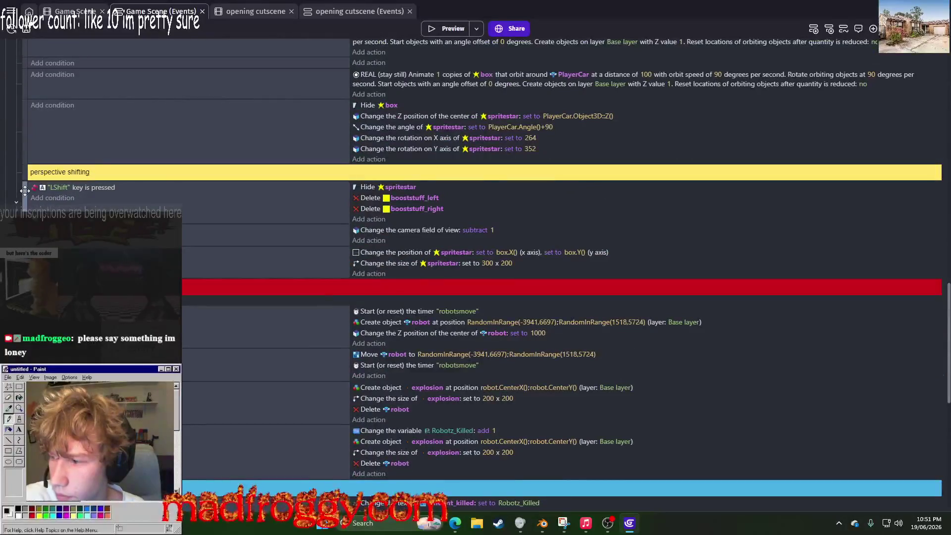
# Step: Add an Or condition to the perspective shifting event and paste the ALLrobotsKilled check inside it
pyautogui.click(58, 198)
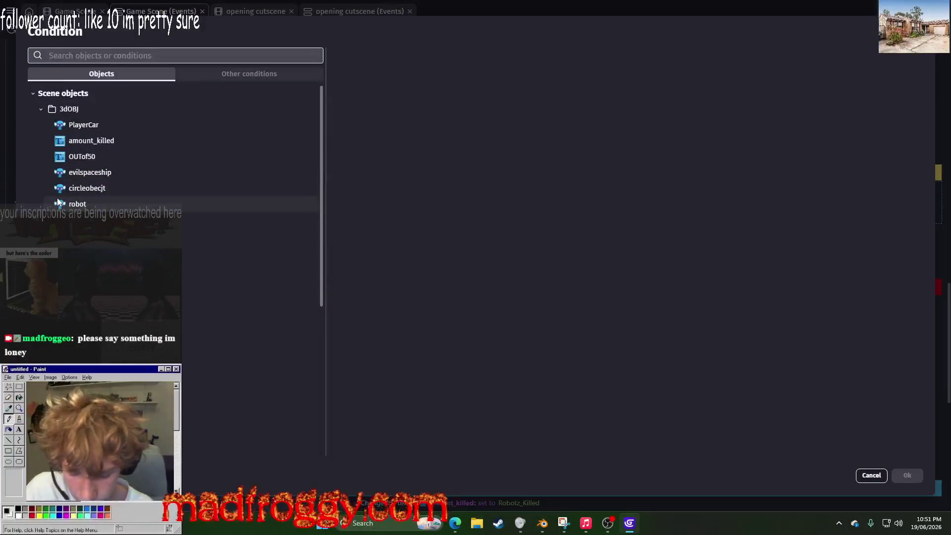
pyautogui.write('or')
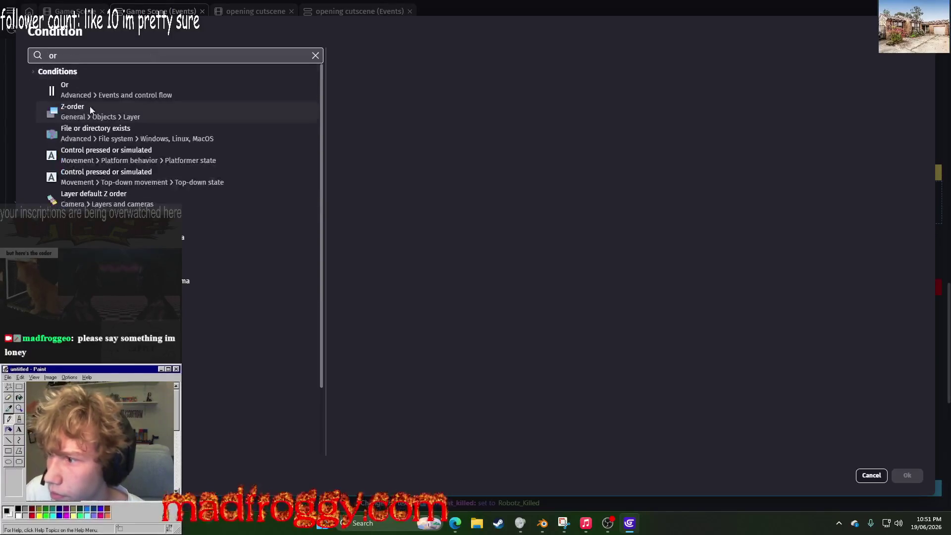
pyautogui.click(149, 90)
pyautogui.click(907, 475)
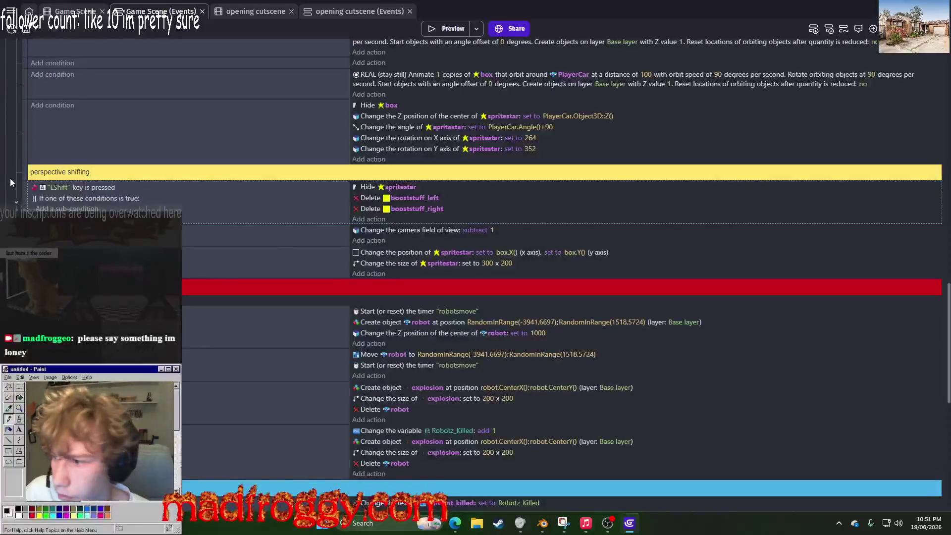
pyautogui.rightClick(99, 214)
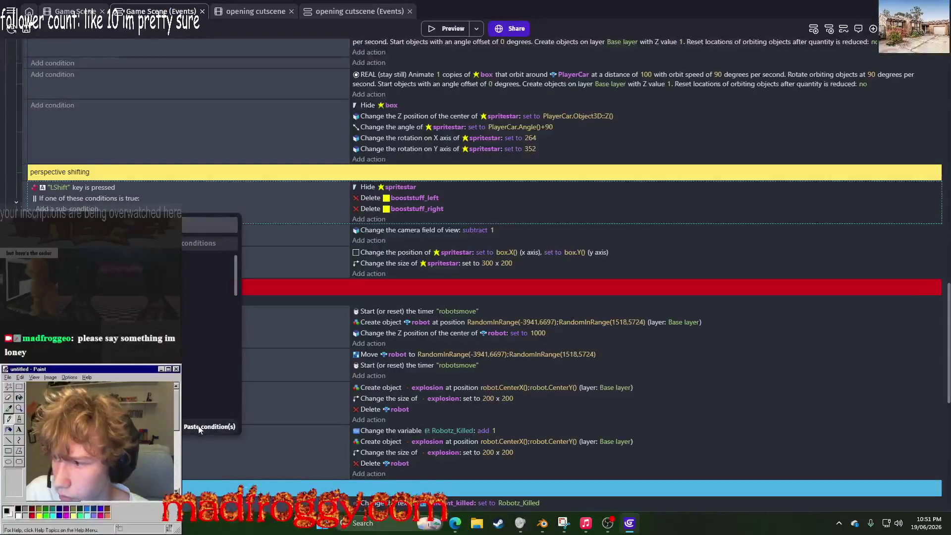
pyautogui.click(203, 410)
# Step: Keep the LShift key condition and switch the ALLrobotsKilled check to require true
pyautogui.click(75, 188)
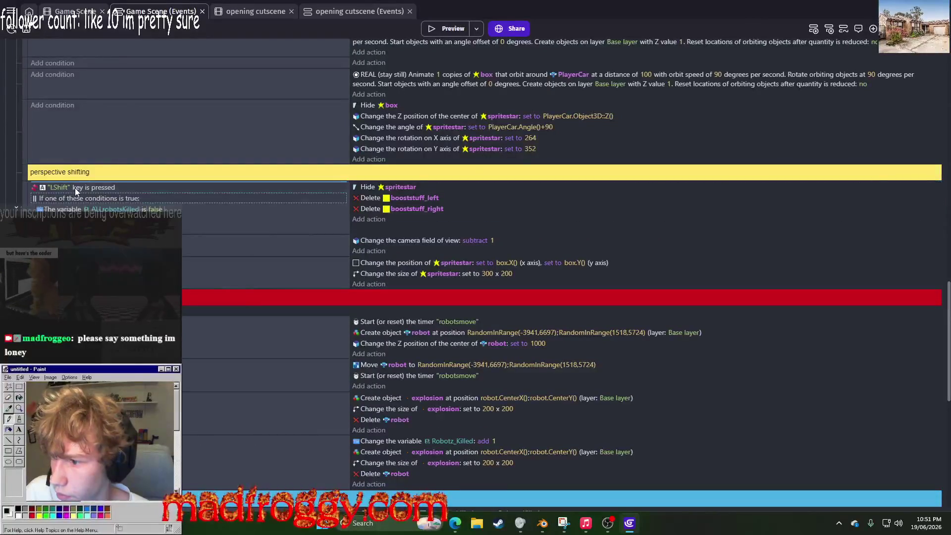
pyautogui.press('Delete')
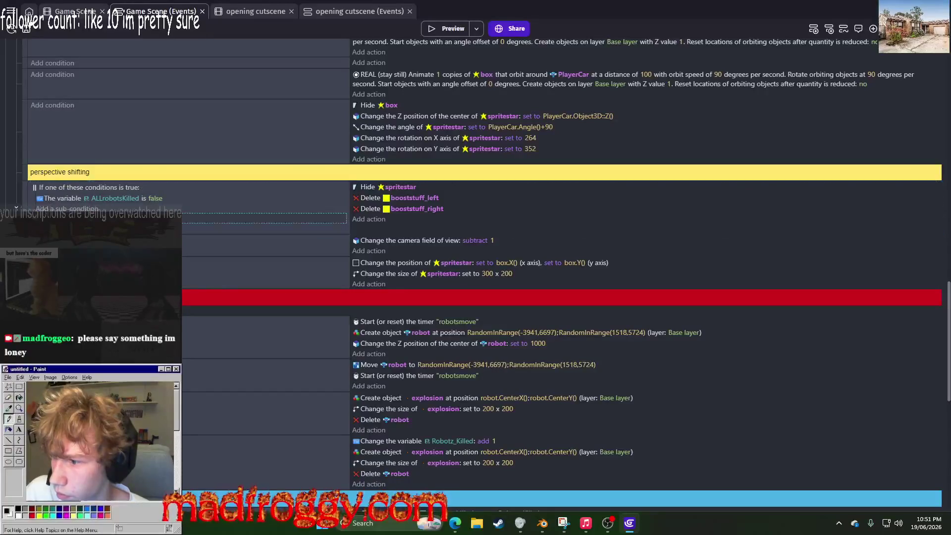
pyautogui.hotkey('ctrl', 'z')
pyautogui.click(155, 198)
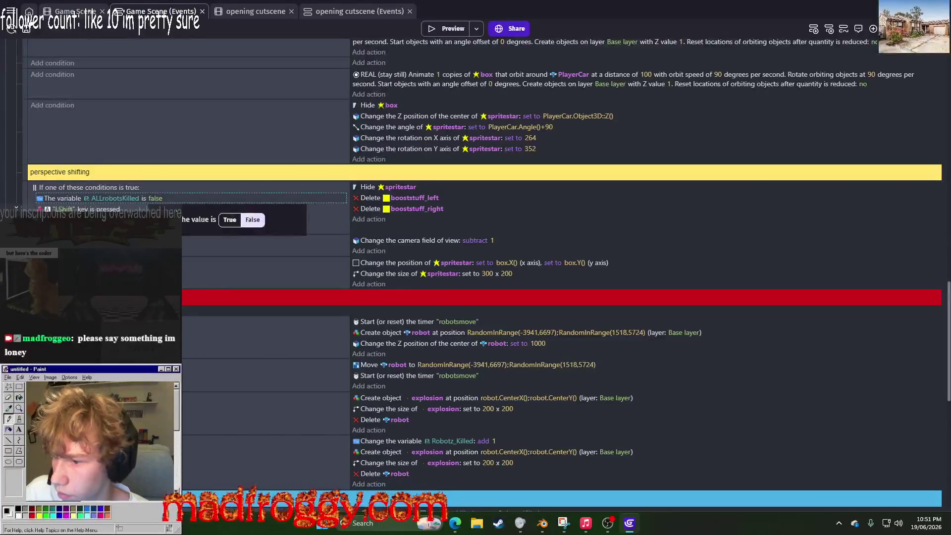
pyautogui.click(229, 219)
pyautogui.scroll(-3, 148, 222)
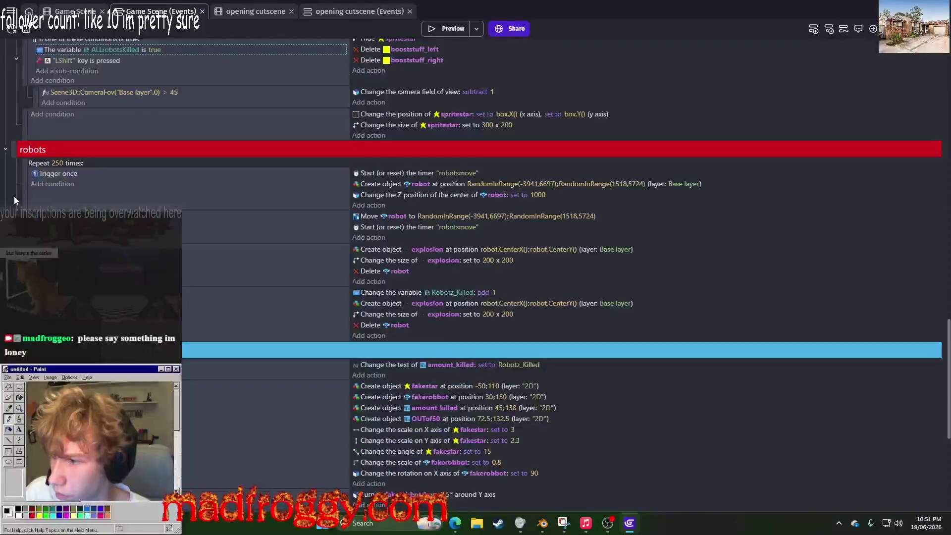
pyautogui.scroll(-3, 152, 193)
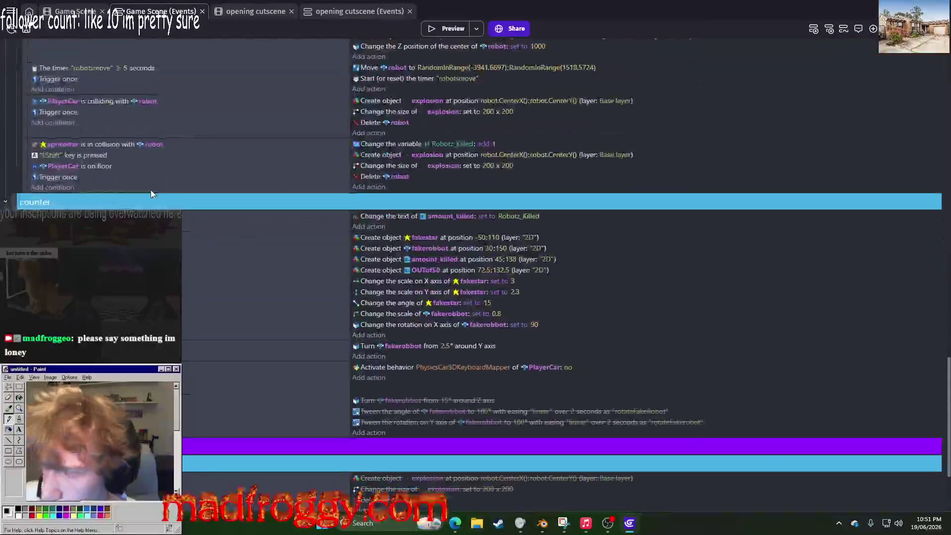
pyautogui.scroll(-3, 287, 110)
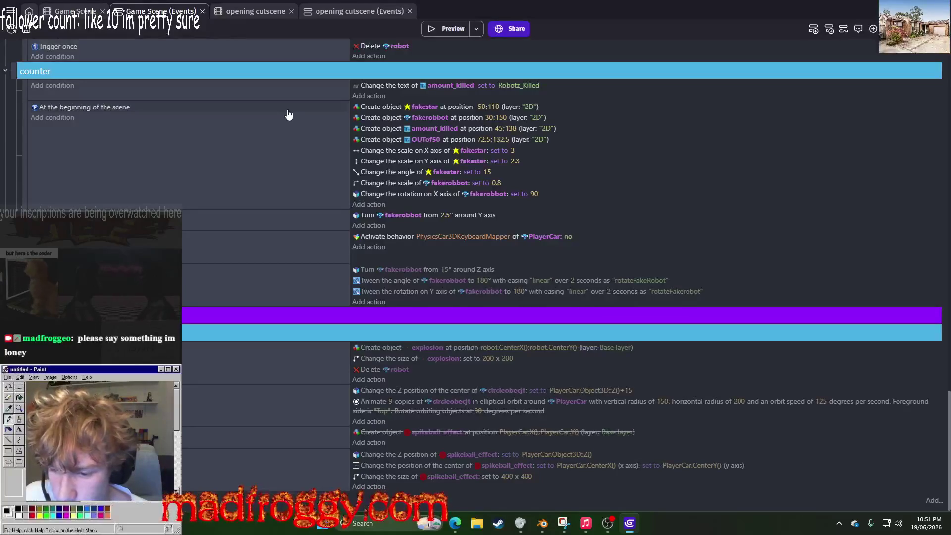
pyautogui.scroll(15, 389, 353)
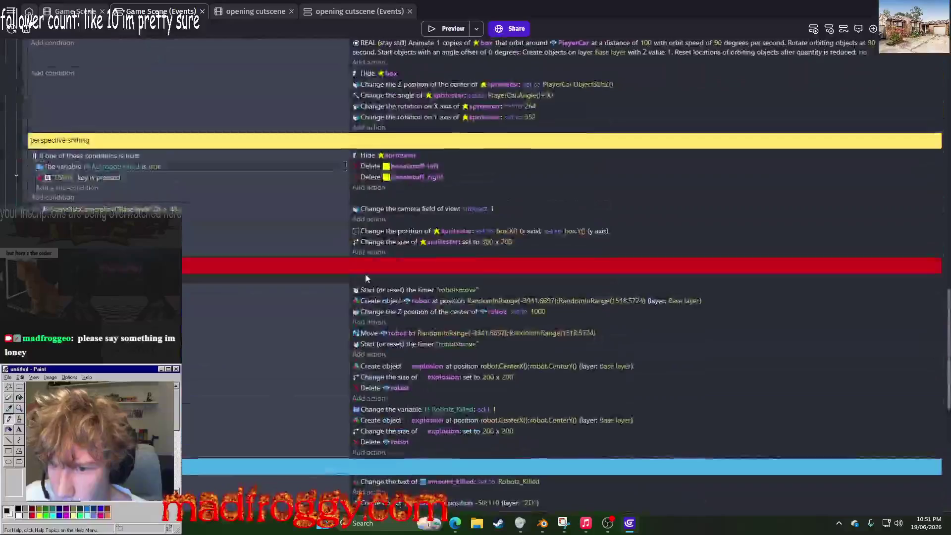
# Step: Copy the disabled circleAnimation close-transition event
pyautogui.rightClick(256, 342)
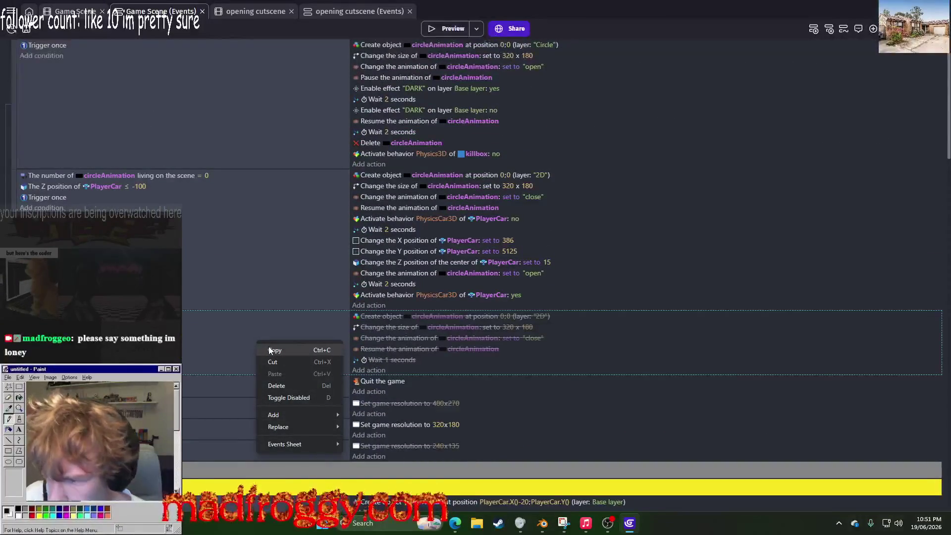
pyautogui.click(270, 350)
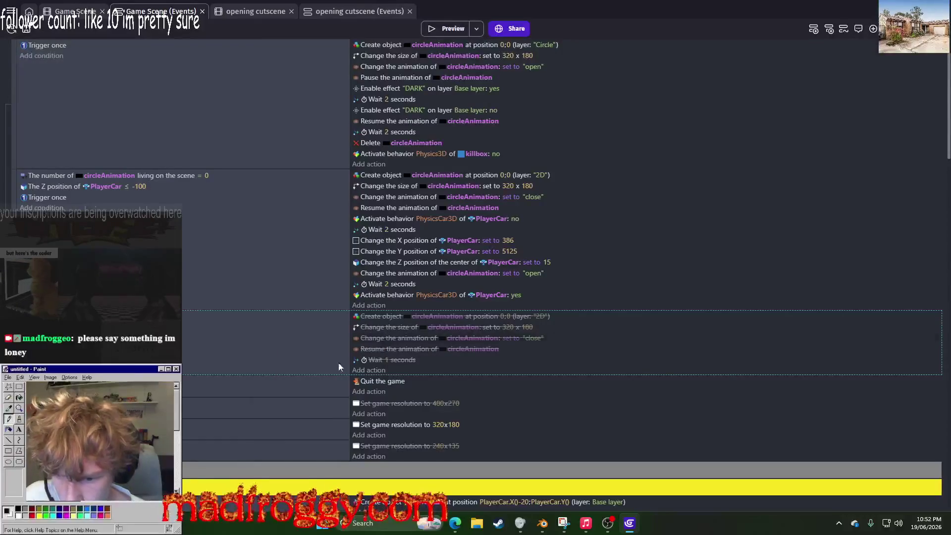
pyautogui.scroll(-15, 301, 366)
pyautogui.scroll(10, 301, 367)
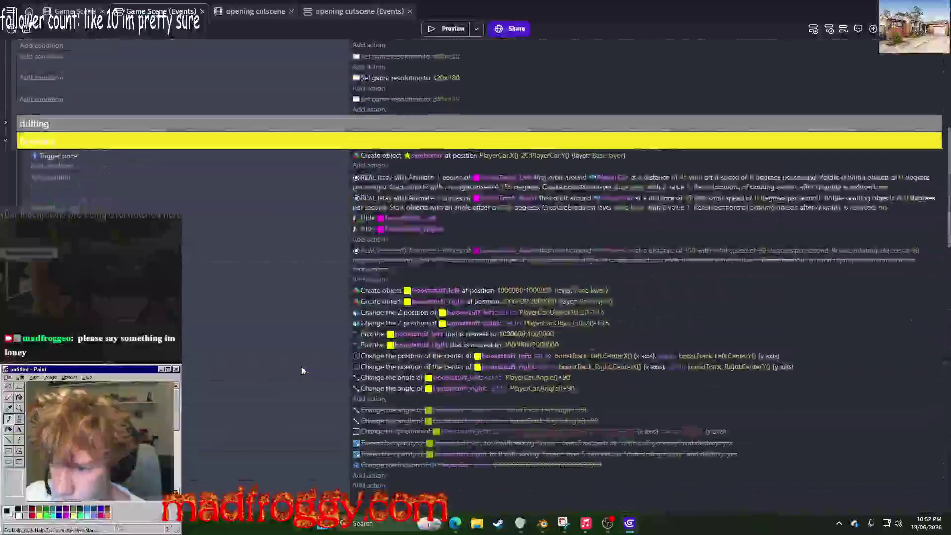
pyautogui.scroll(7, 303, 370)
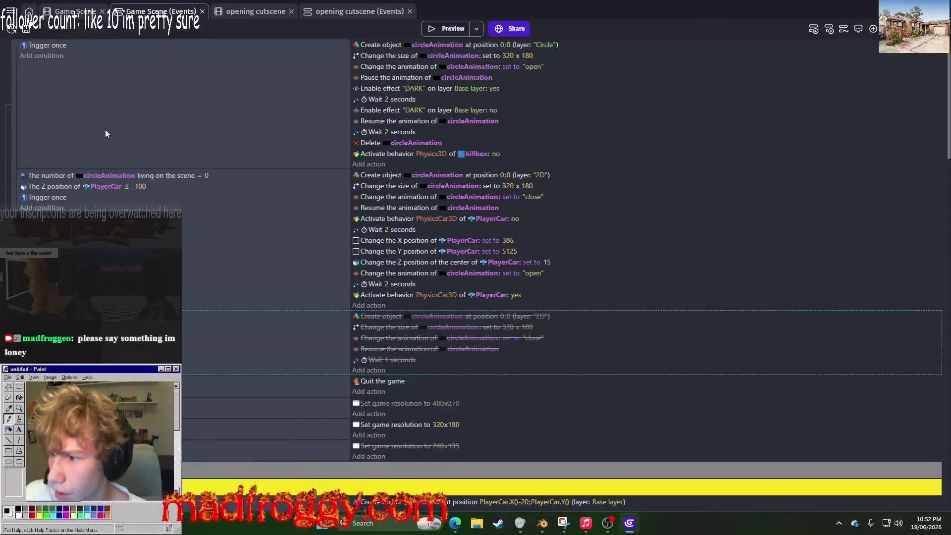
pyautogui.scroll(-15, 185, 323)
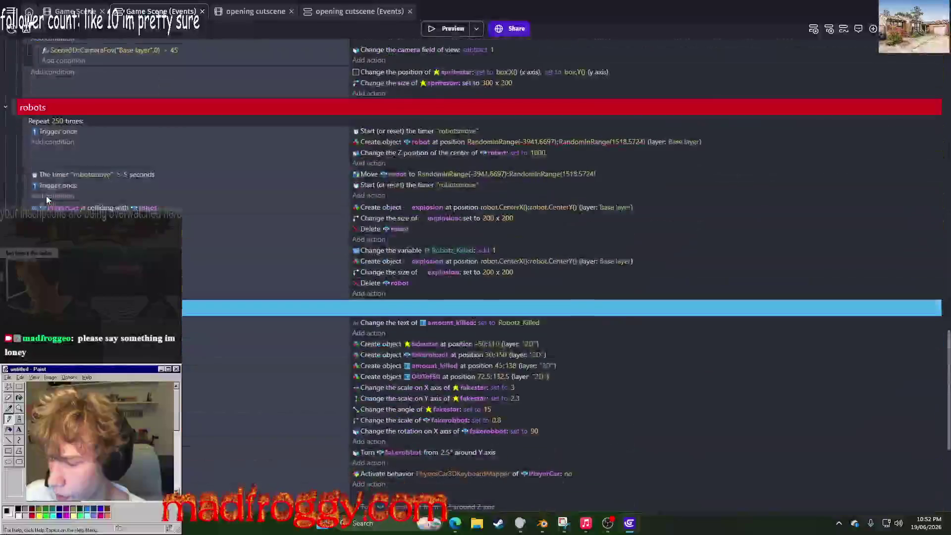
pyautogui.scroll(10, 46, 195)
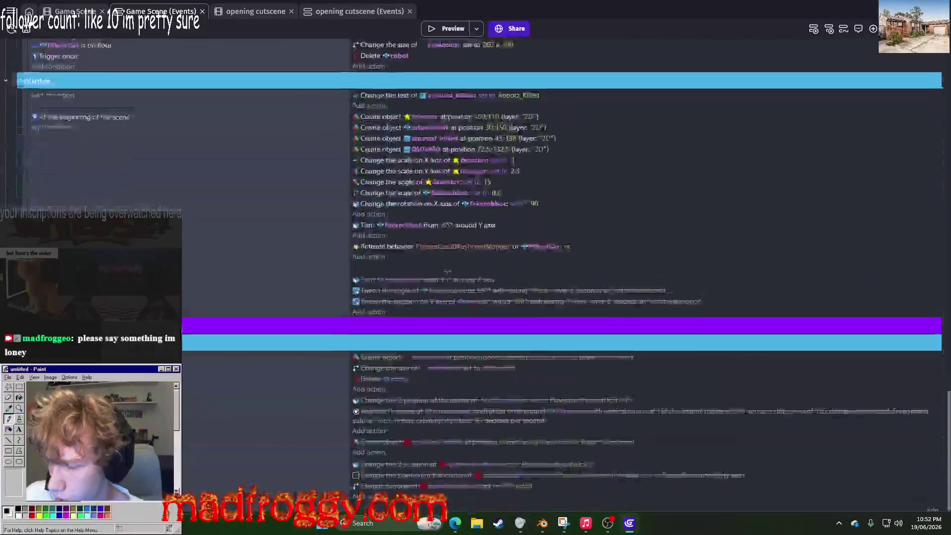
pyautogui.scroll(10, 560, 248)
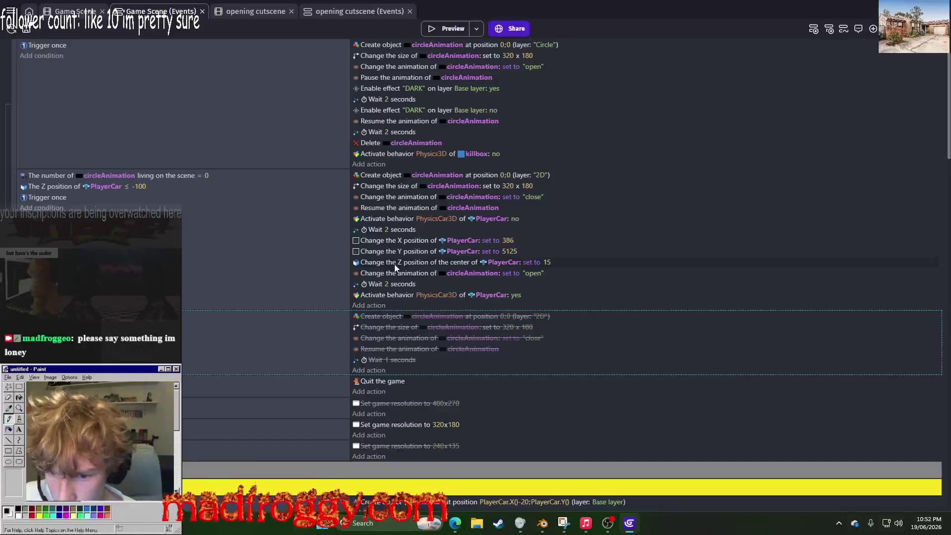
pyautogui.scroll(-20, 385, 283)
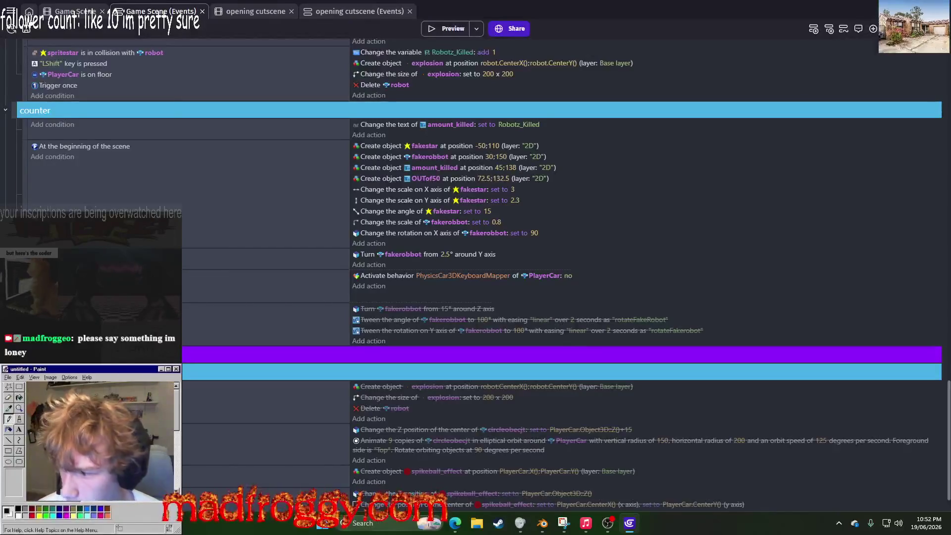
# Step: Paste the circleAnimation actions into the counter group and begin adding a new action
pyautogui.hotkey('ctrl', 'z')
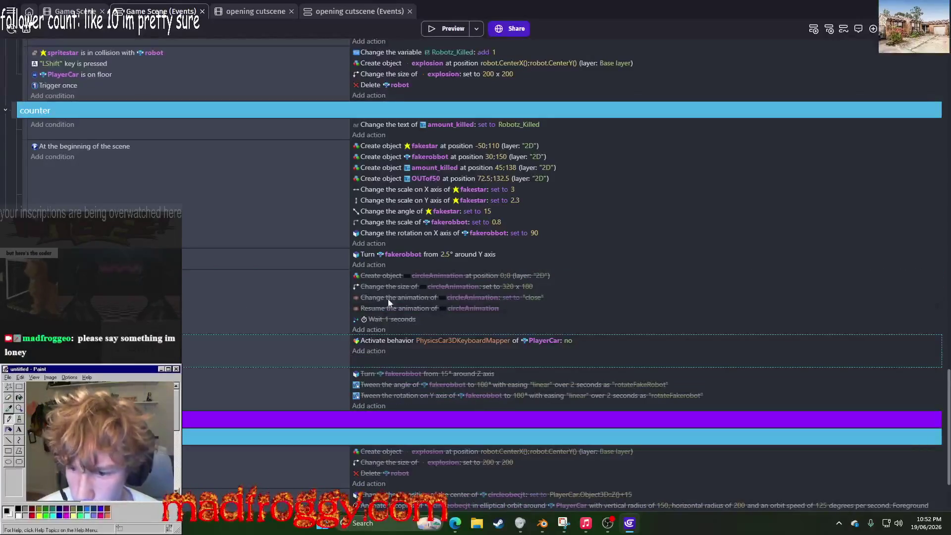
pyautogui.click(378, 276)
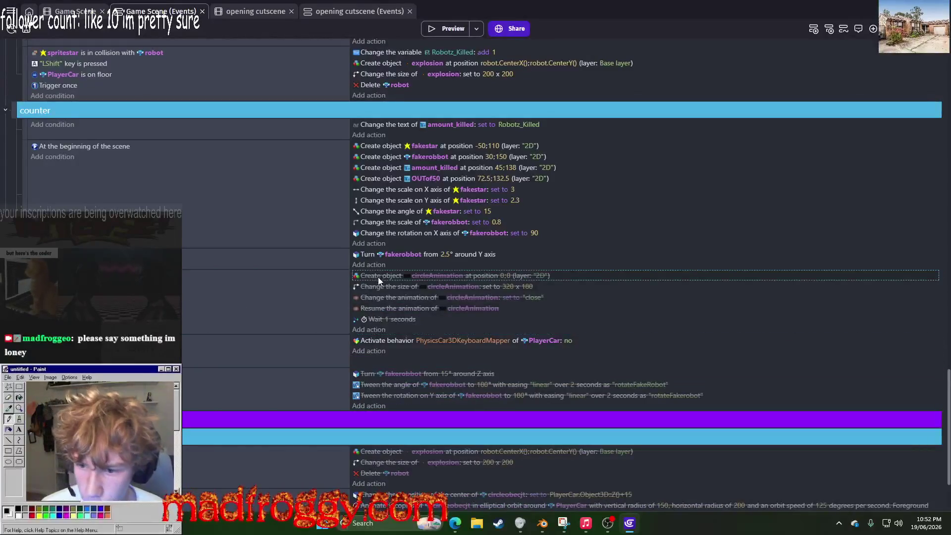
pyautogui.click(373, 352)
# Step: Add a Change variable value action setting ALLrobotsKilled to true
pyautogui.write('var')
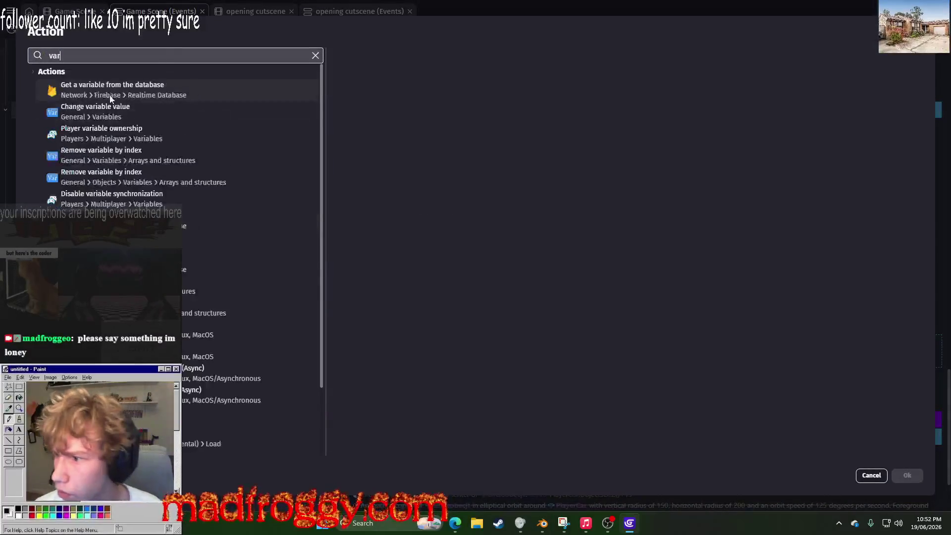
pyautogui.click(111, 117)
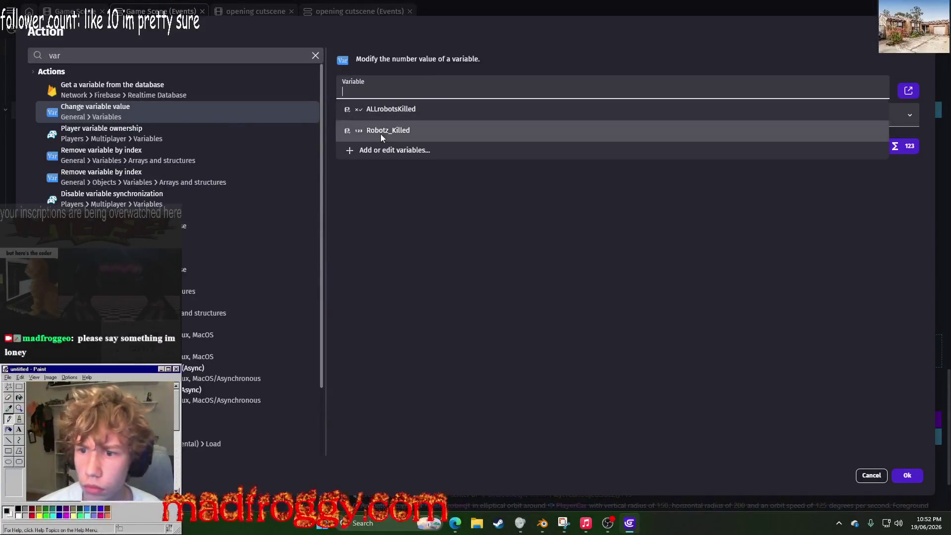
pyautogui.click(403, 110)
pyautogui.click(468, 168)
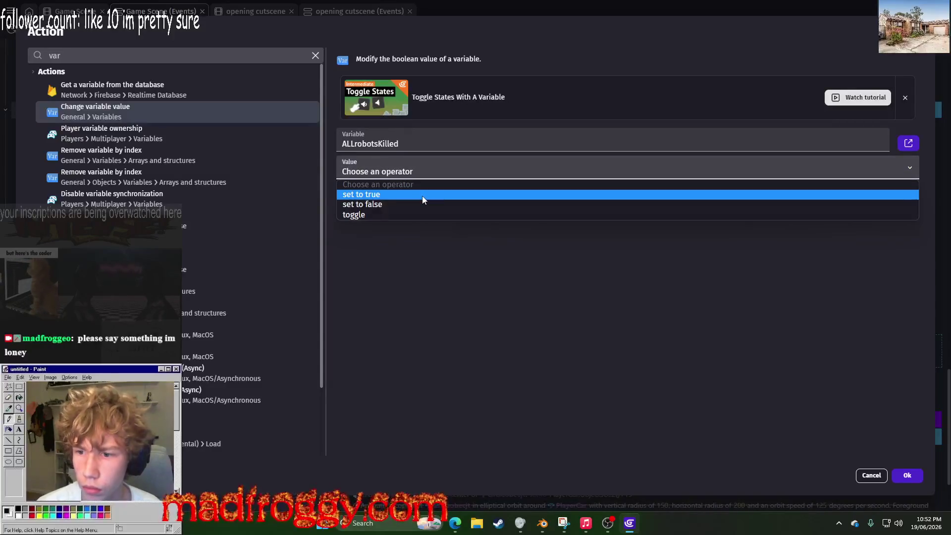
pyautogui.click(422, 195)
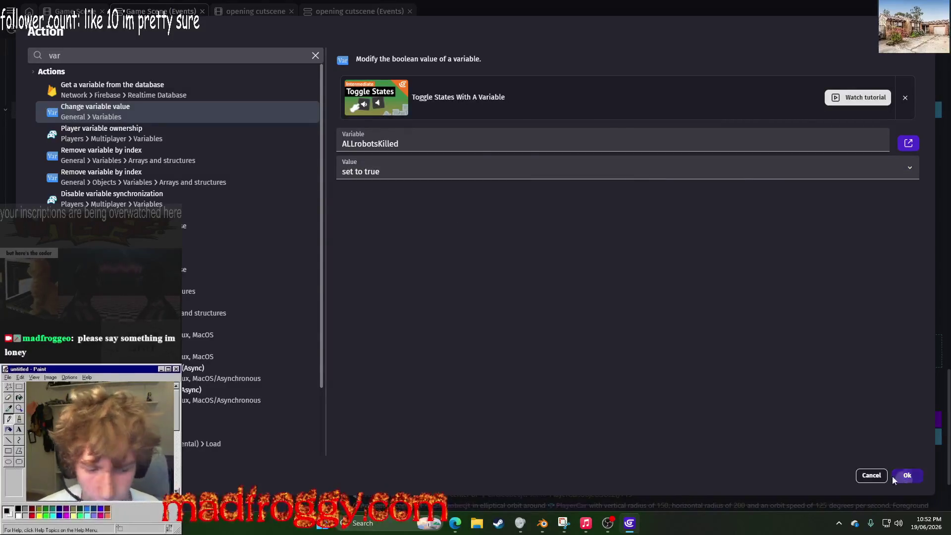
pyautogui.click(895, 475)
# Step: Move it above Activate behavior, re-enable the four circleAnimation actions, and save
pyautogui.moveTo(376, 353); pyautogui.dragTo(386, 336)
pyautogui.moveTo(378, 284)
pyautogui.mouseDown()
pyautogui.moveTo(371, 324)
pyautogui.moveTo(383, 274)
pyautogui.moveTo(372, 360)
pyautogui.mouseUp()
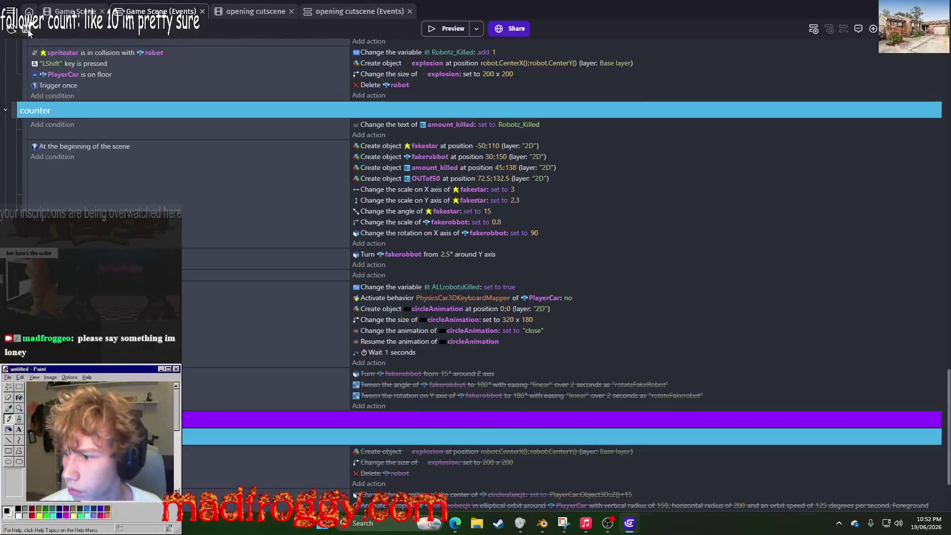
pyautogui.hotkey('ctrl', 's')
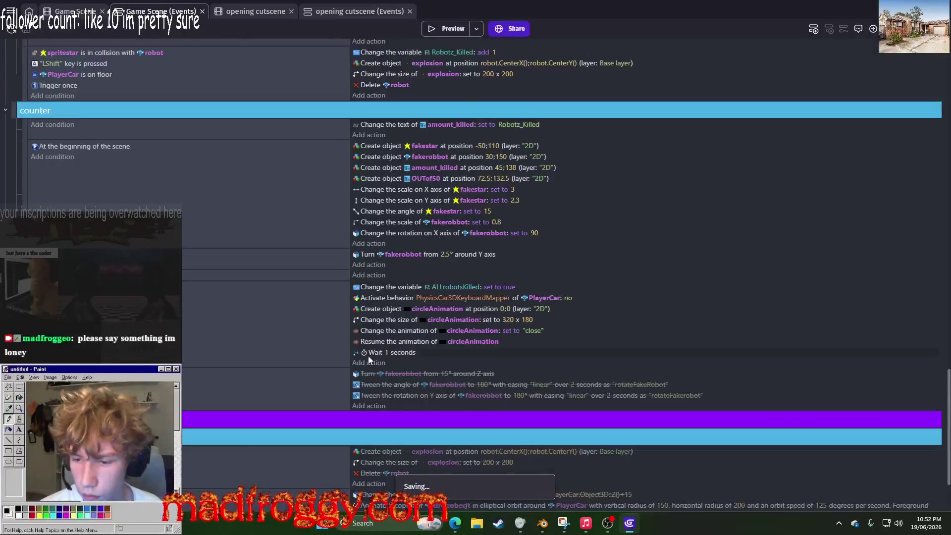
pyautogui.click(446, 29)
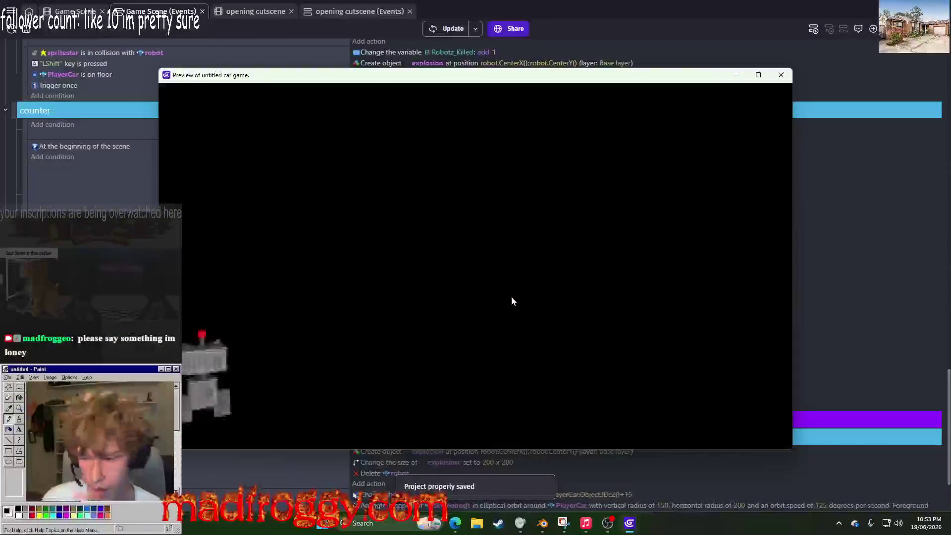
pyautogui.click(779, 73)
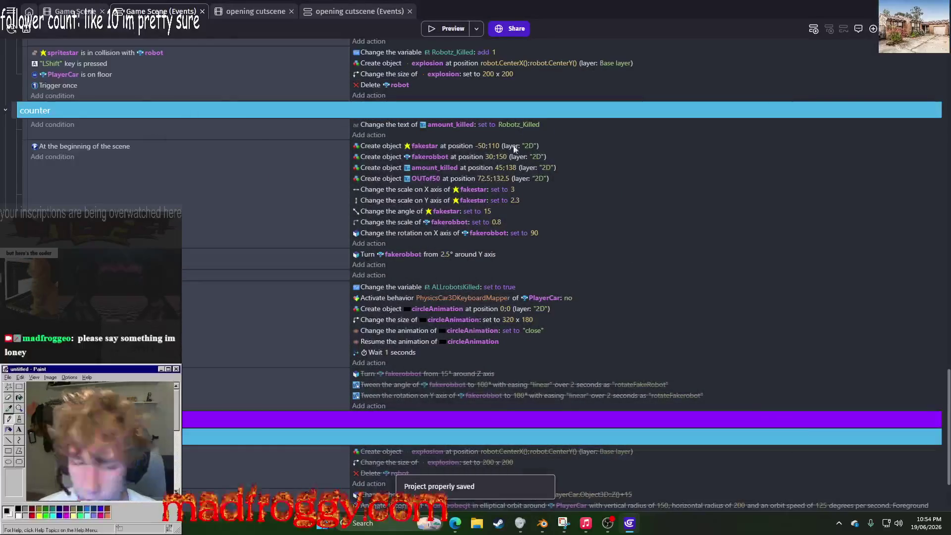
# Step: Compare the fakerobbot creation's layer setting with the scene's layers in the layout
pyautogui.hotkey('ctrl', 'shift', 'Tab')
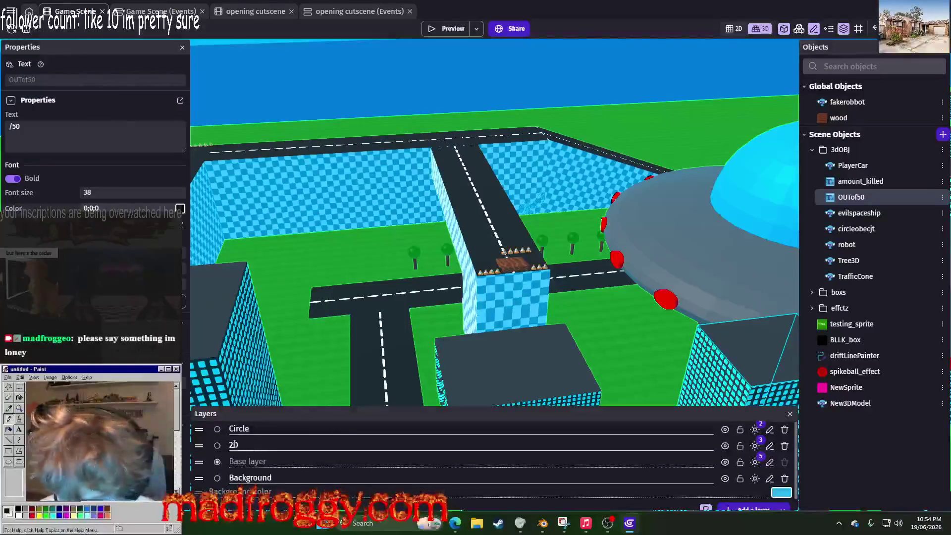
pyautogui.hotkey('ctrl', 'Tab')
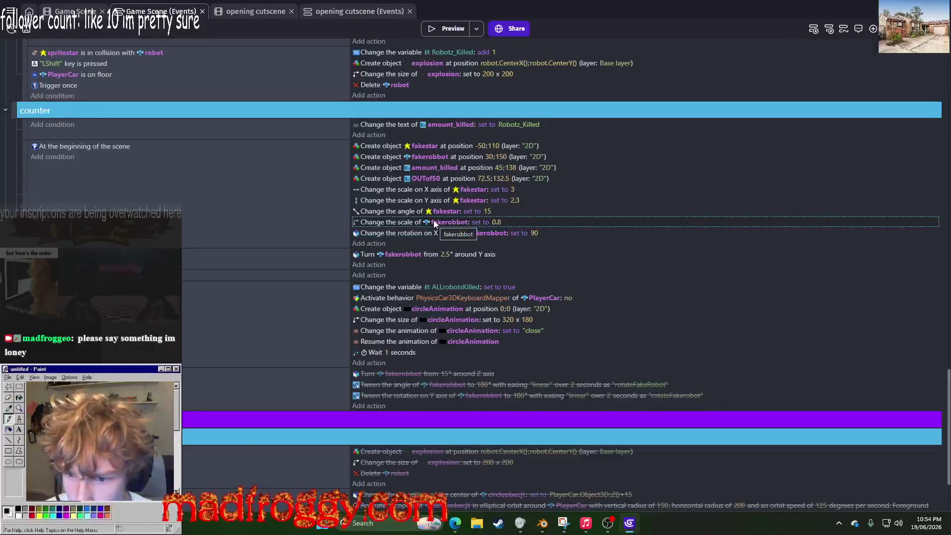
pyautogui.click(504, 158)
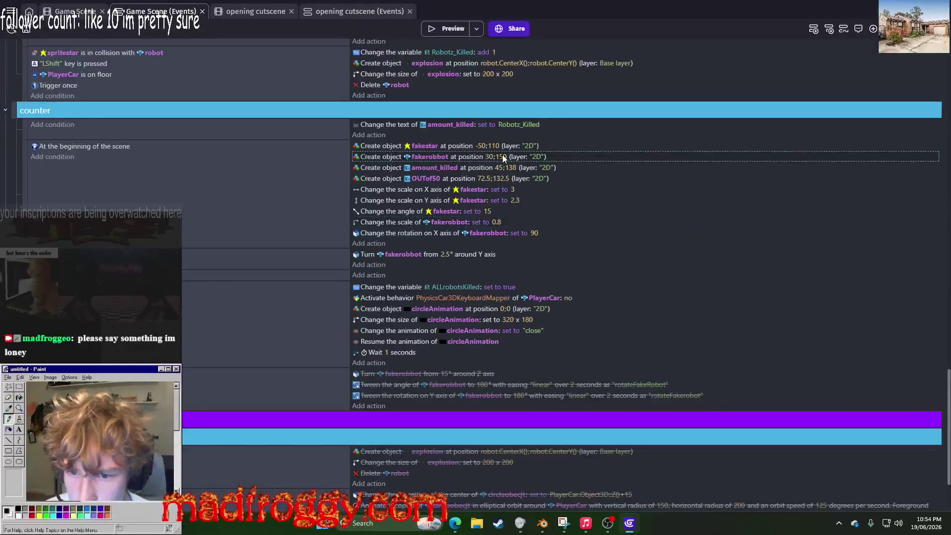
pyautogui.click(532, 158)
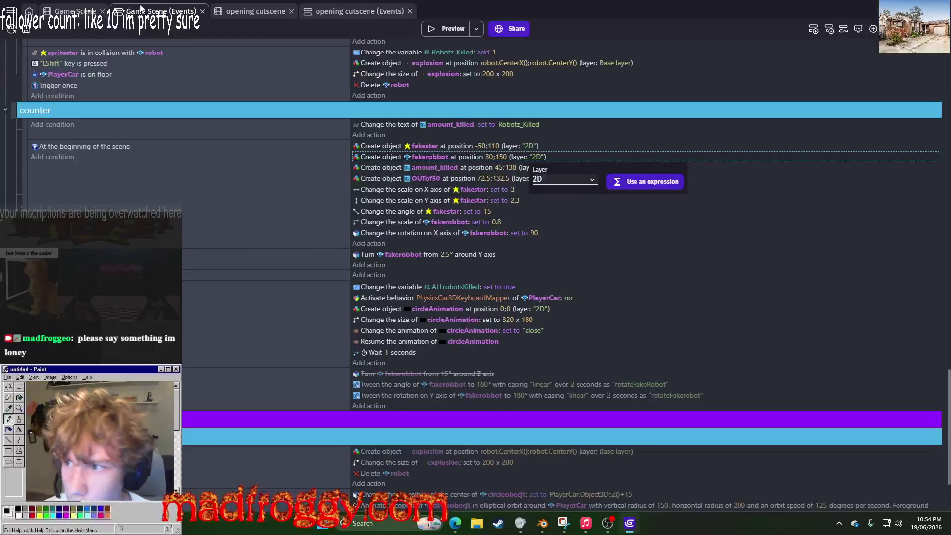
pyautogui.hotkey('ctrl', 'shift', 'Tab')
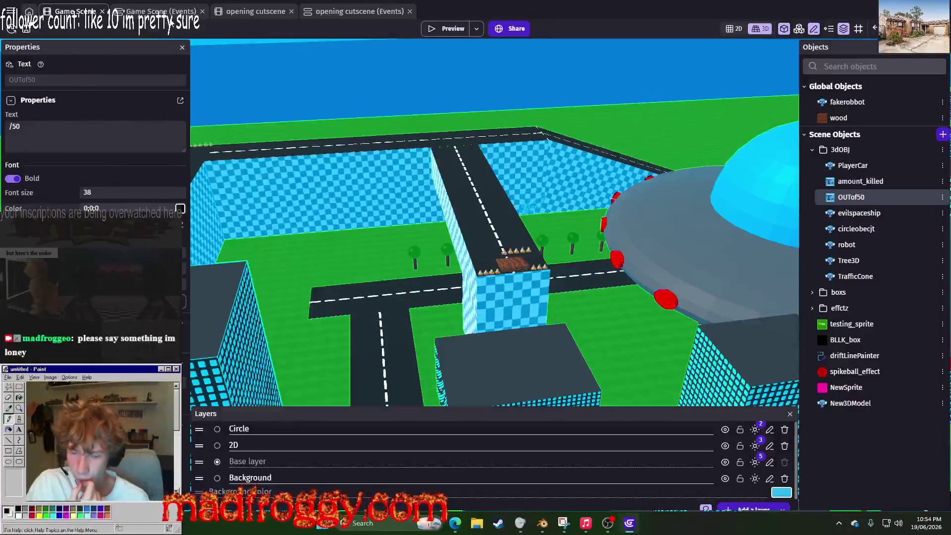
pyautogui.click(163, 12)
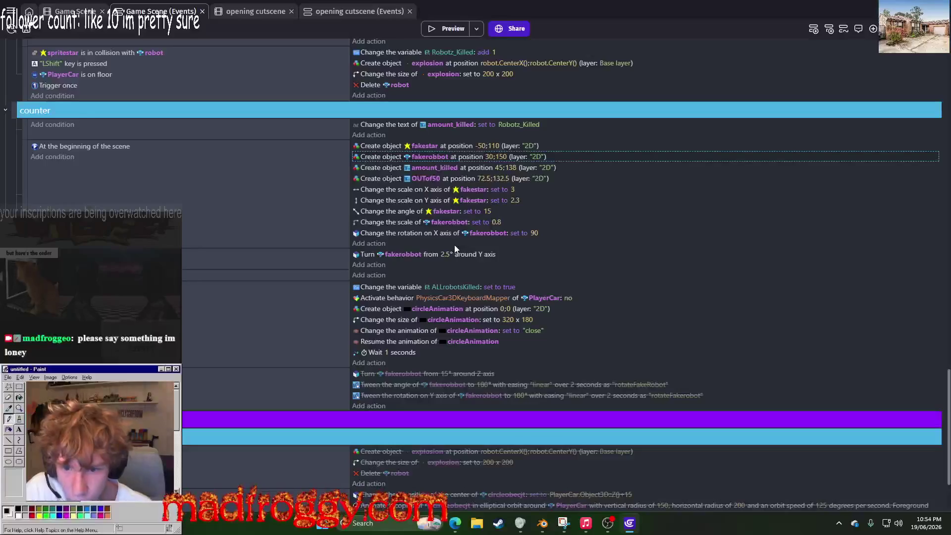
# Step: Put the created circleAnimation on the Circle layer and launch a preview
pyautogui.scroll(-2, 454, 245)
pyautogui.click(541, 211)
pyautogui.click(568, 233)
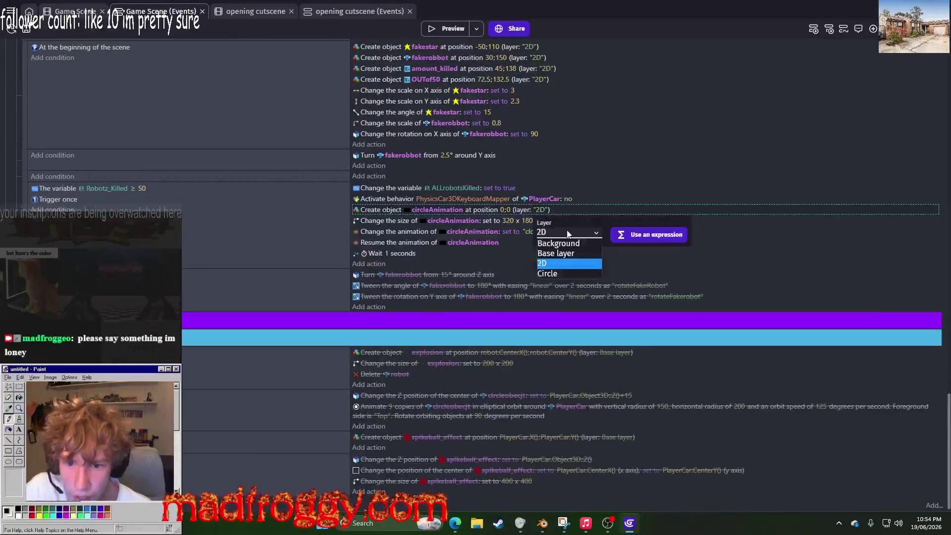
pyautogui.click(555, 274)
pyautogui.click(522, 139)
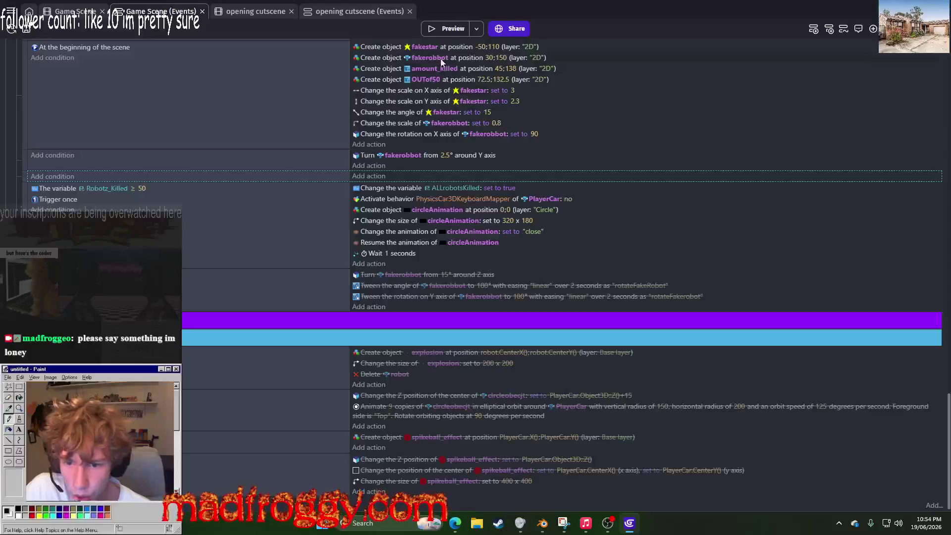
pyautogui.click(448, 29)
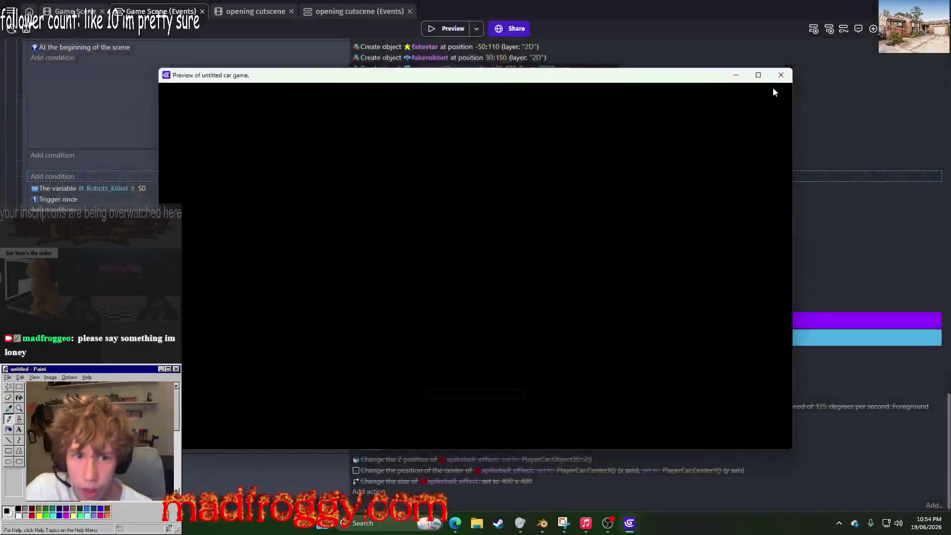
# Step: Close the running preview, playtest again to 47/50 robot kills, and close it
pyautogui.click(773, 75)
pyautogui.scroll(-15, 205, 225)
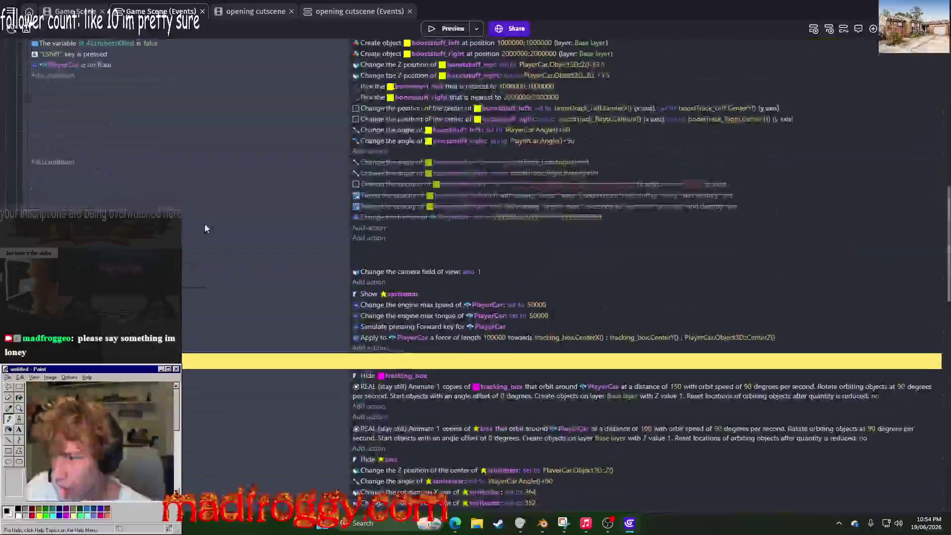
pyautogui.scroll(3, 206, 228)
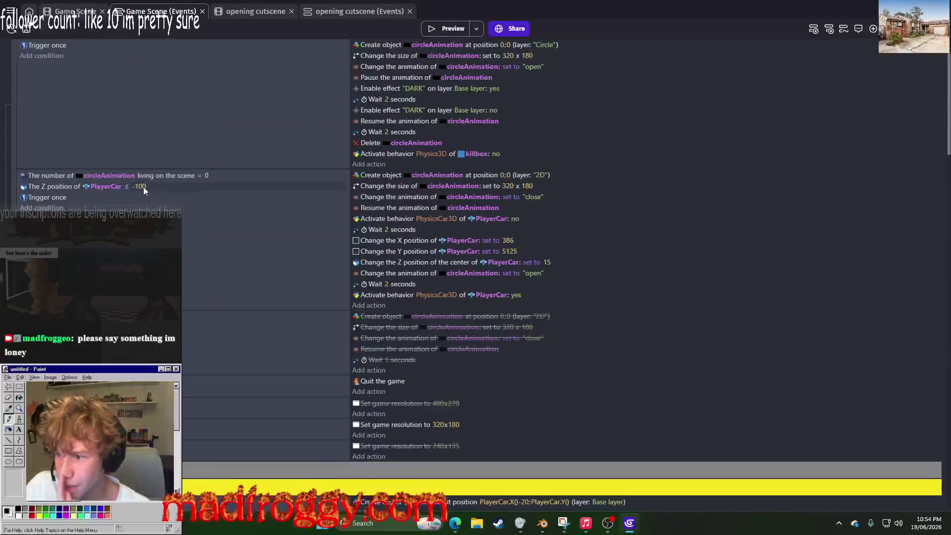
pyautogui.scroll(-15, 144, 193)
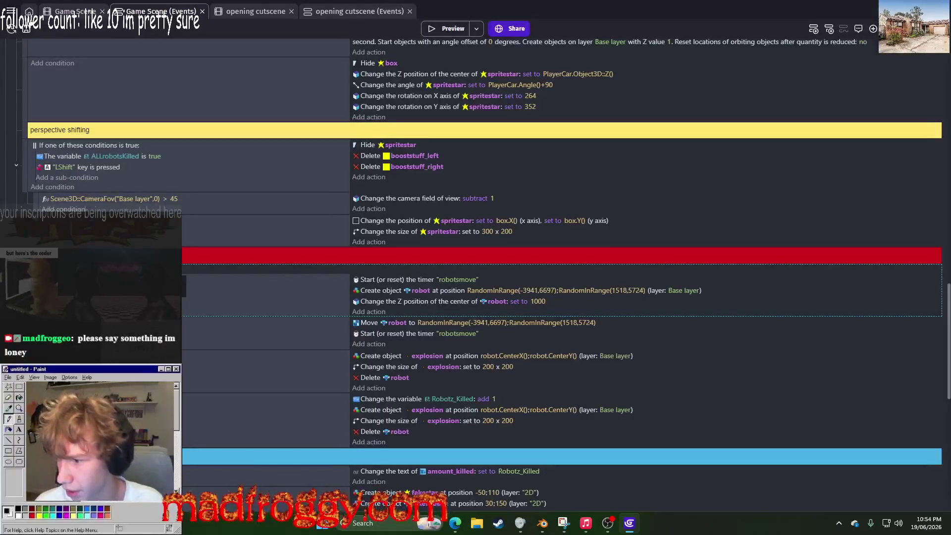
pyautogui.click(445, 26)
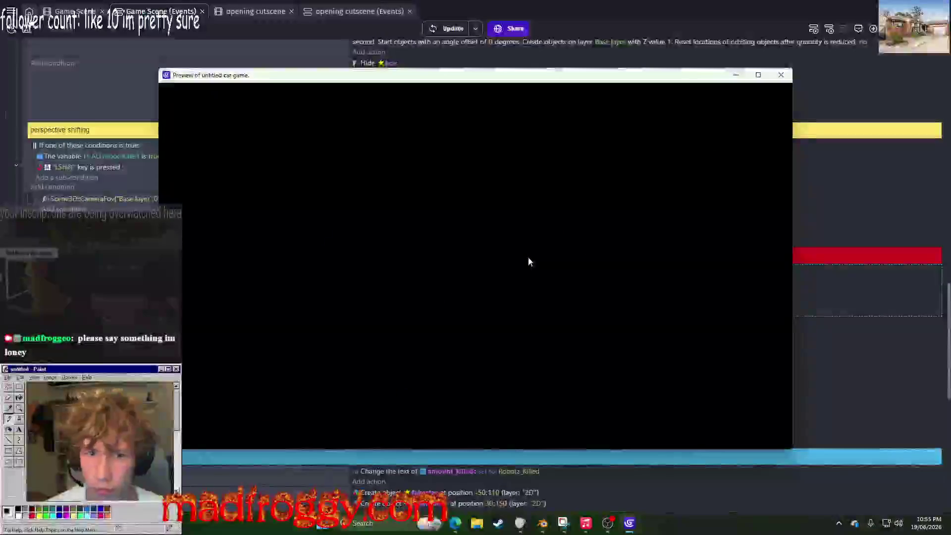
pyautogui.click(781, 75)
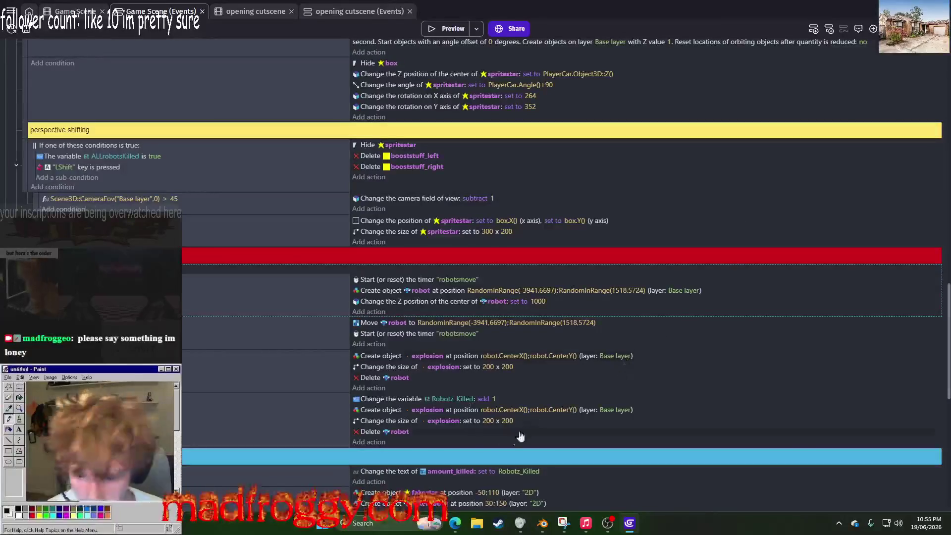
pyautogui.scroll(-3, 409, 348)
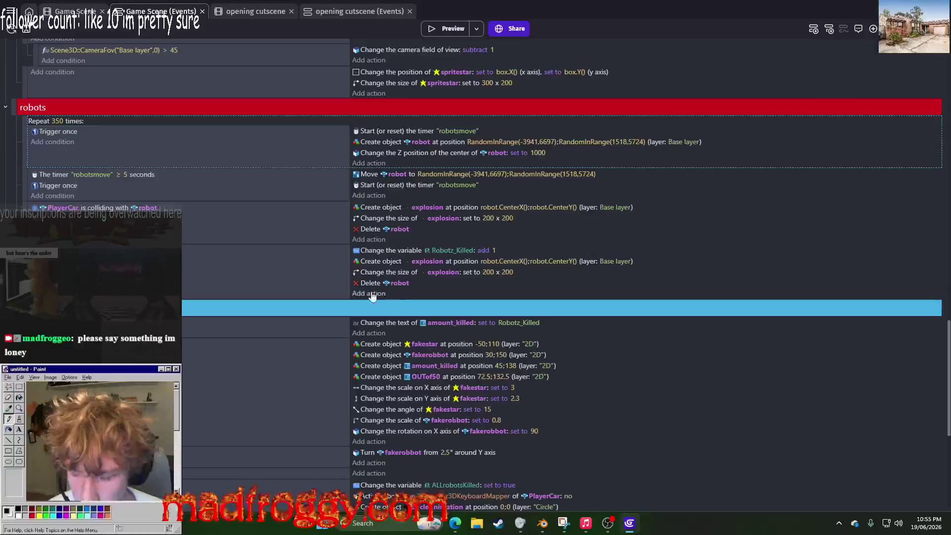
# Step: Duplicate the Activate behavior action and switch the copy to the PhysicsCar3D behavior
pyautogui.scroll(-6, 384, 299)
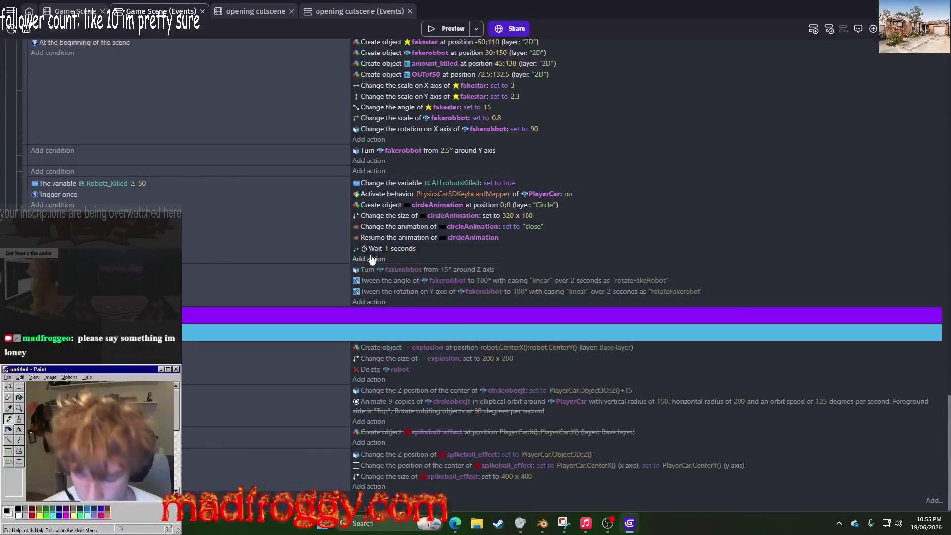
pyautogui.click(371, 258)
pyautogui.write('simulate')
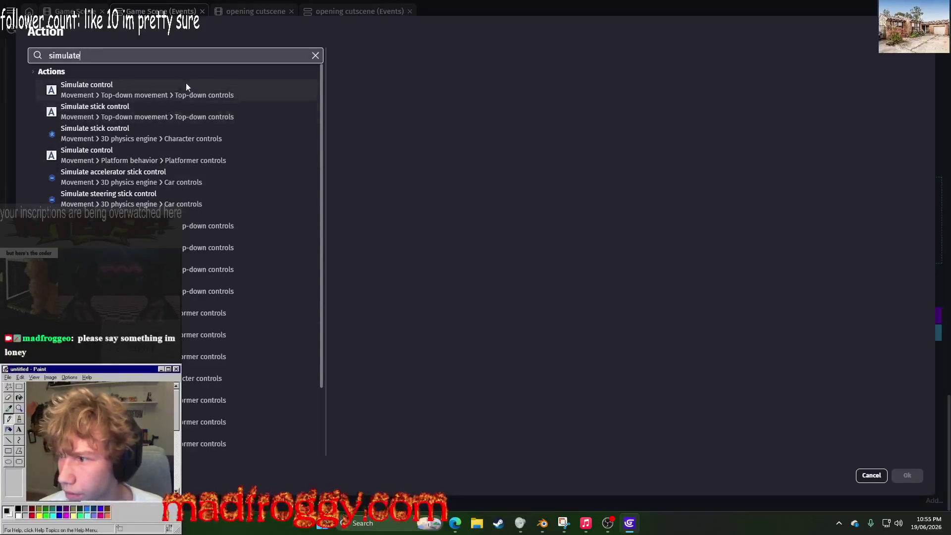
pyautogui.press('Escape')
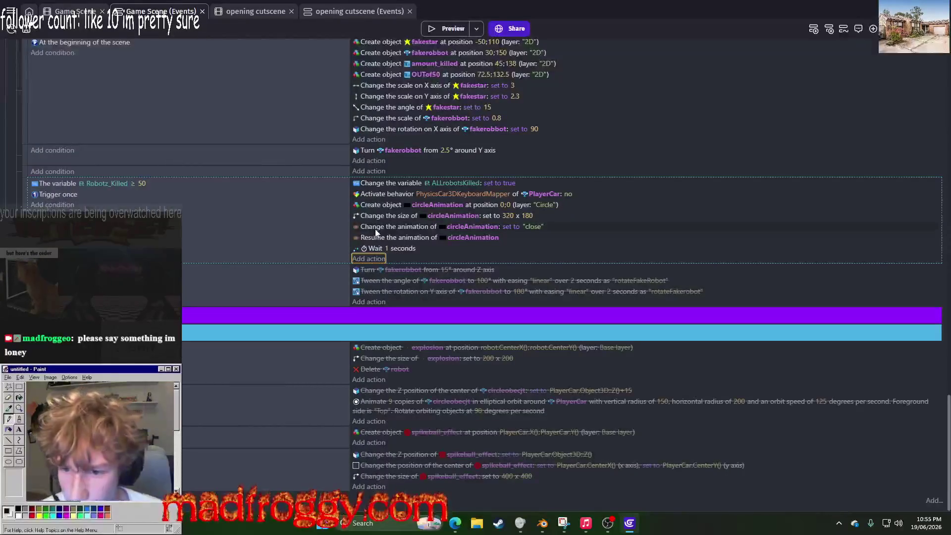
pyautogui.click(399, 198)
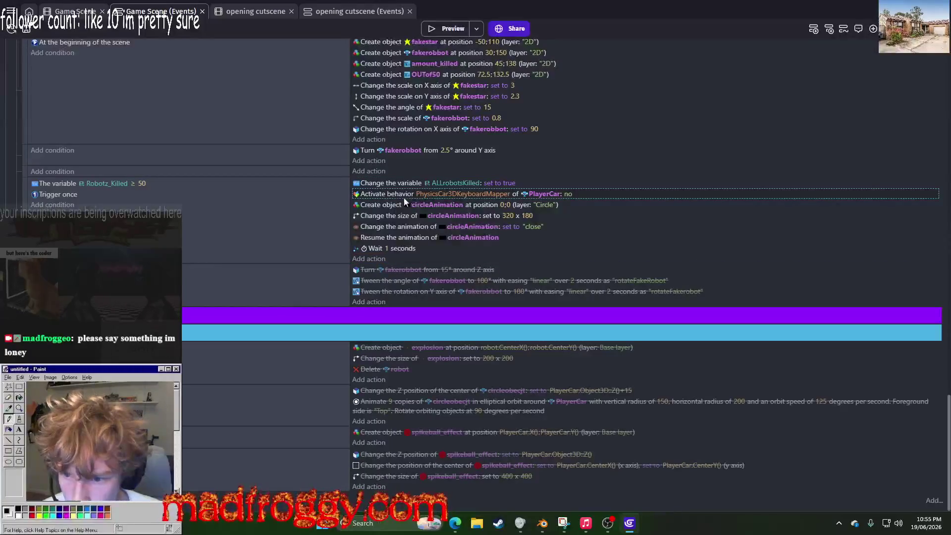
pyautogui.click(415, 228)
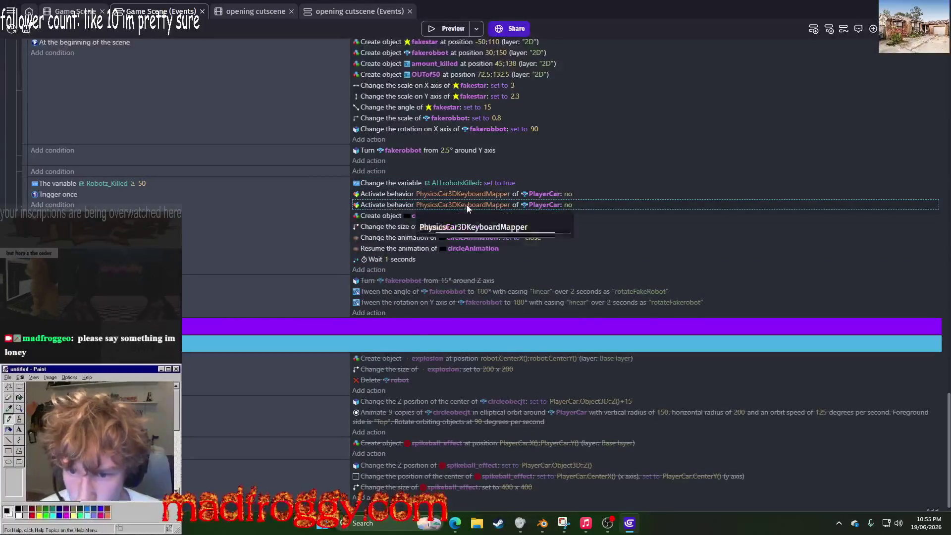
pyautogui.press('BackSpace')
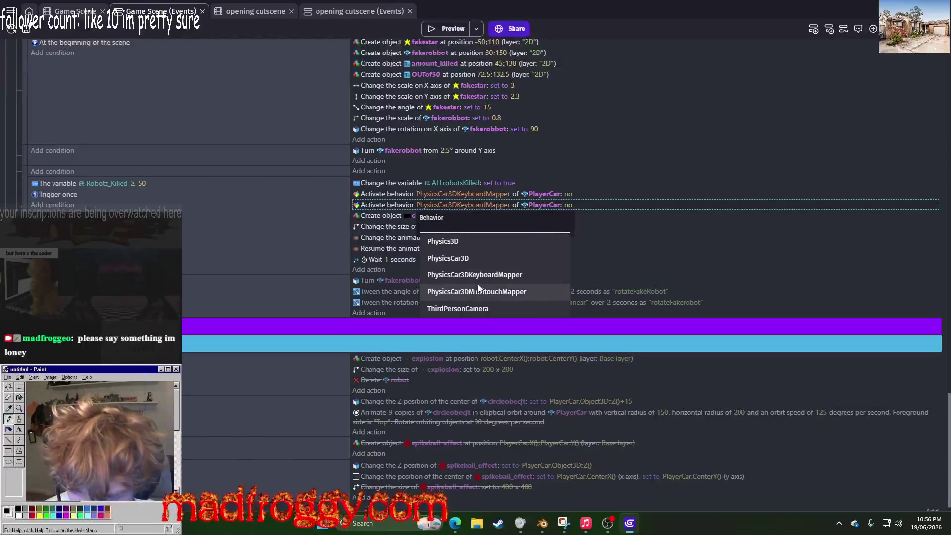
pyautogui.click(517, 260)
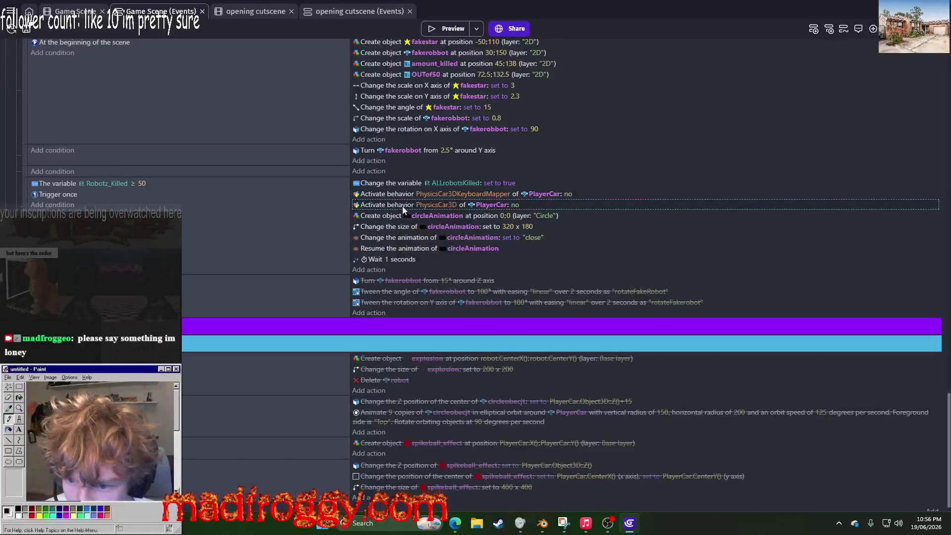
# Step: Remove the extra duplicate PhysicsCar3D action, keeping one, and launch a preview
pyautogui.rightClick(402, 206)
pyautogui.click(410, 245)
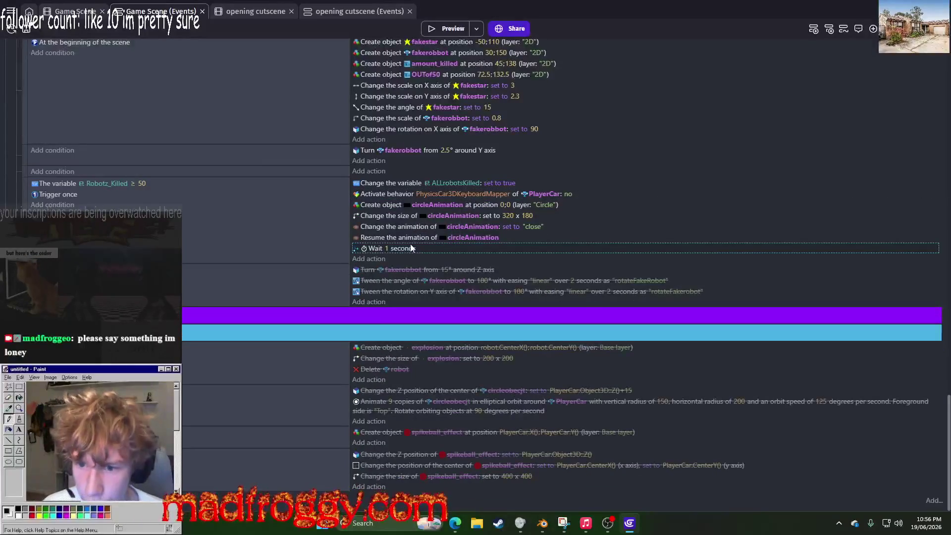
pyautogui.hotkey('ctrl', 'z')
pyautogui.click(392, 254)
pyautogui.rightClick(391, 263)
pyautogui.click(405, 292)
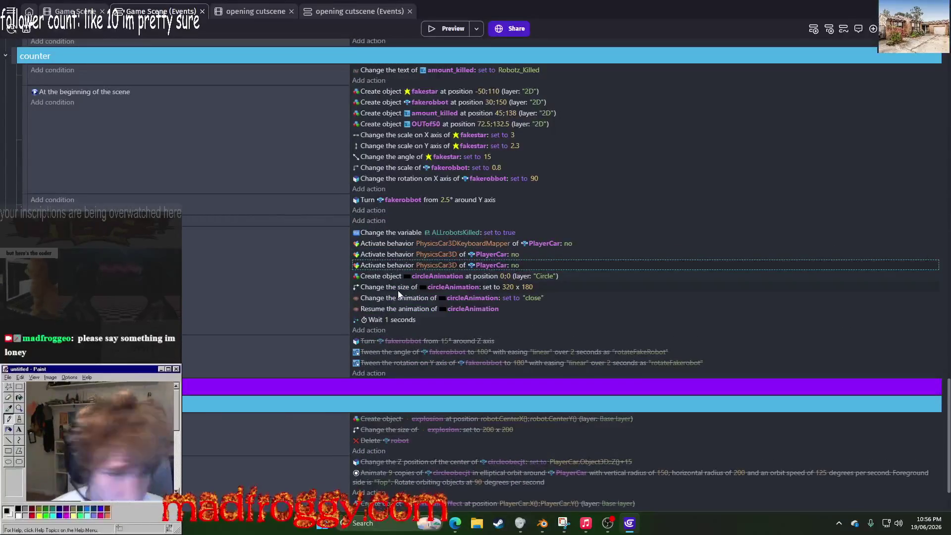
pyautogui.click(424, 265)
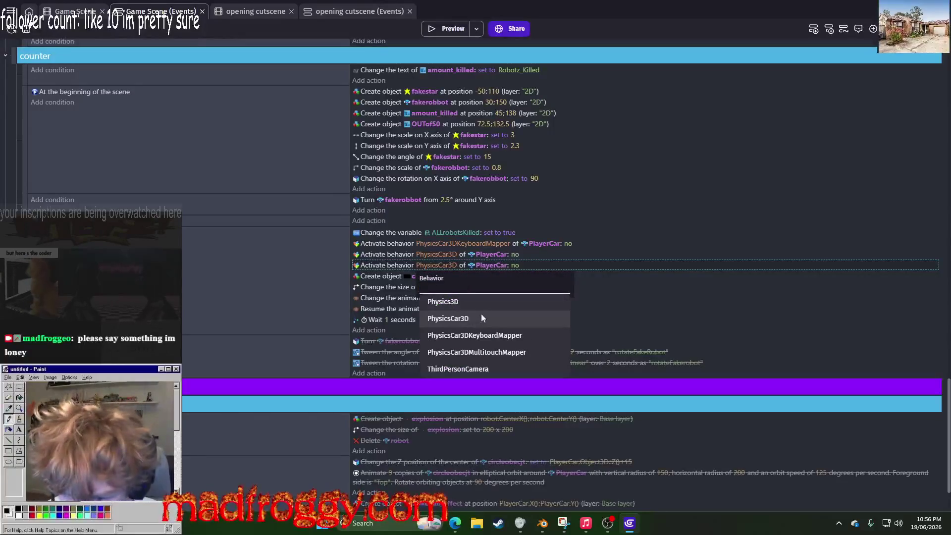
pyautogui.click(382, 266)
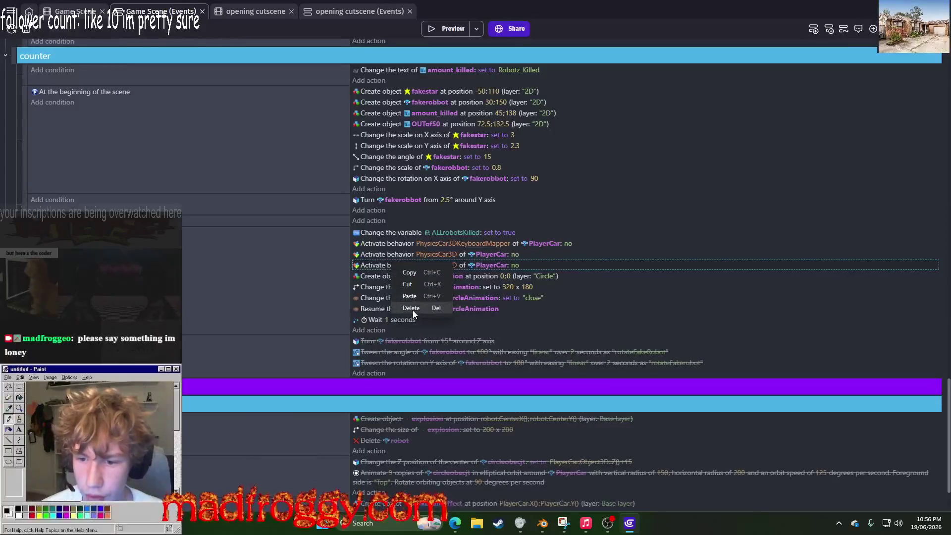
pyautogui.click(412, 308)
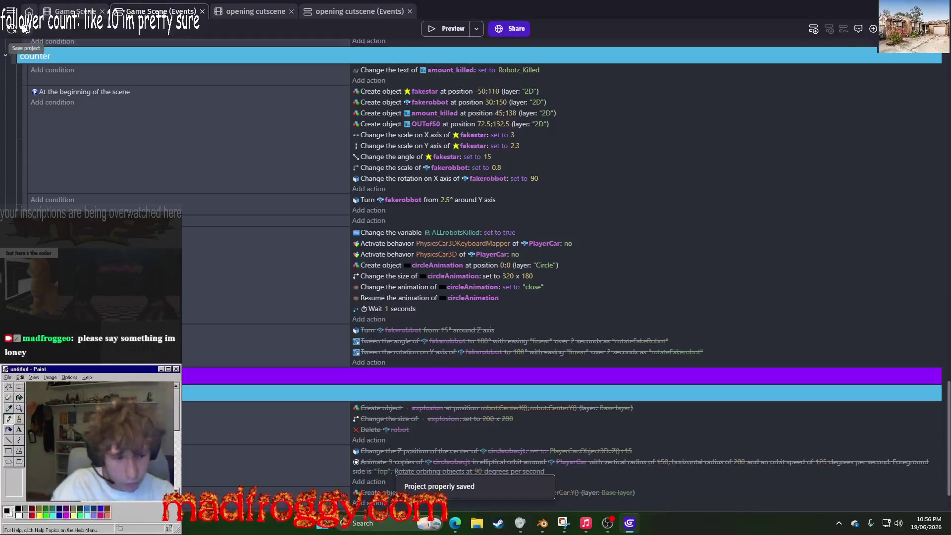
pyautogui.click(439, 35)
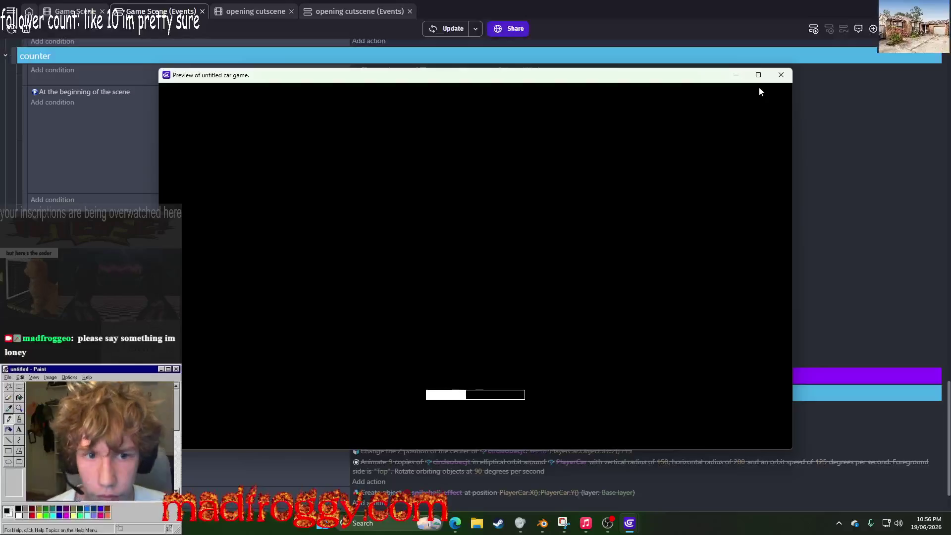
# Step: Restart the preview and drive the car along the road smashing robots
pyautogui.click(780, 75)
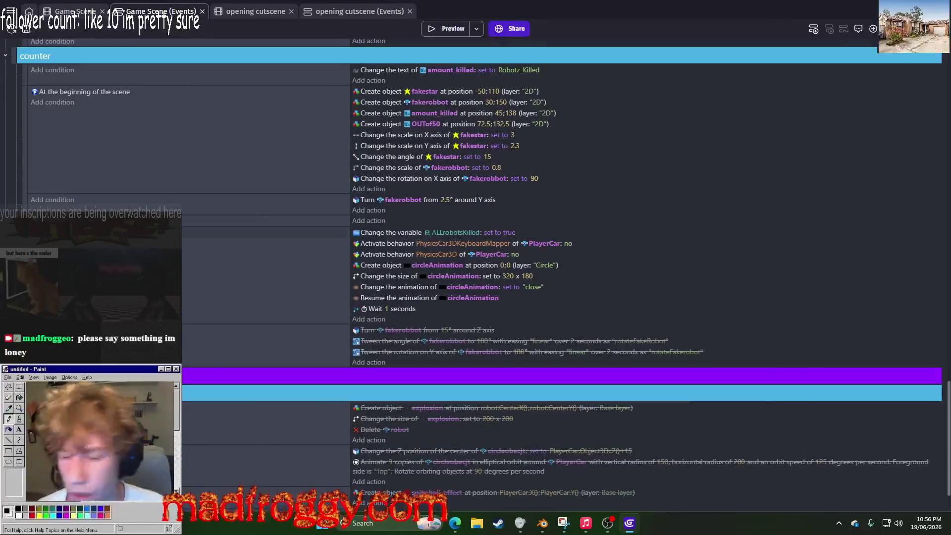
pyautogui.click(455, 30)
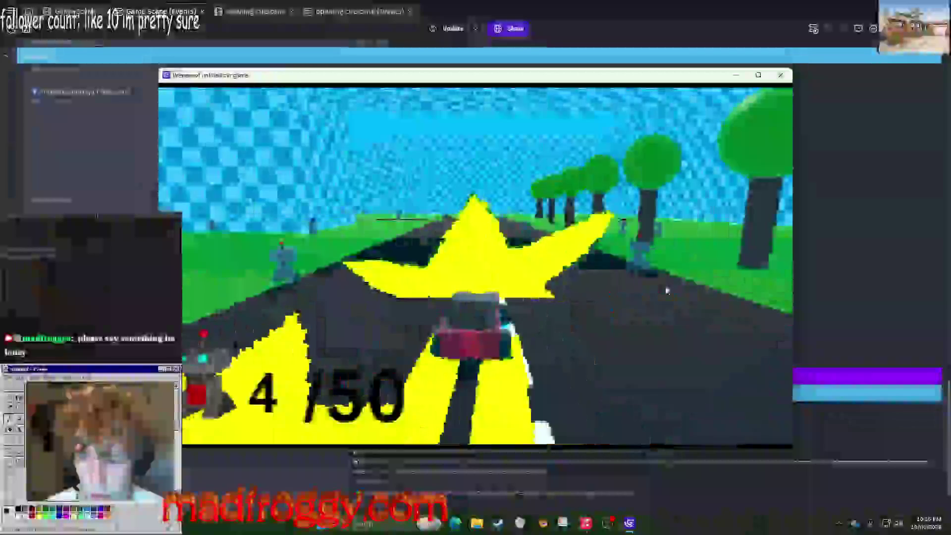
pyautogui.press('Left')
pyautogui.press('Left')
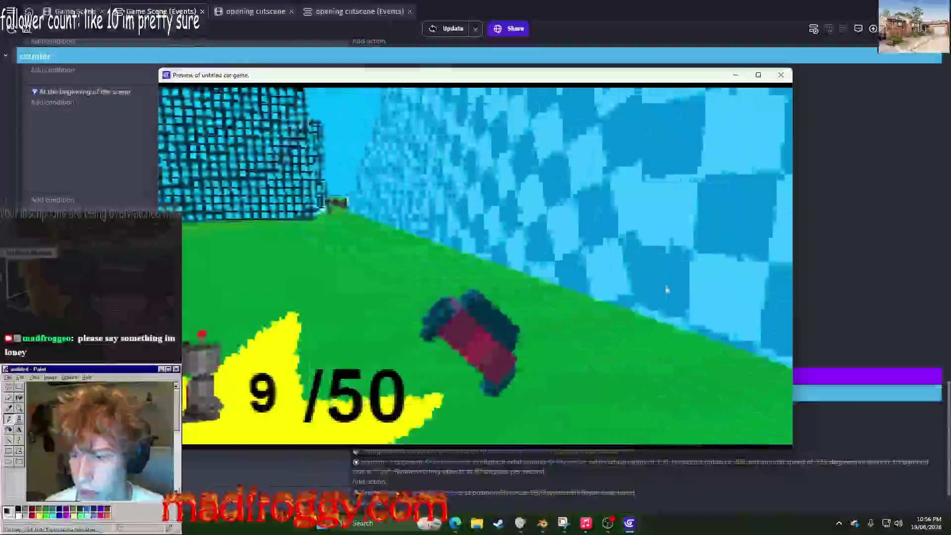
pyautogui.press('Left')
pyautogui.press('Up')
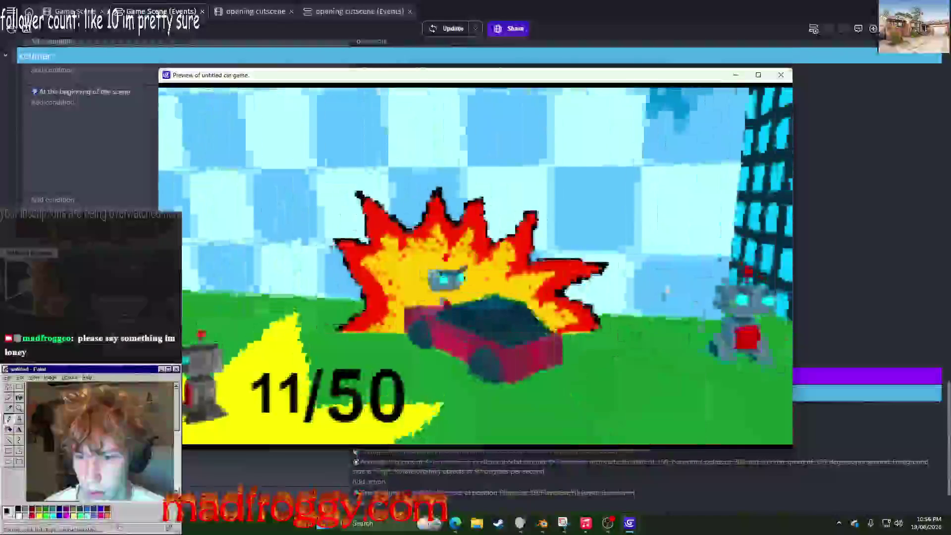
pyautogui.press('Up')
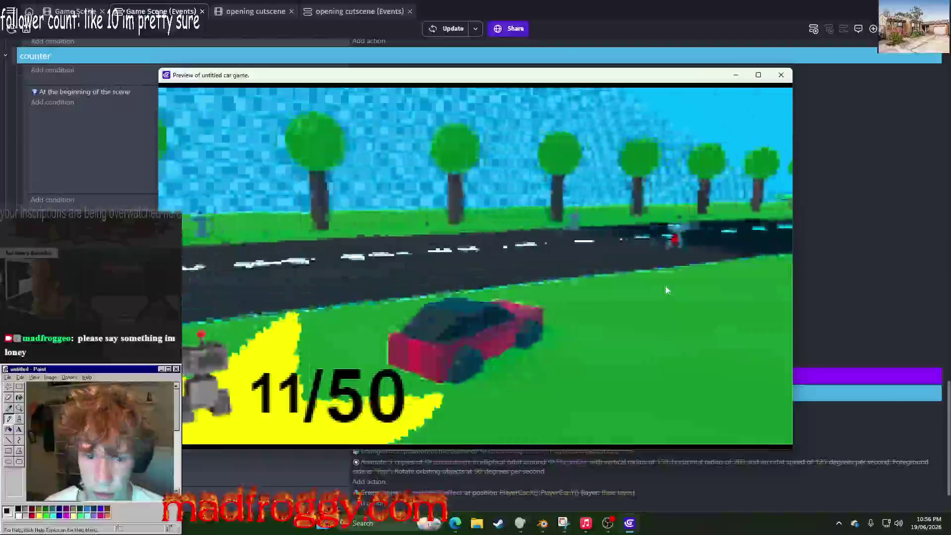
pyautogui.press('Up')
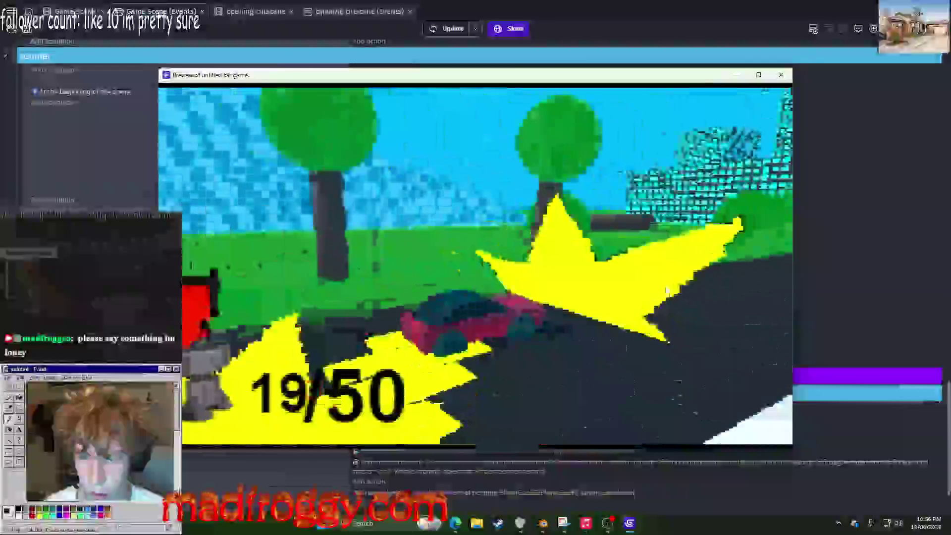
pyautogui.press('Up')
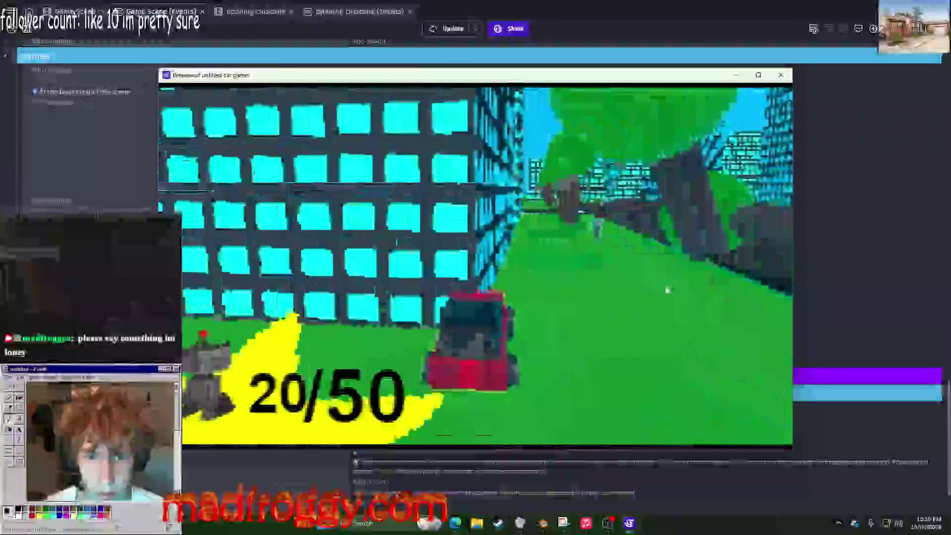
pyautogui.press('Up')
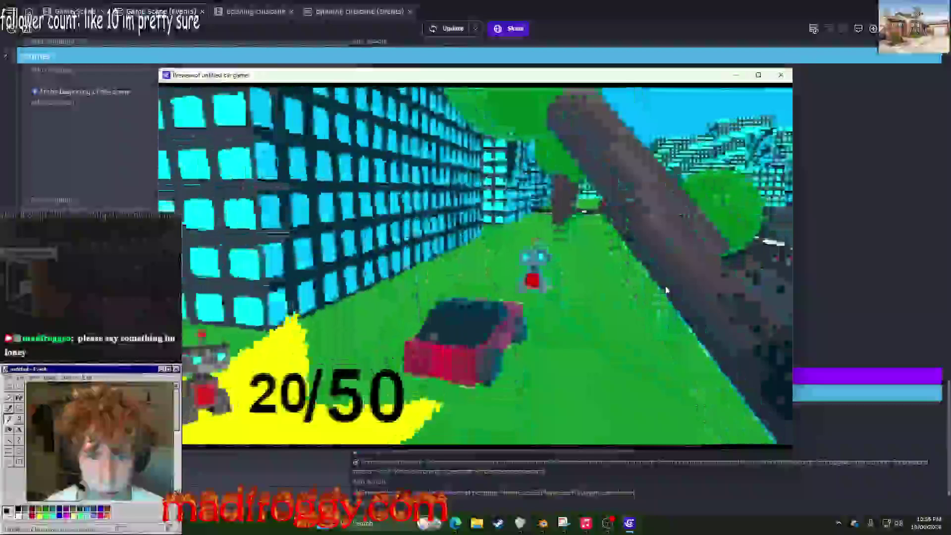
pyautogui.press('Up')
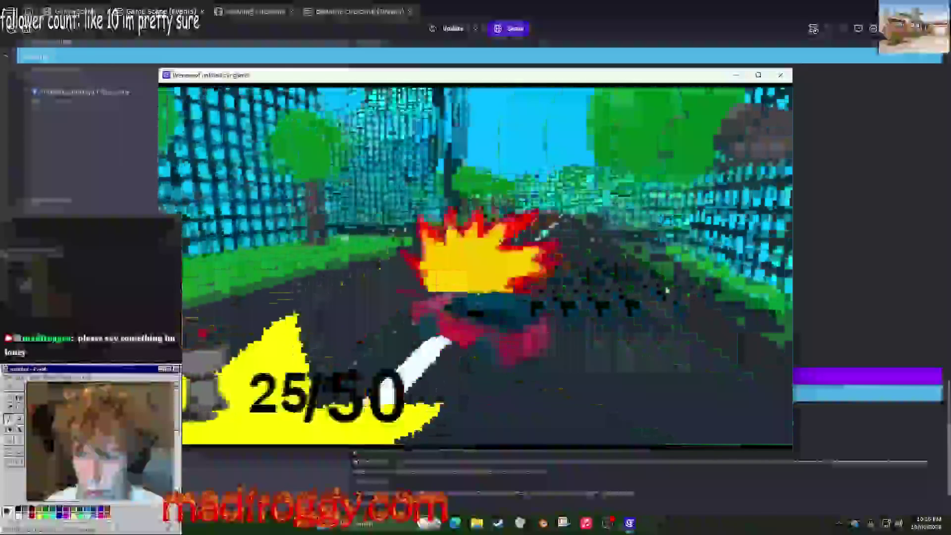
pyautogui.press('Up')
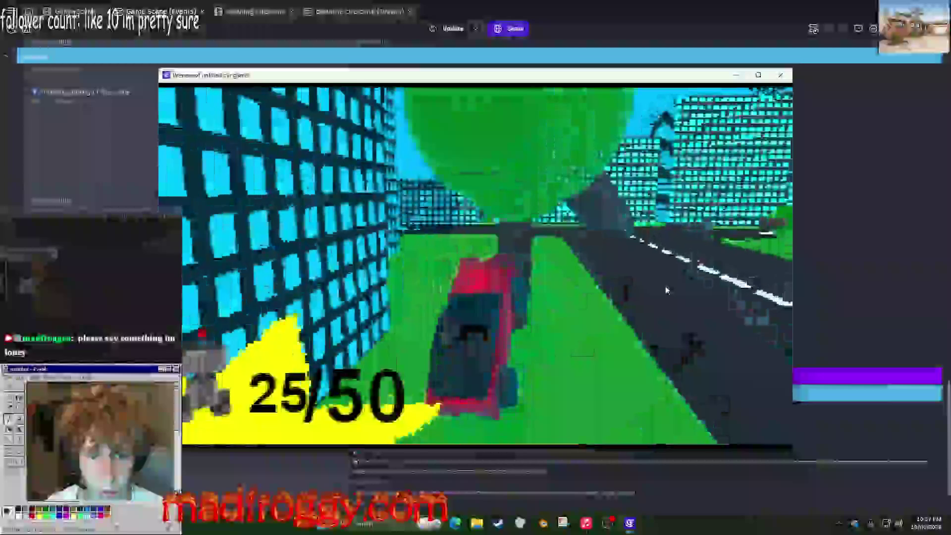
pyautogui.press('Up')
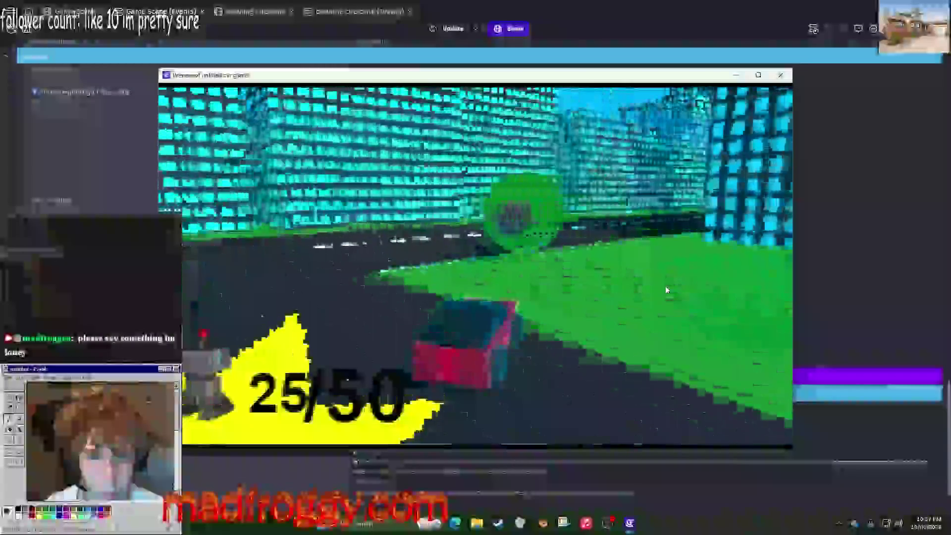
pyautogui.press('Up')
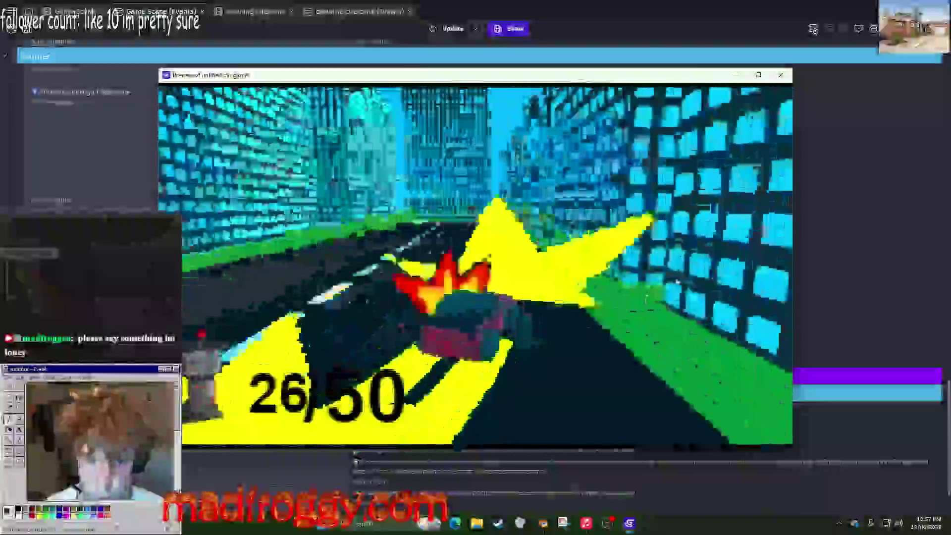
pyautogui.press('Up')
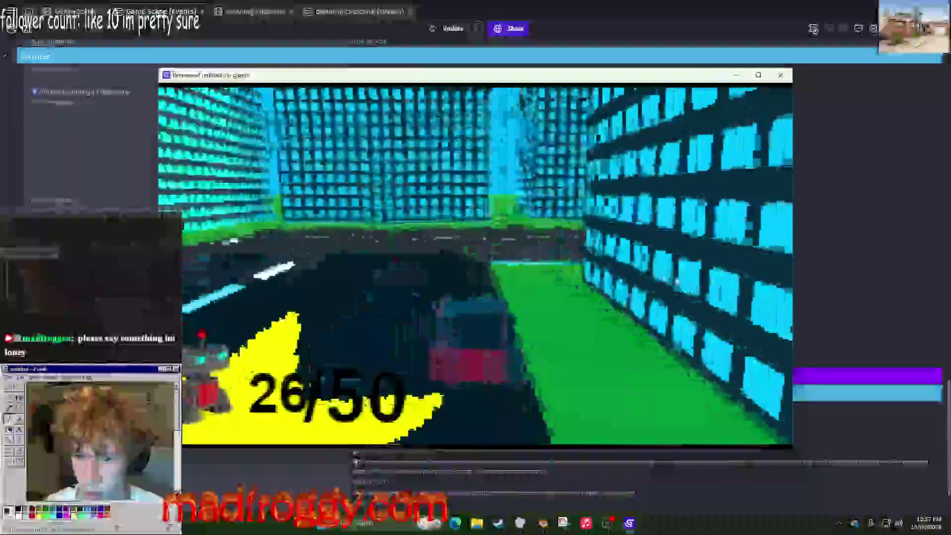
pyautogui.press('Up')
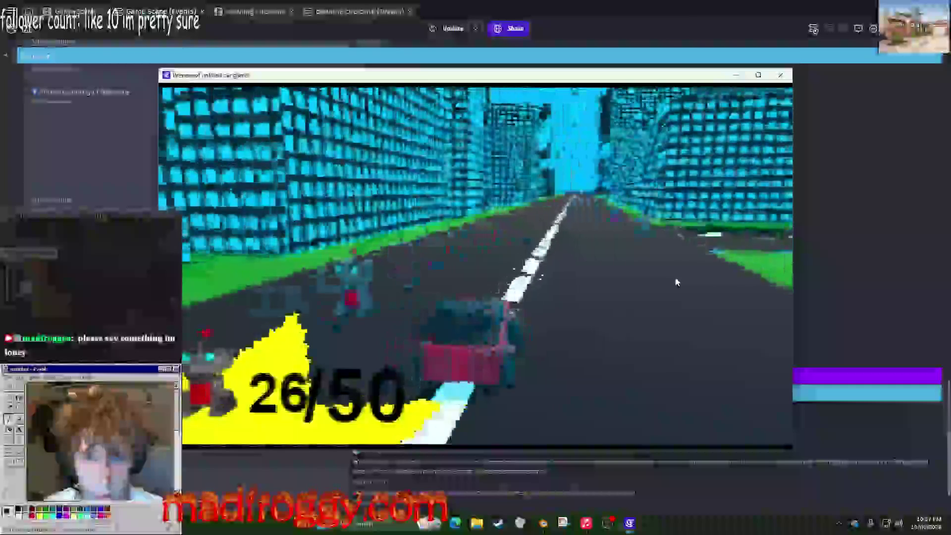
pyautogui.press('Up')
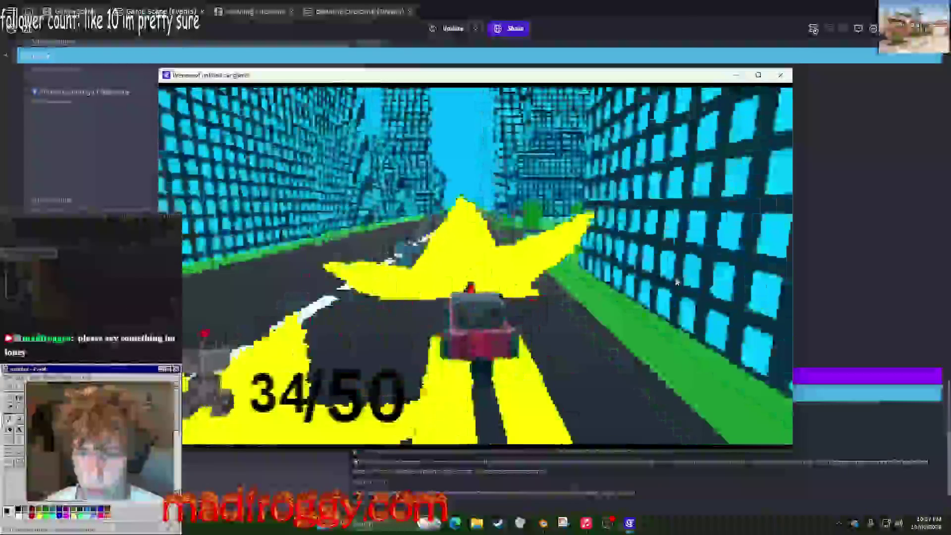
# Step: Keep destroying robots until the counter reads 48/50, then close the preview
pyautogui.press('Up')
pyautogui.press('Left')
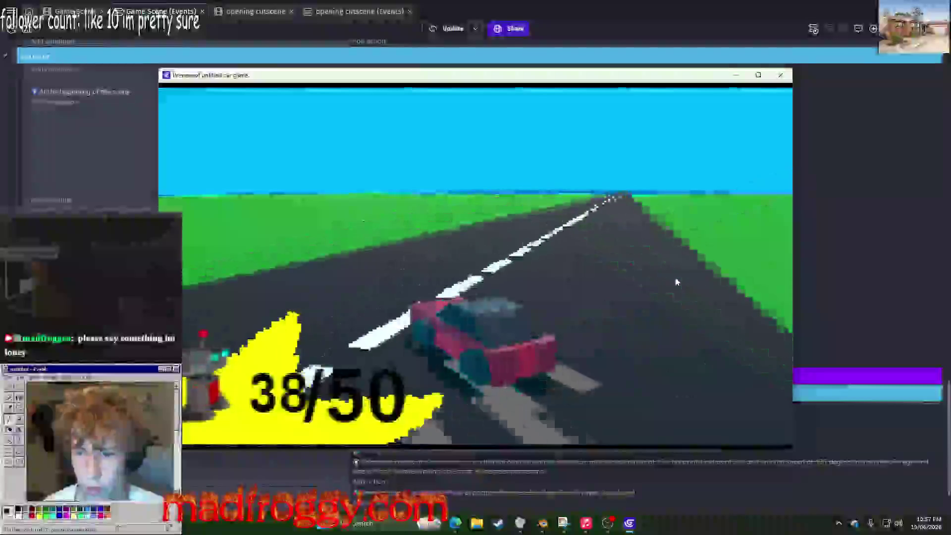
pyautogui.press('Up')
pyautogui.press('Left')
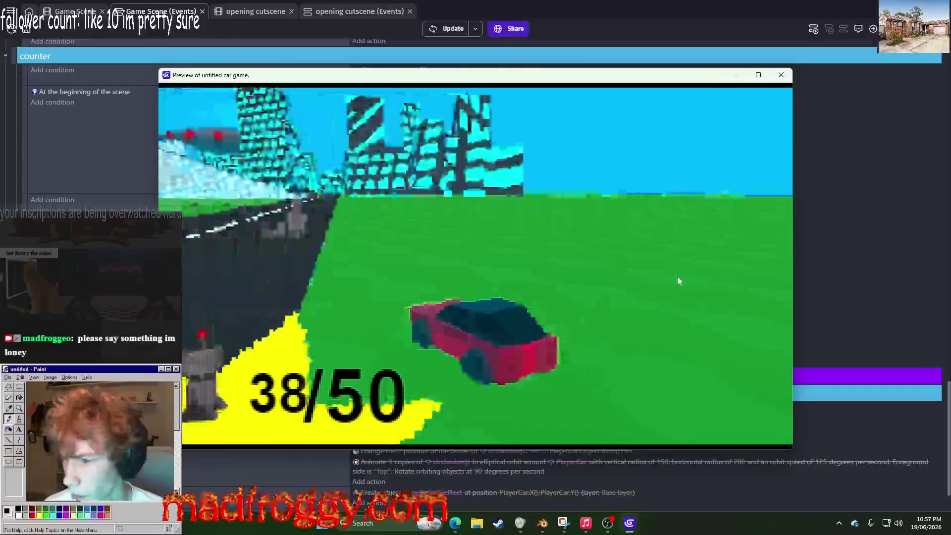
pyautogui.press('Up')
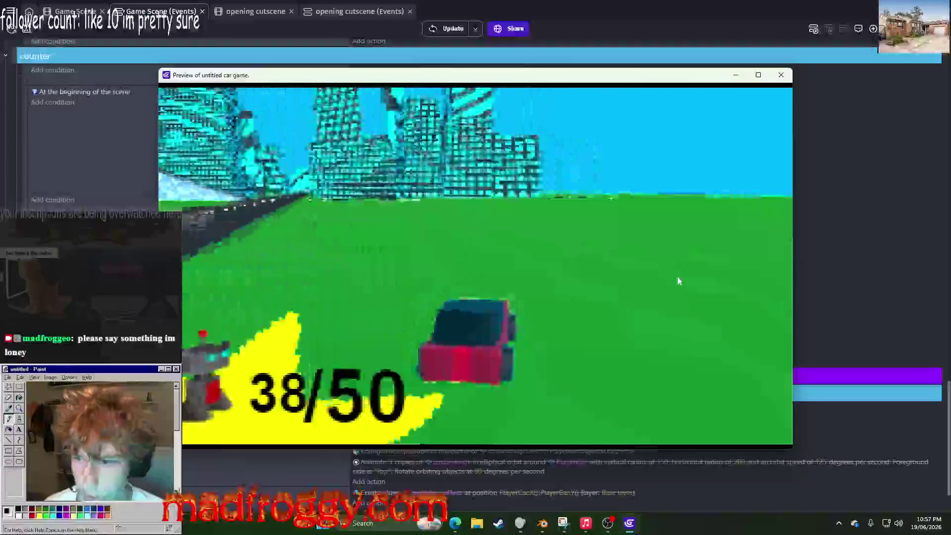
pyautogui.press('Up')
pyautogui.press('Left')
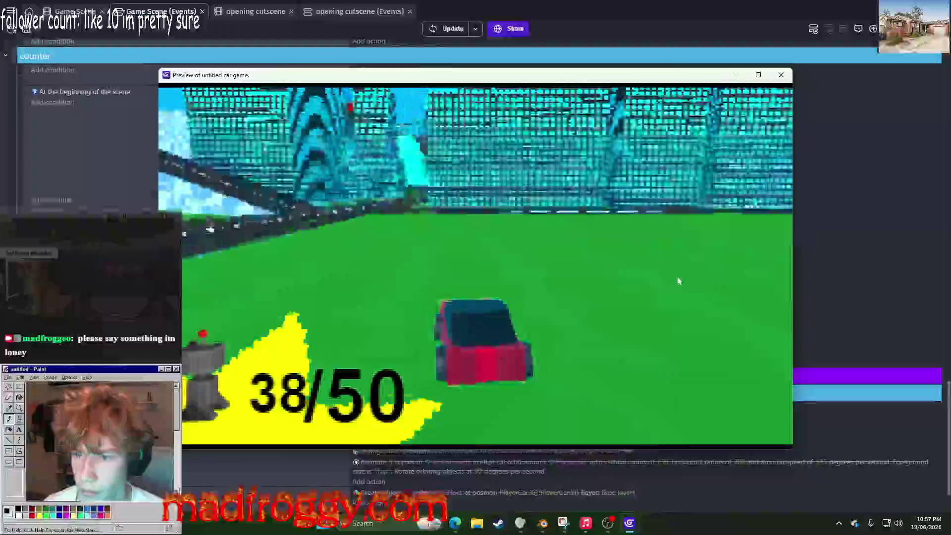
pyautogui.press('Up')
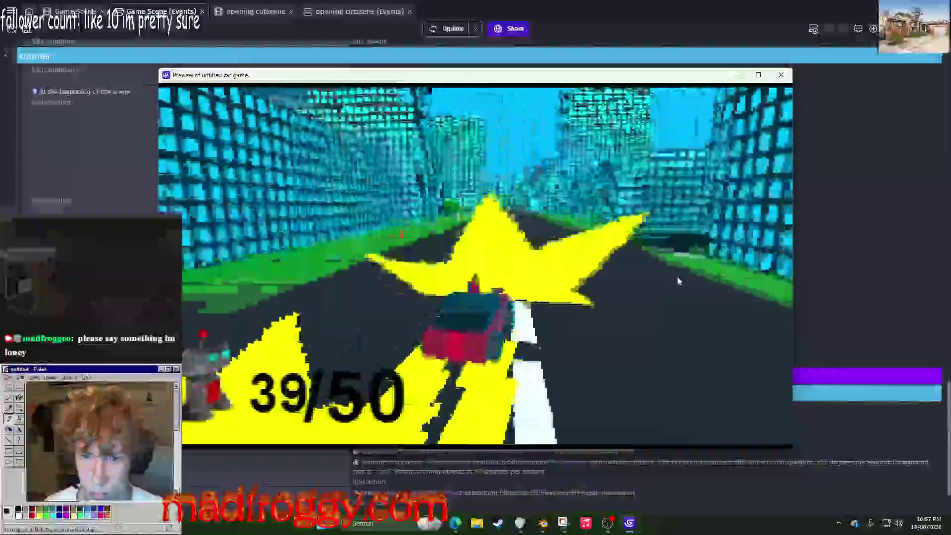
pyautogui.press('Up')
pyautogui.press('Left')
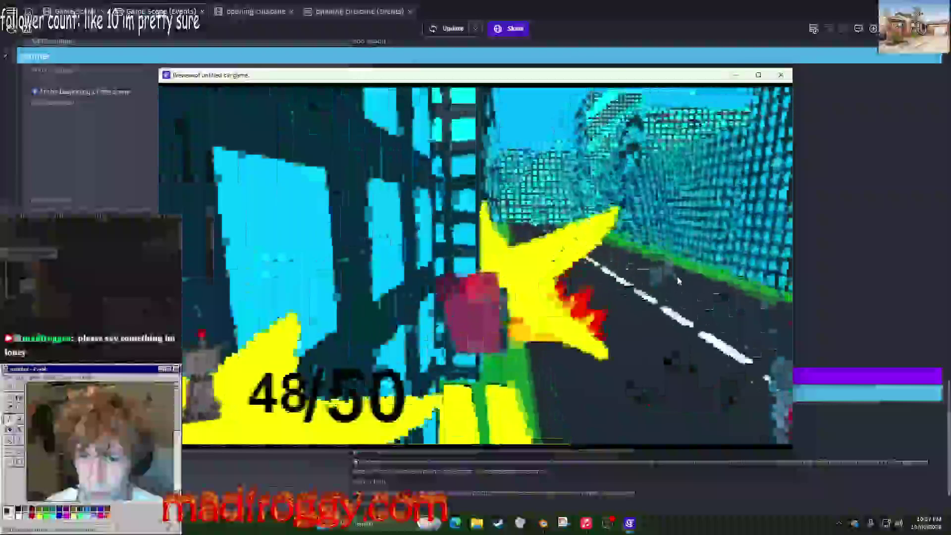
pyautogui.press('Up')
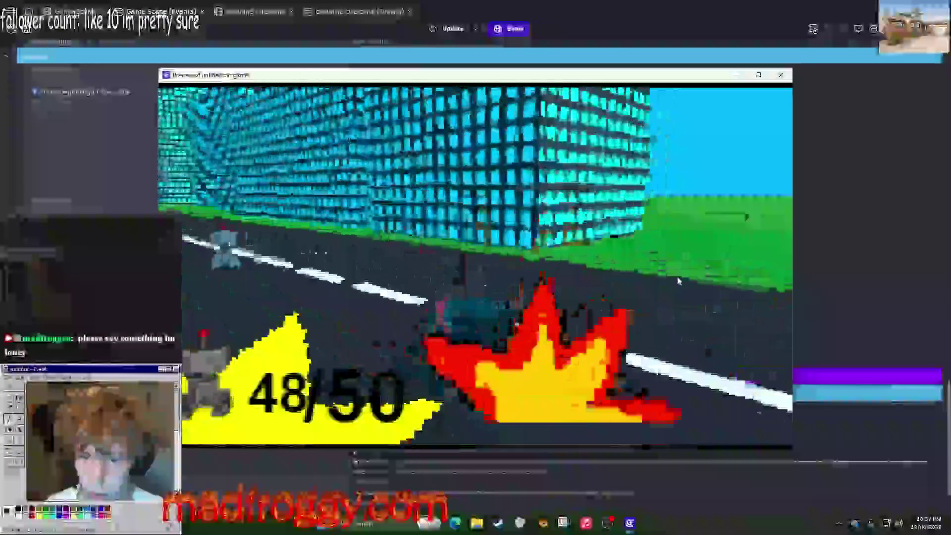
pyautogui.press('Right')
pyautogui.press('Left')
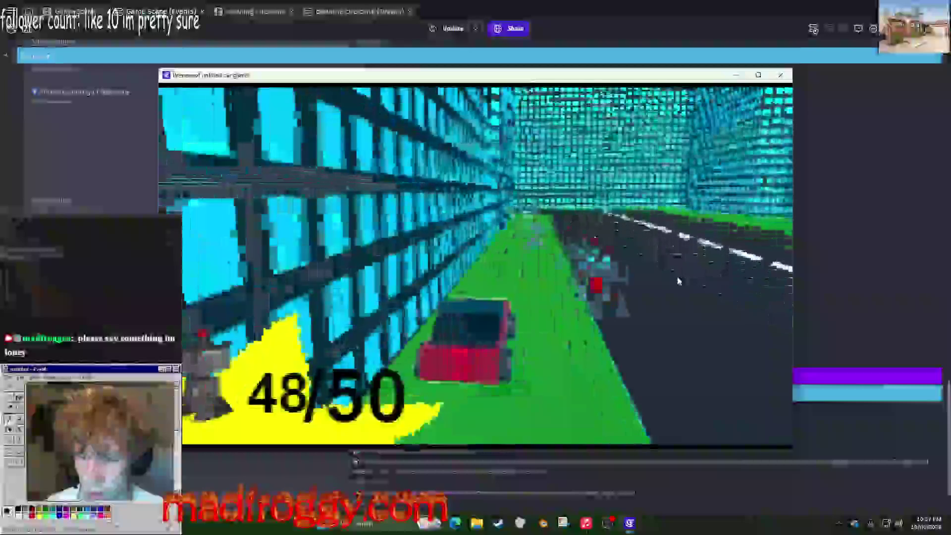
pyautogui.press('Left')
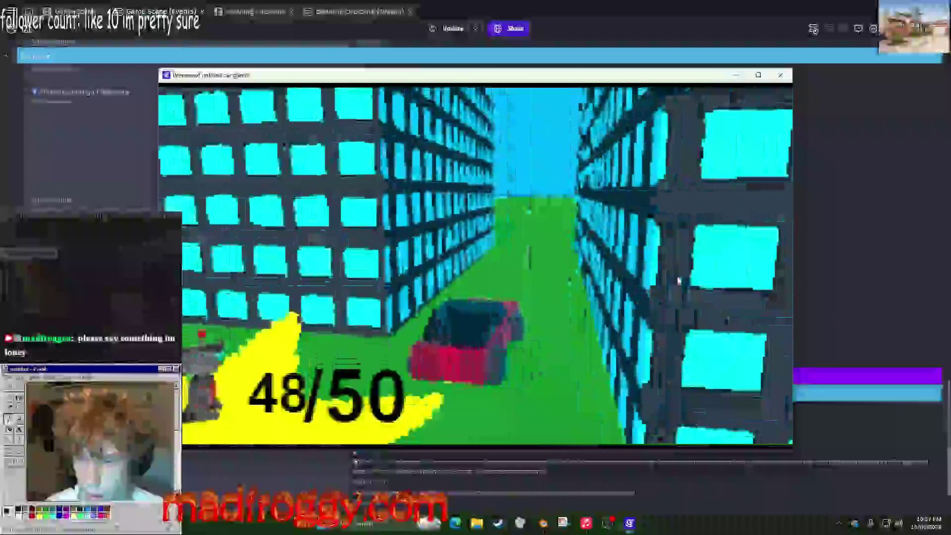
pyautogui.press('Right')
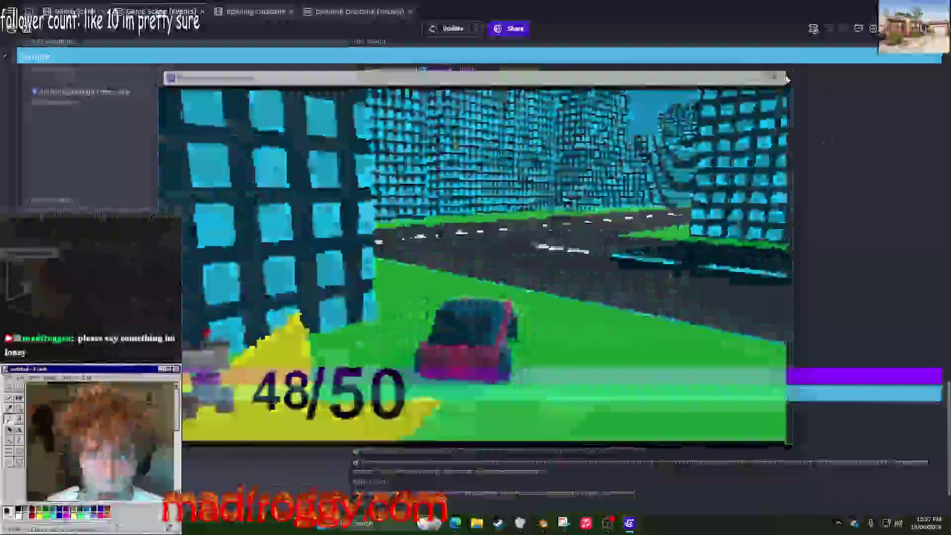
pyautogui.click(775, 77)
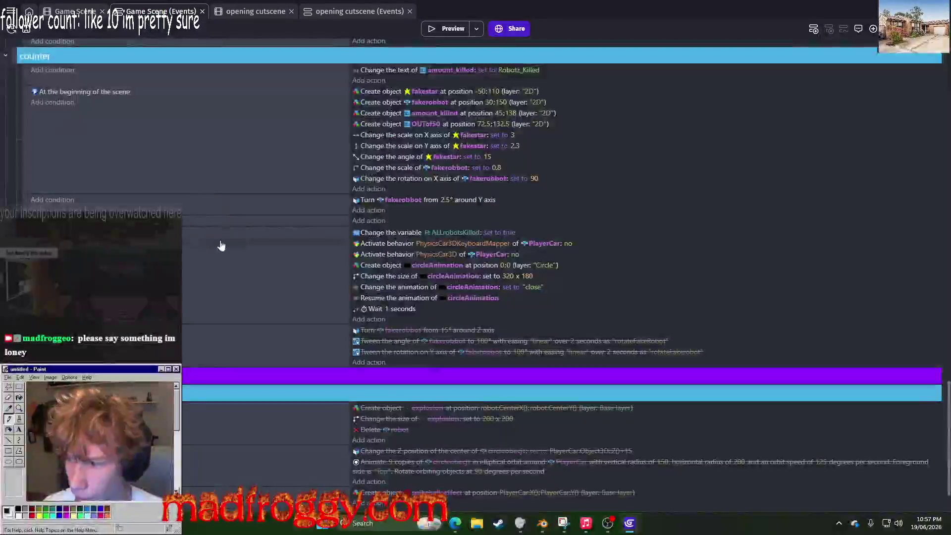
# Step: Paste 'Robotz_Killed: add 1' into the other robot-explosion event and launch a fresh preview
pyautogui.scroll(6, 381, 288)
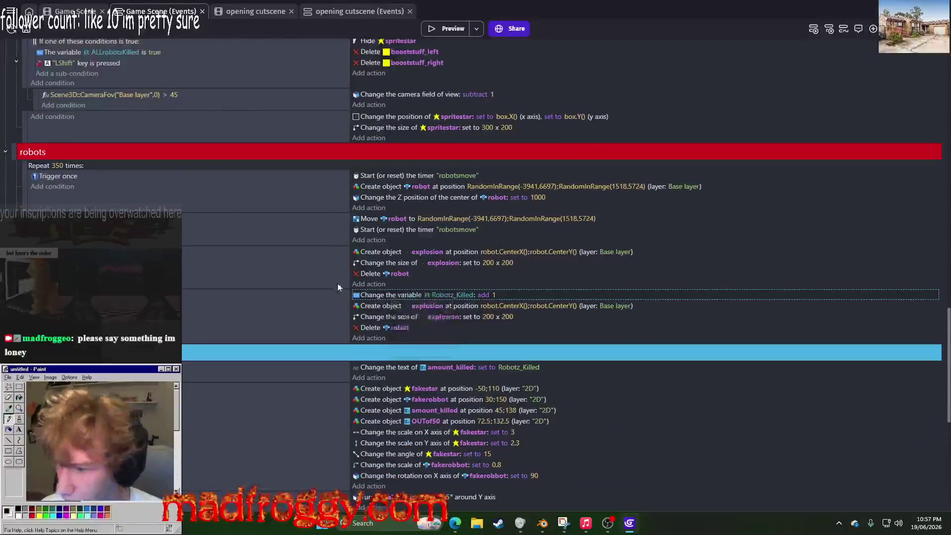
pyautogui.click(393, 287)
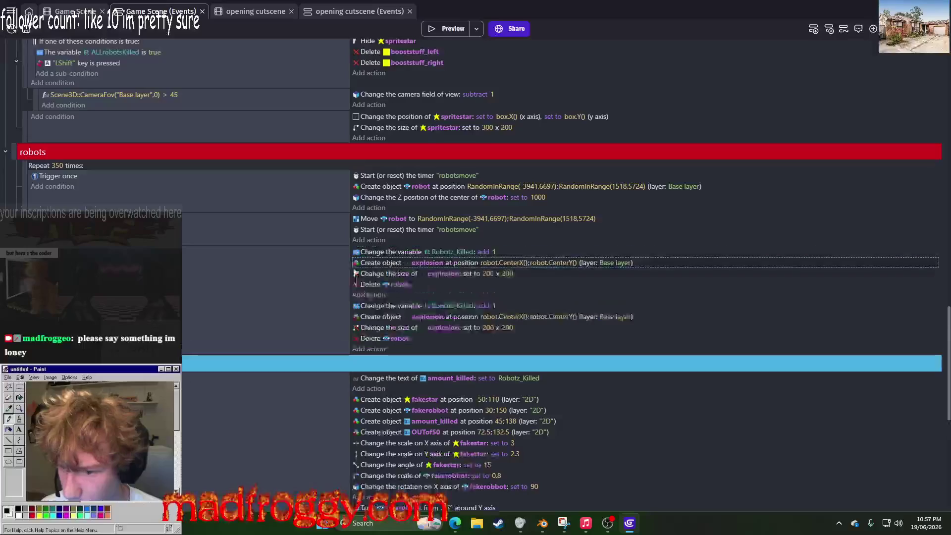
pyautogui.click(459, 29)
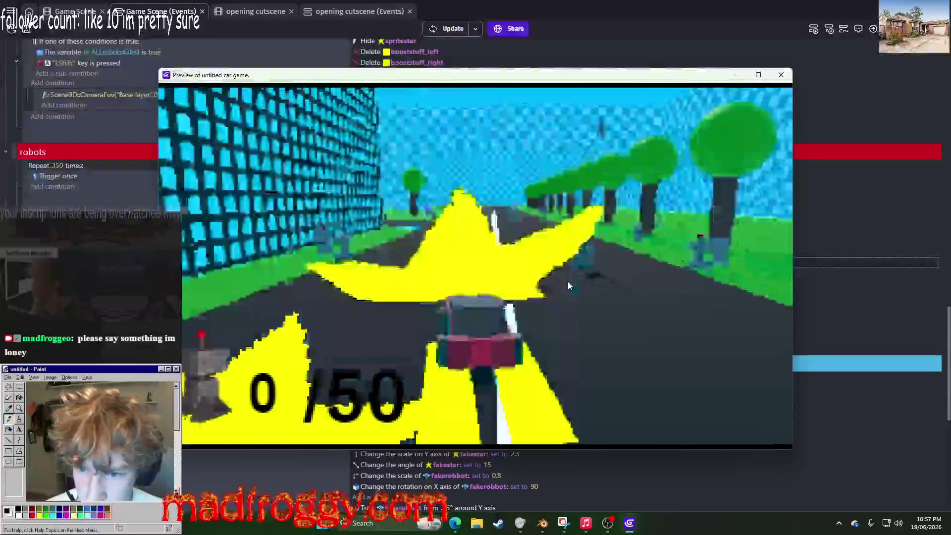
# Step: Drive the car into robots across the grass and road until 48/50 are killed, then end the playtest
pyautogui.press('Left')
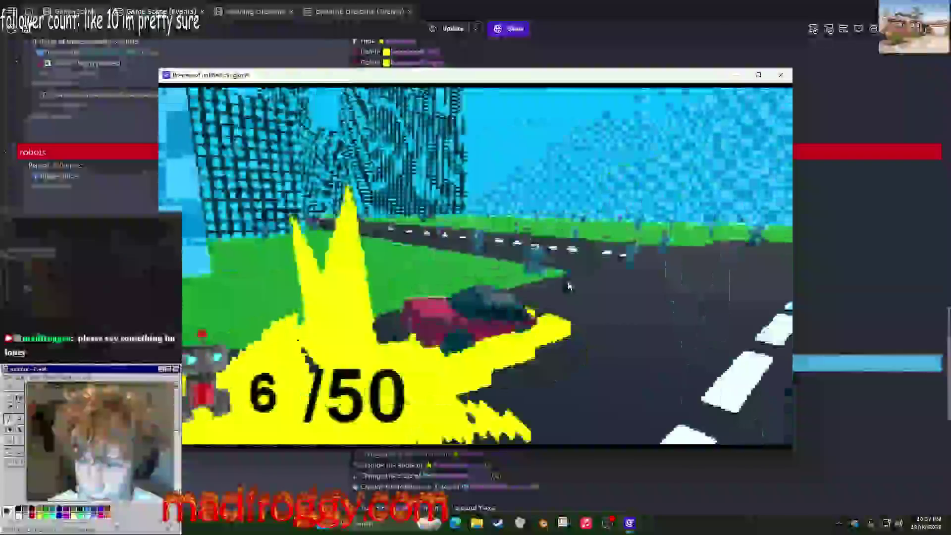
pyautogui.press('Left')
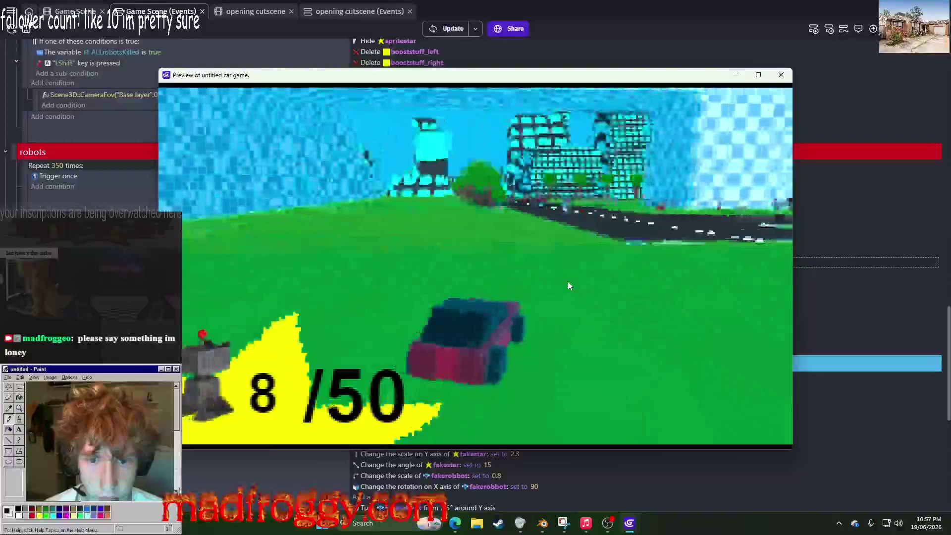
pyautogui.press('Up')
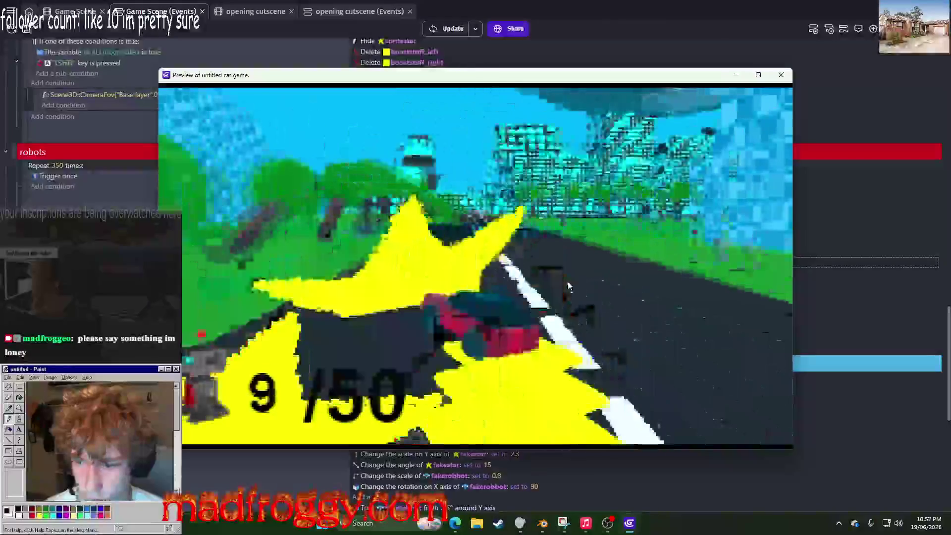
pyautogui.press('Up')
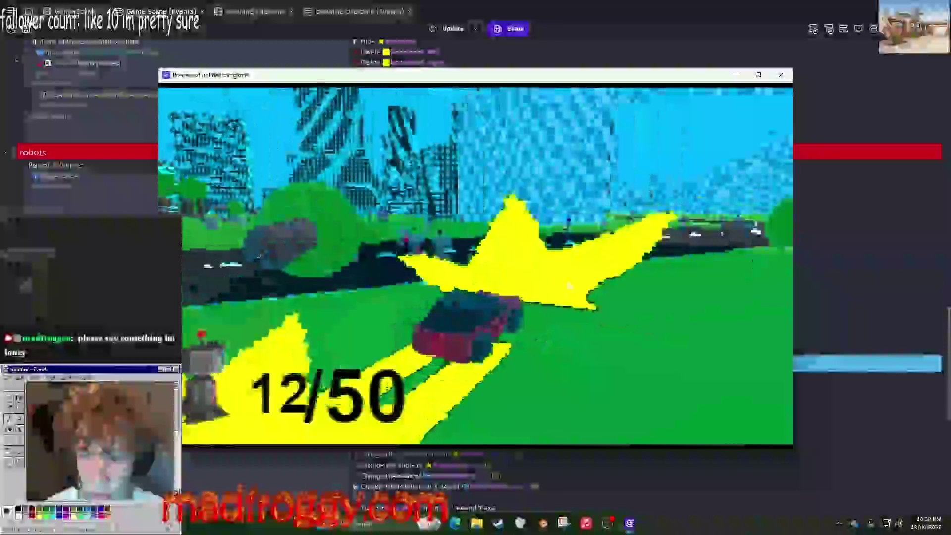
pyautogui.press('Up')
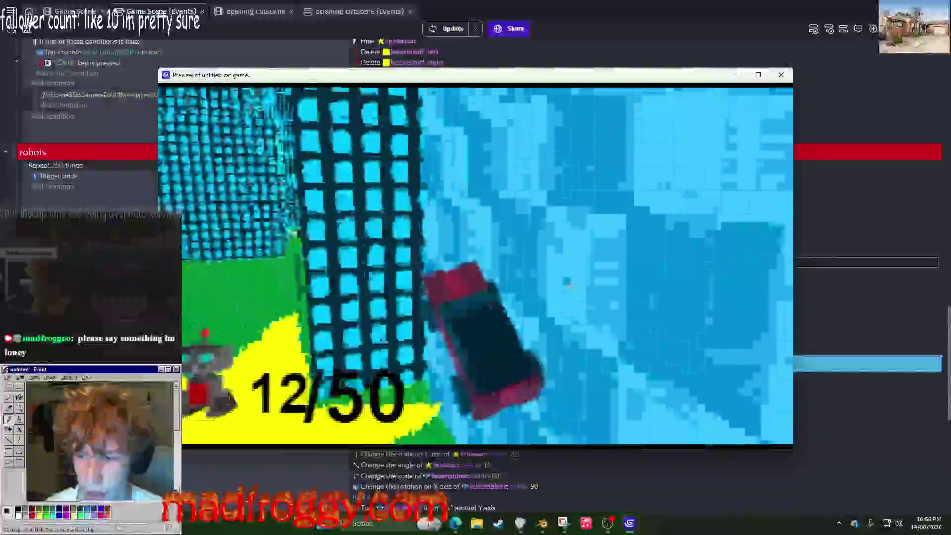
pyautogui.press('Up')
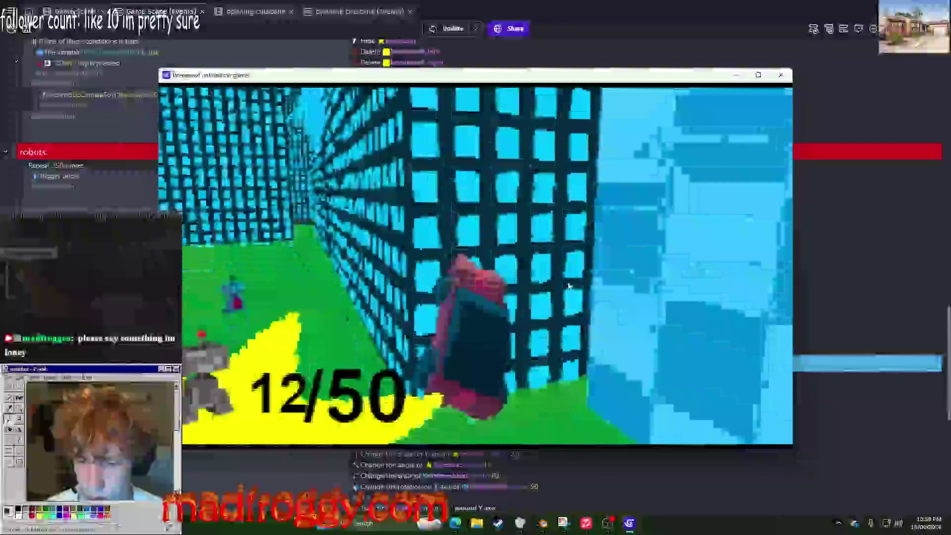
pyautogui.press('Up')
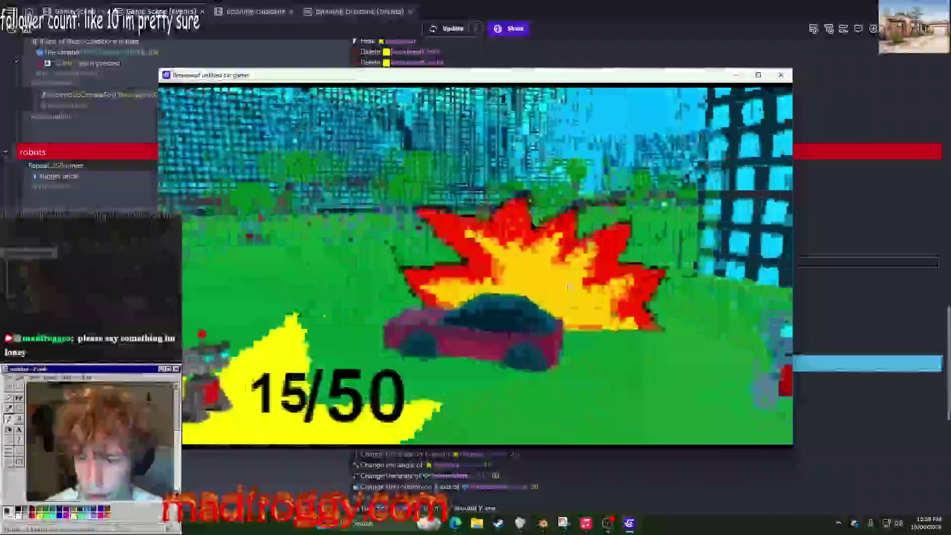
pyautogui.press('Up')
pyautogui.press('Up')
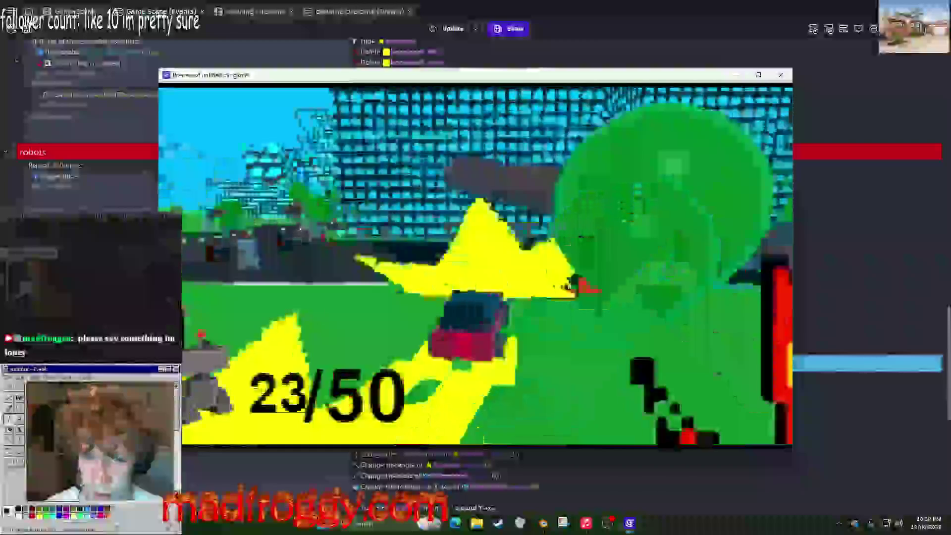
pyautogui.press('Up')
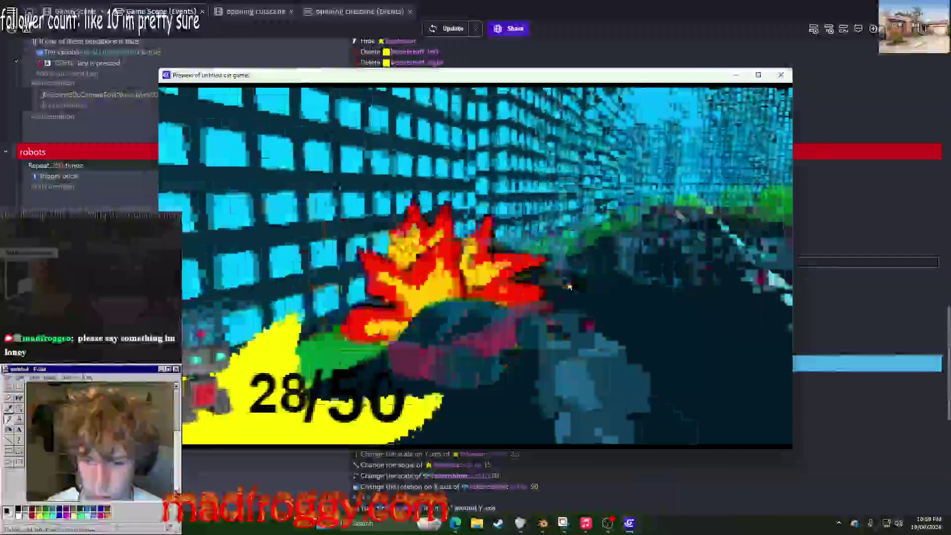
pyautogui.press('Up')
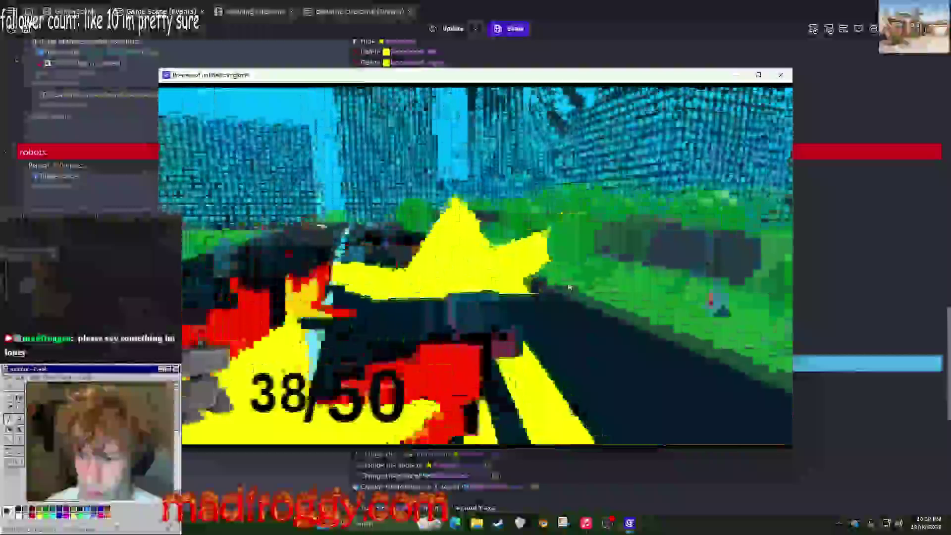
pyautogui.press('Left')
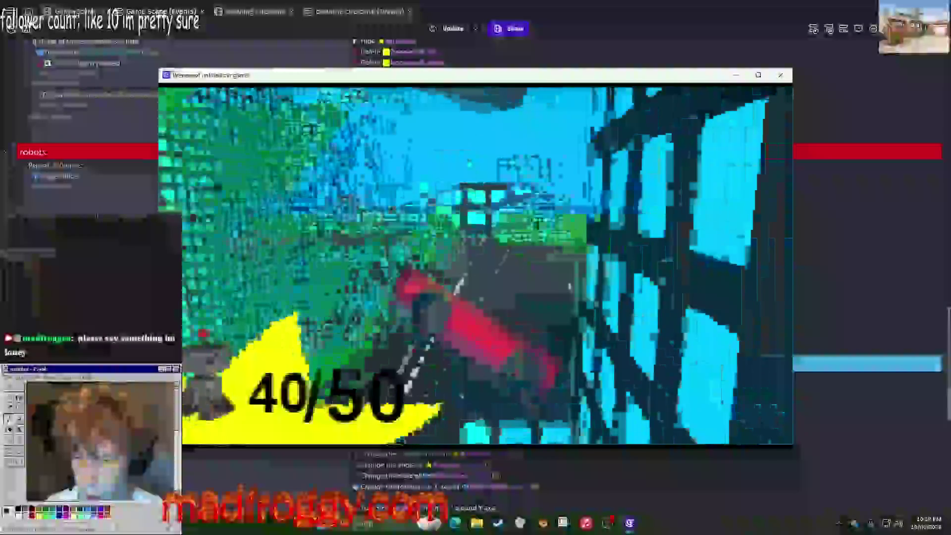
pyautogui.press('Left')
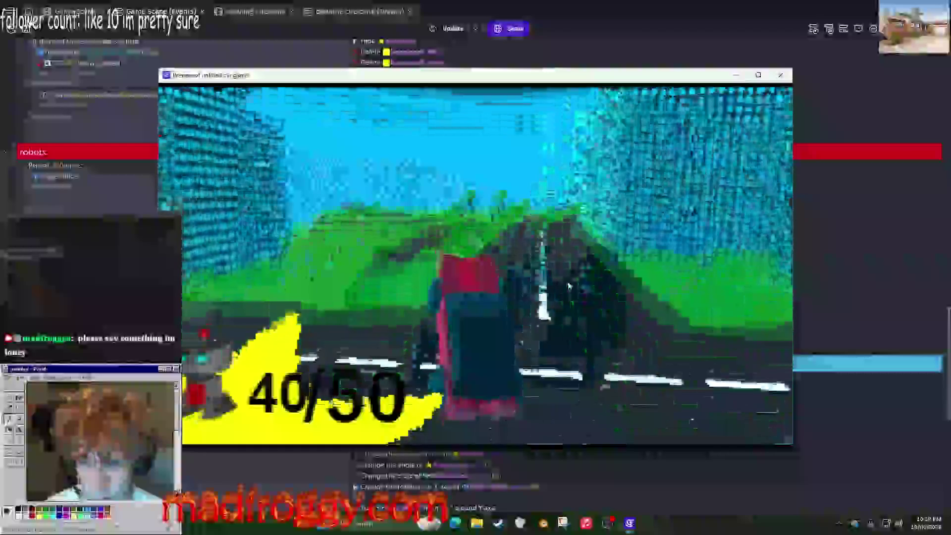
pyautogui.press('Up')
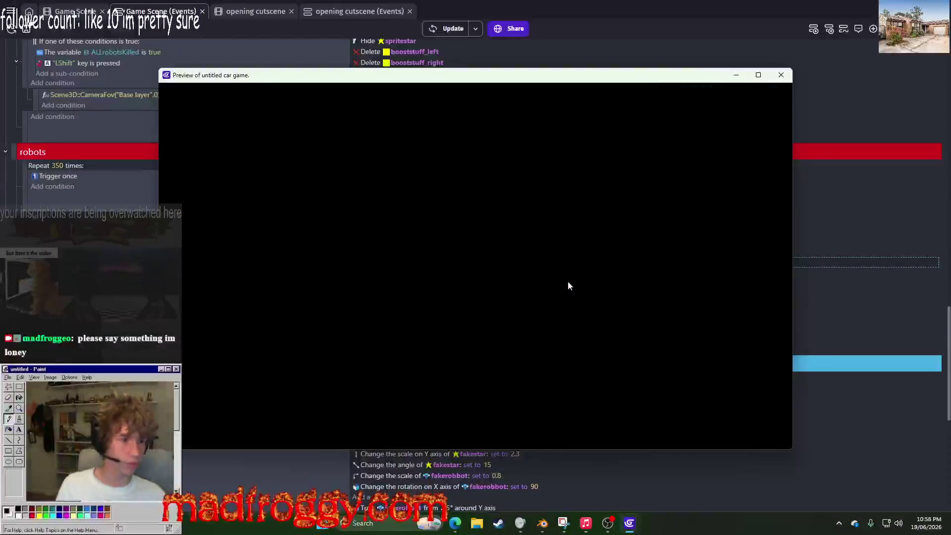
pyautogui.click(778, 79)
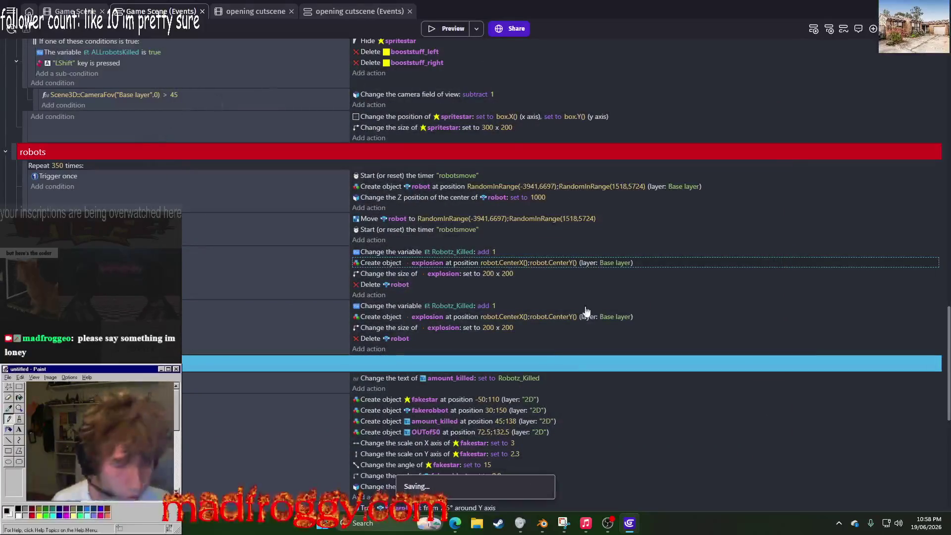
# Step: Add an Animation speed scale action to the 50-kills event
pyautogui.scroll(-7, 586, 310)
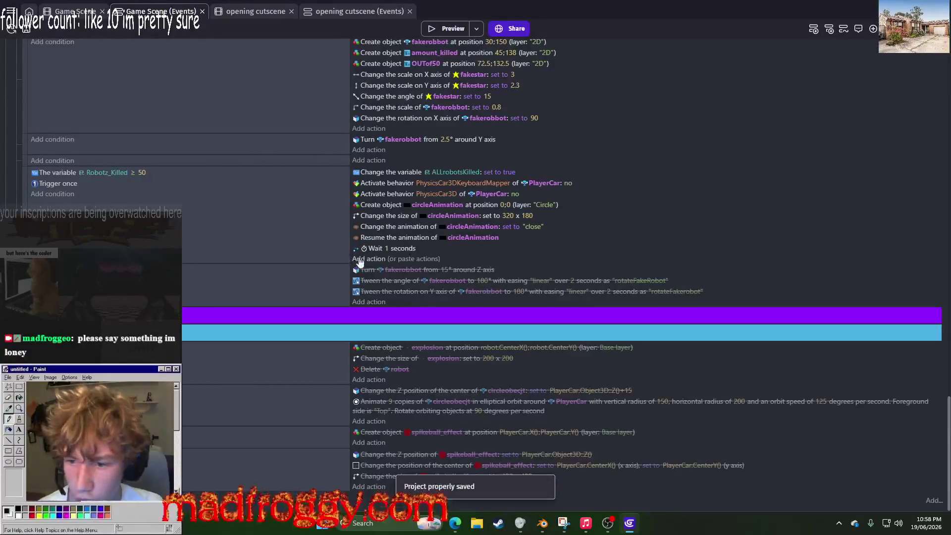
pyautogui.click(359, 259)
pyautogui.write('na')
pyautogui.write('mation spee')
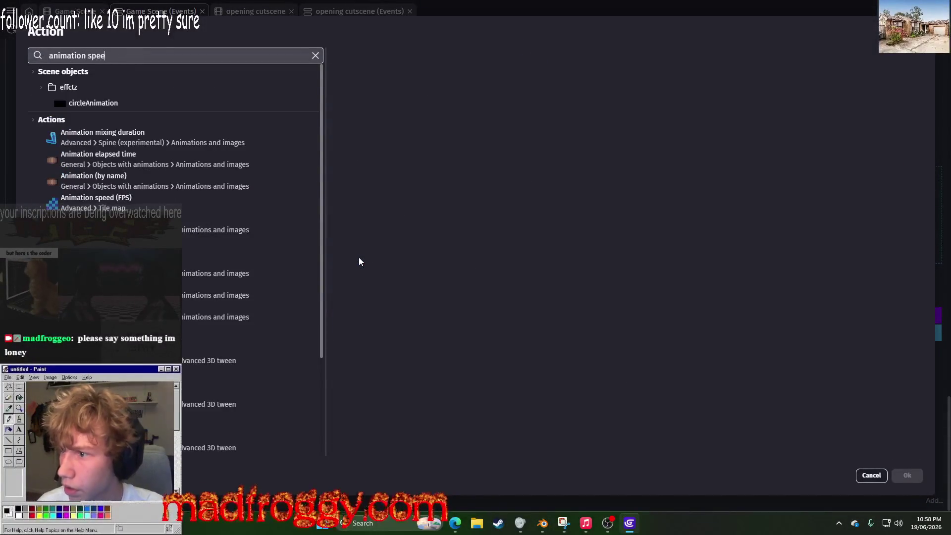
pyautogui.write('d')
pyautogui.click(106, 111)
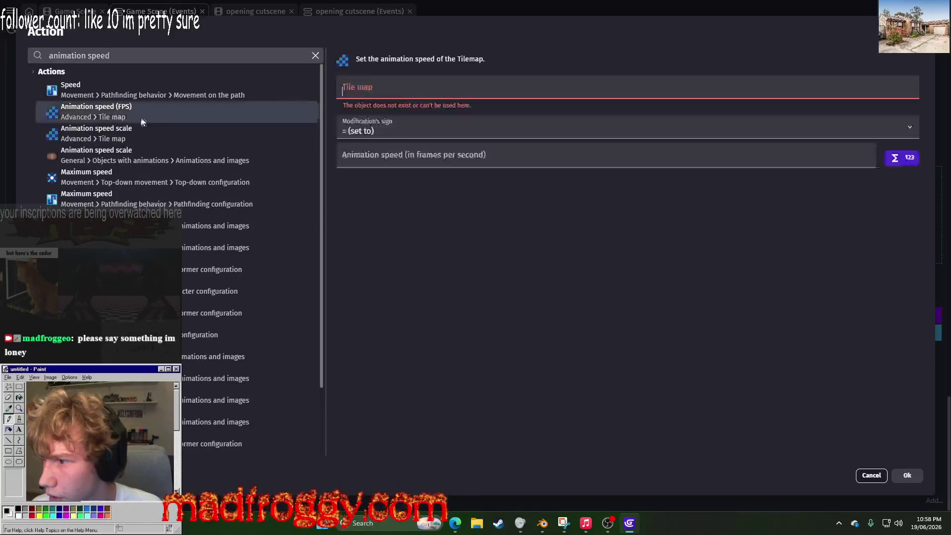
pyautogui.press('Down')
pyautogui.press('Down')
pyautogui.press('Down')
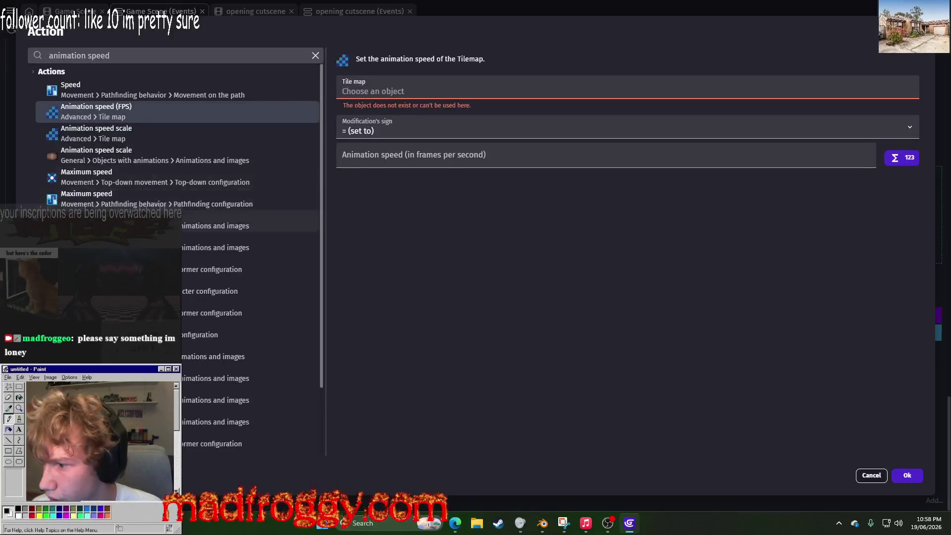
pyautogui.press('Return')
pyautogui.press('Up')
pyautogui.press('Up')
pyautogui.press('Up')
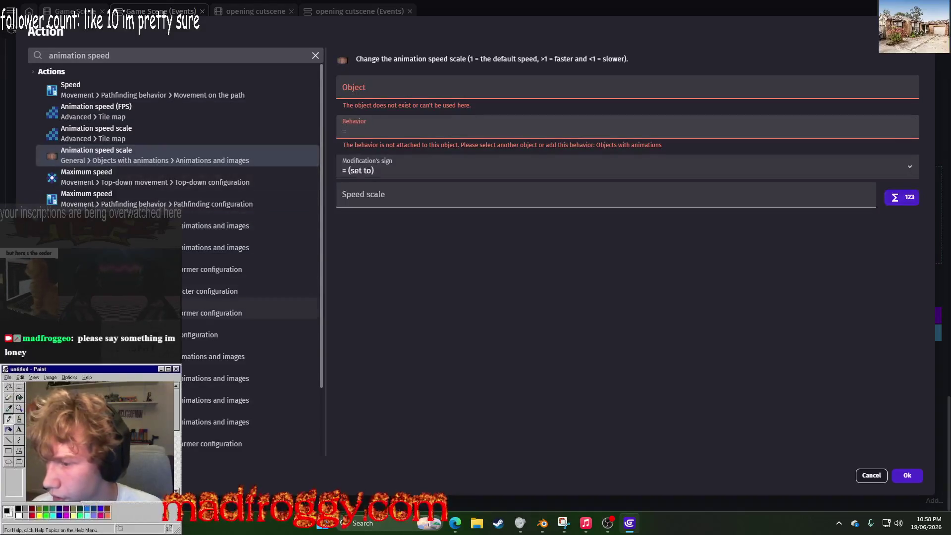
# Step: Apply a 0.75 speed scale to circleAnimation and move it under Create object circleAnimation
pyautogui.click(360, 89)
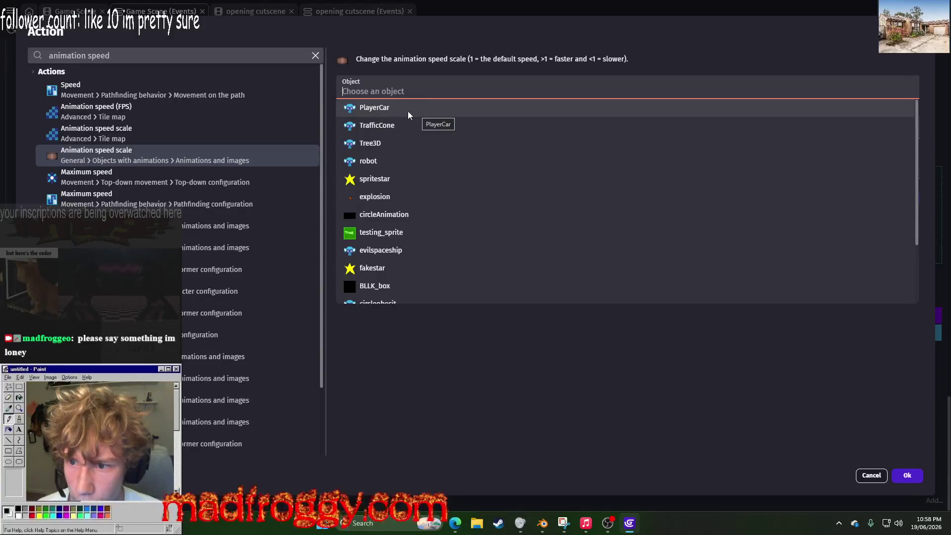
pyautogui.scroll(-3, 396, 208)
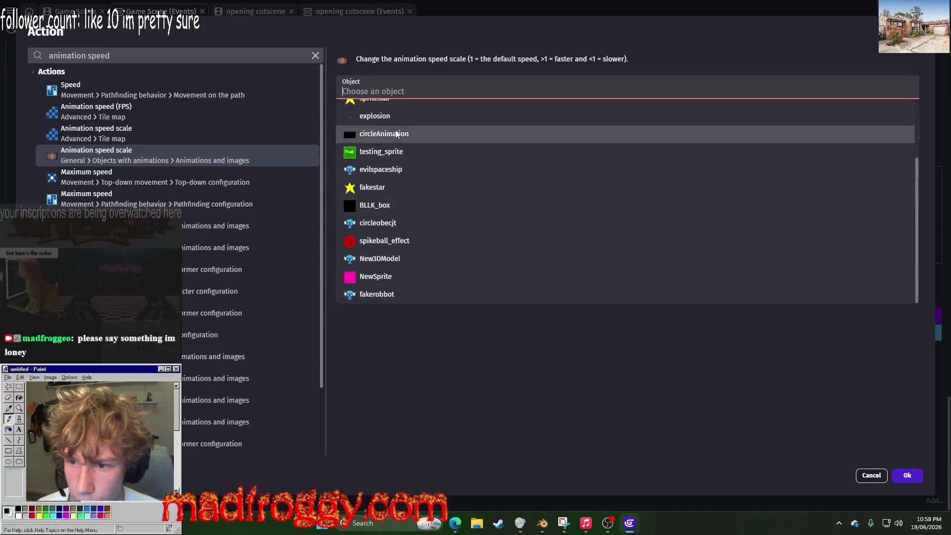
pyautogui.click(395, 129)
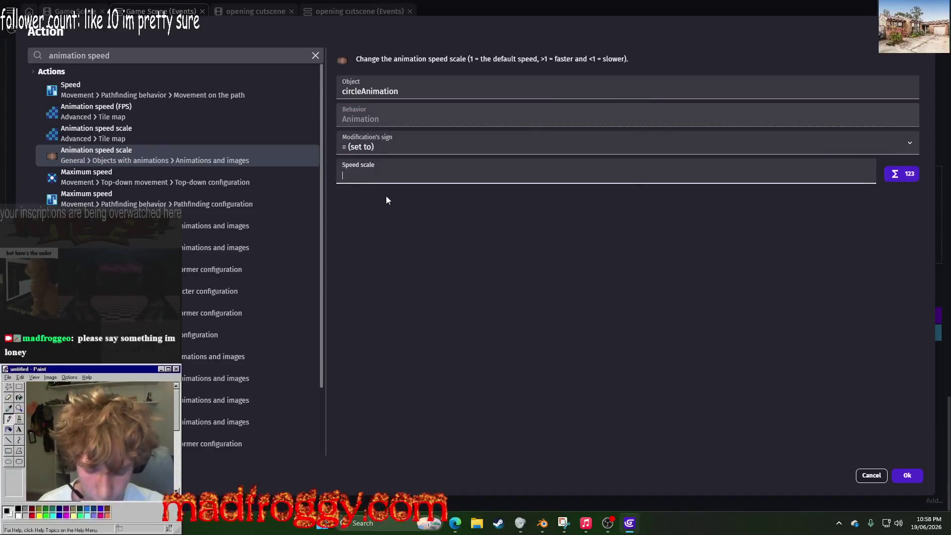
pyautogui.write('0.75')
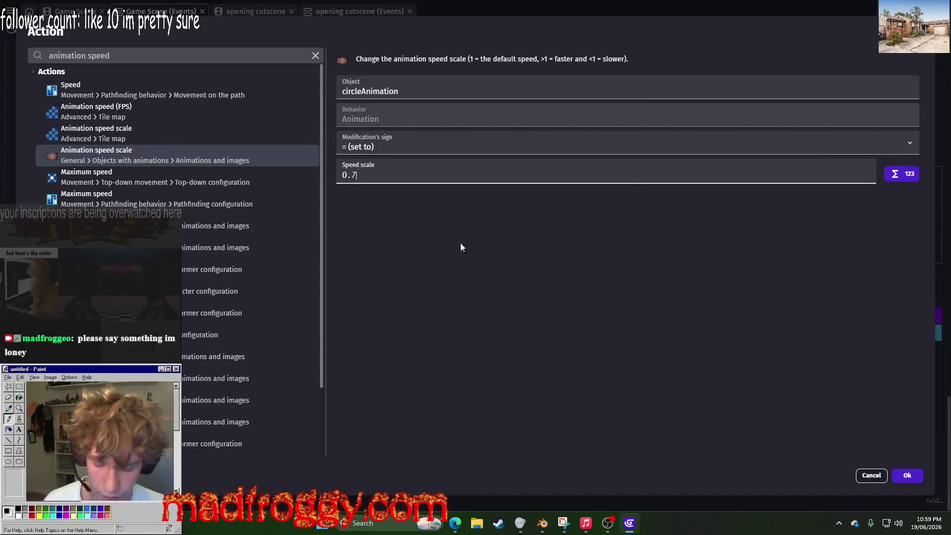
pyautogui.click(907, 475)
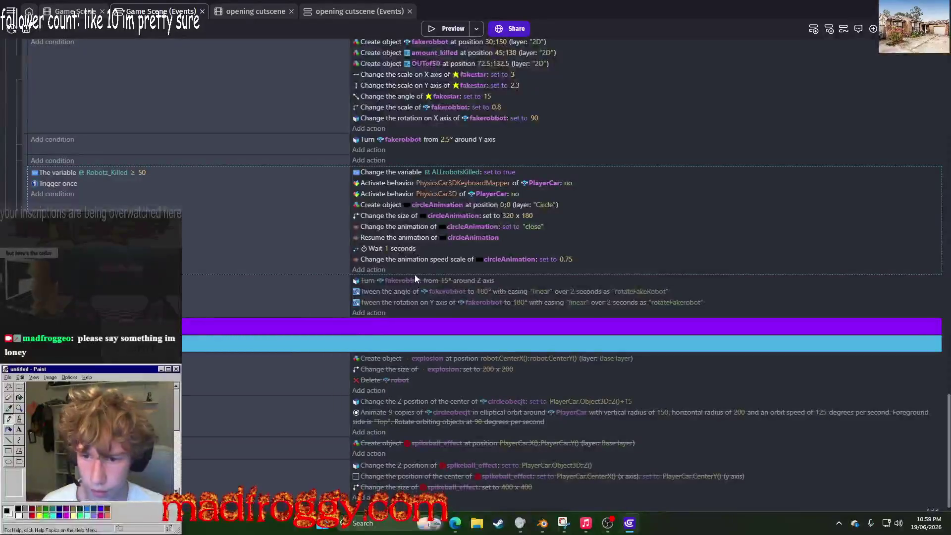
pyautogui.moveTo(400, 217); pyautogui.dragTo(383, 245)
pyautogui.click(456, 28)
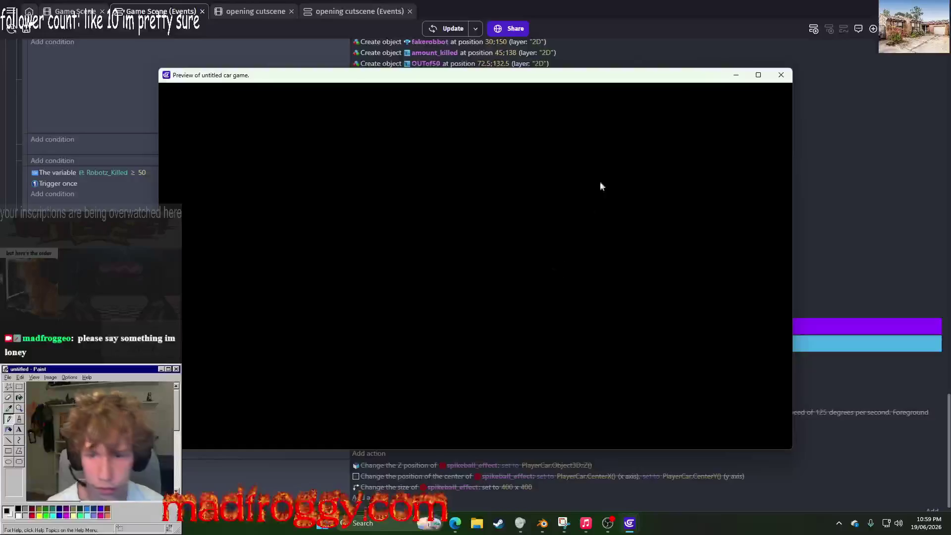
# Step: Close the transition preview and briefly view the project manager
pyautogui.click(781, 76)
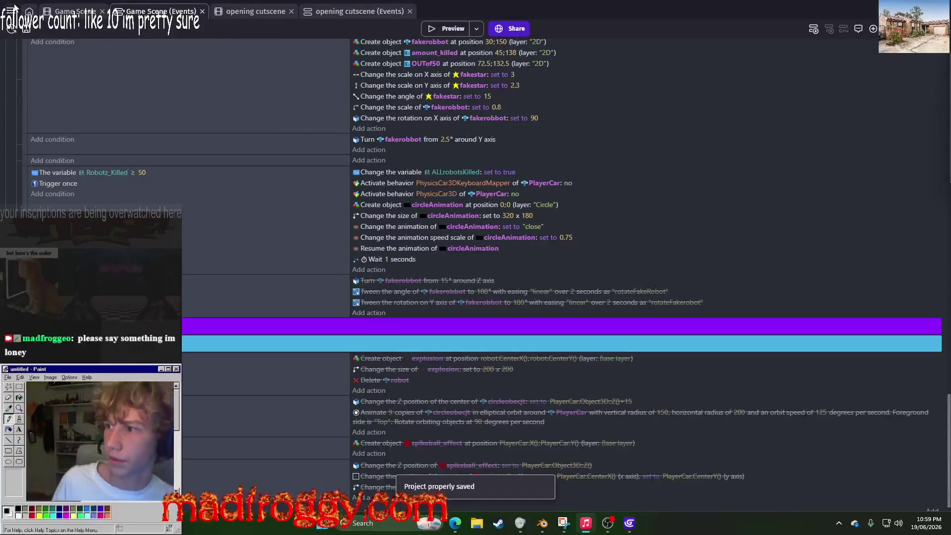
pyautogui.click(14, 8)
pyautogui.click(148, 9)
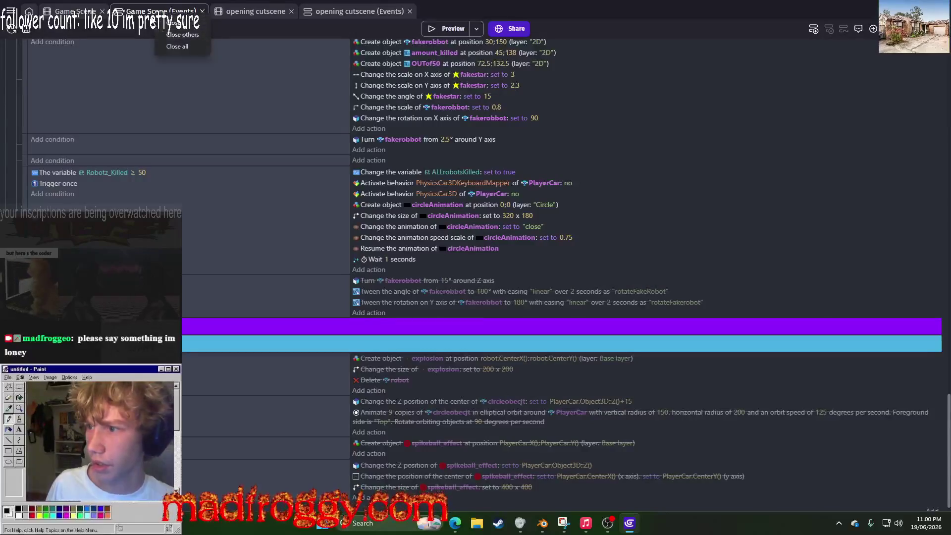
# Step: Duplicate Game Scene, name the copy KilledRobots_cutscene, and open its editor
pyautogui.click(9, 12)
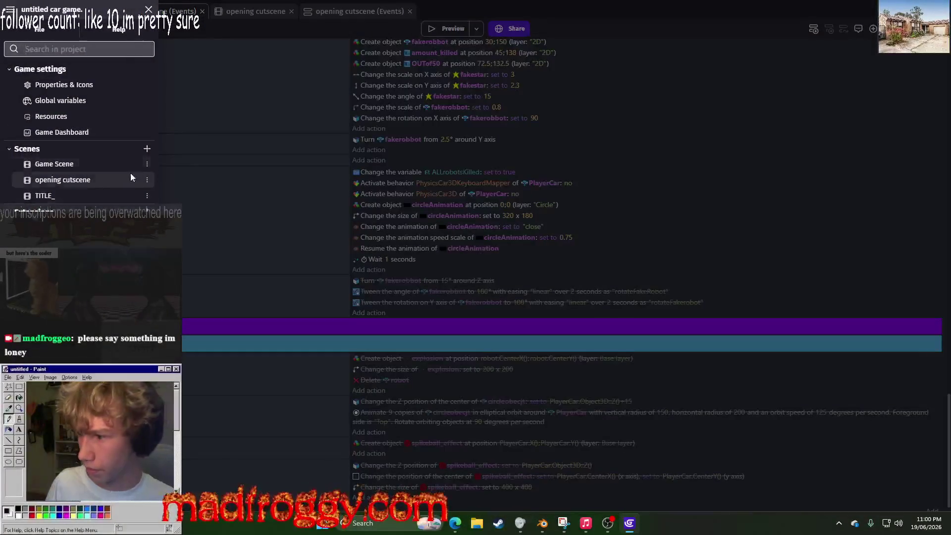
pyautogui.click(147, 164)
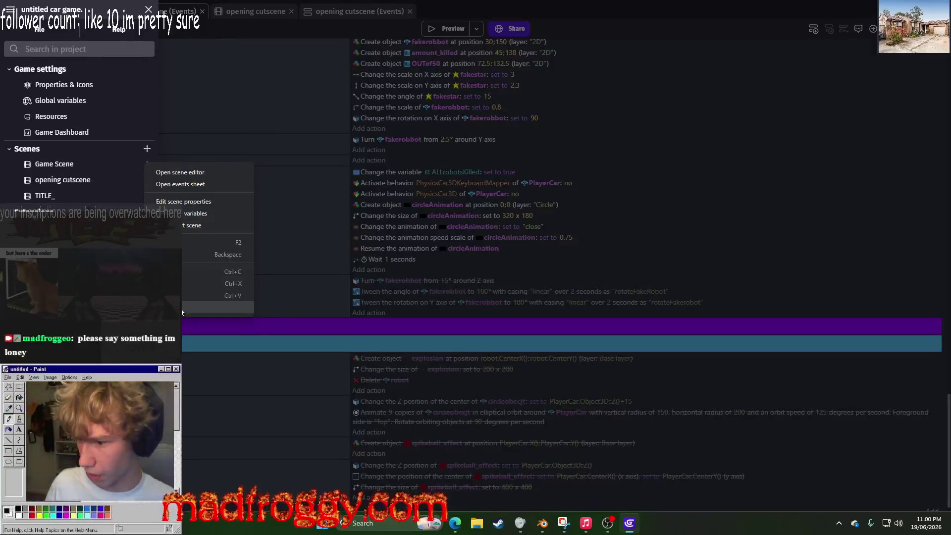
pyautogui.click(199, 308)
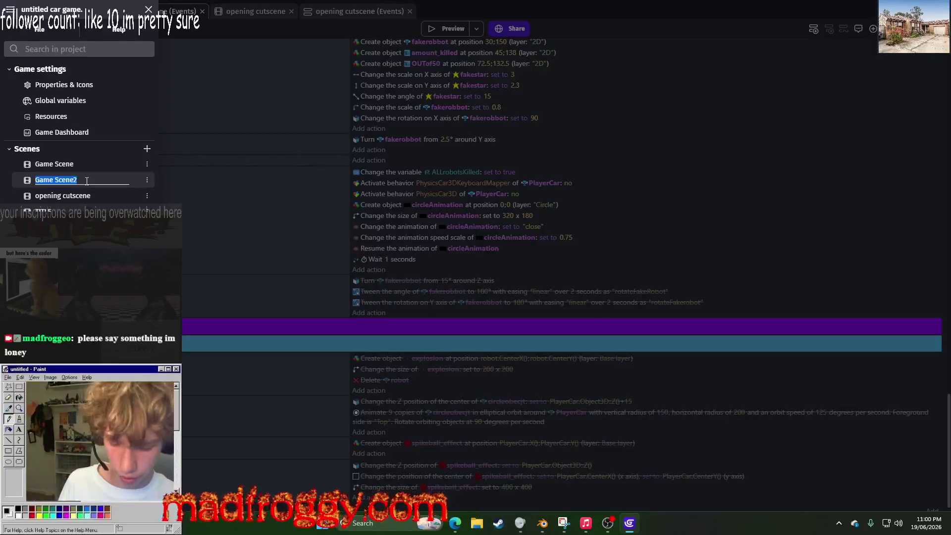
pyautogui.write('Kil')
pyautogui.press('BackSpace')
pyautogui.press('BackSpace')
pyautogui.press('BackSpace')
pyautogui.write('Killed')
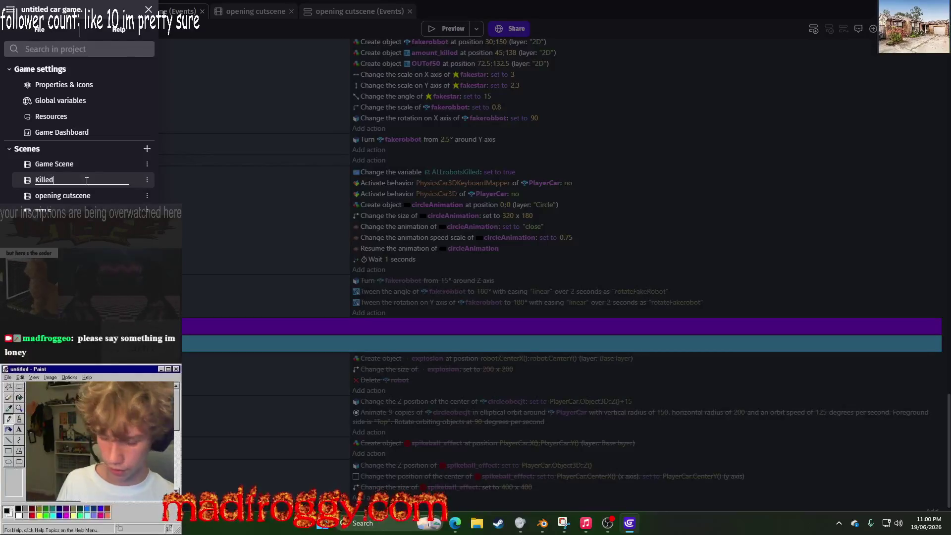
pyautogui.write('Robtos')
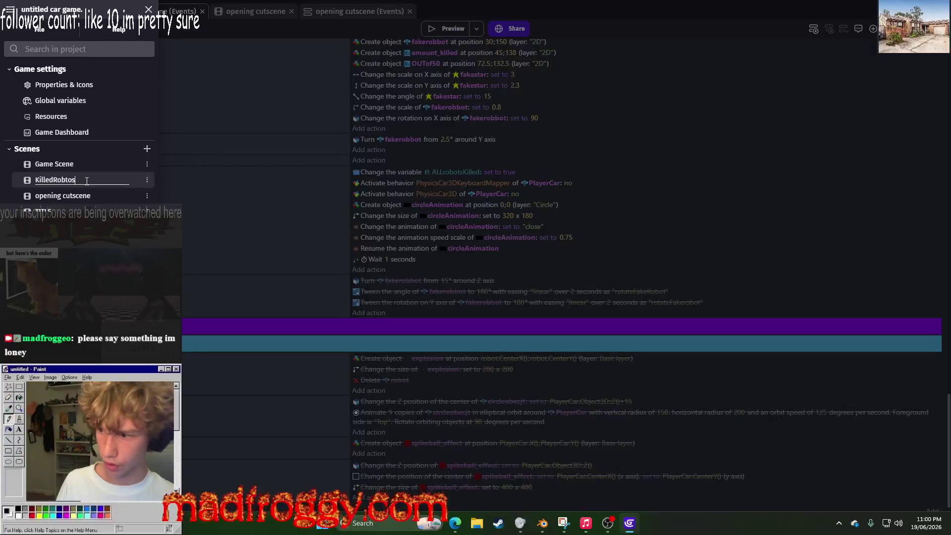
pyautogui.press('BackSpace')
pyautogui.press('BackSpace')
pyautogui.press('BackSpace')
pyautogui.write('ots')
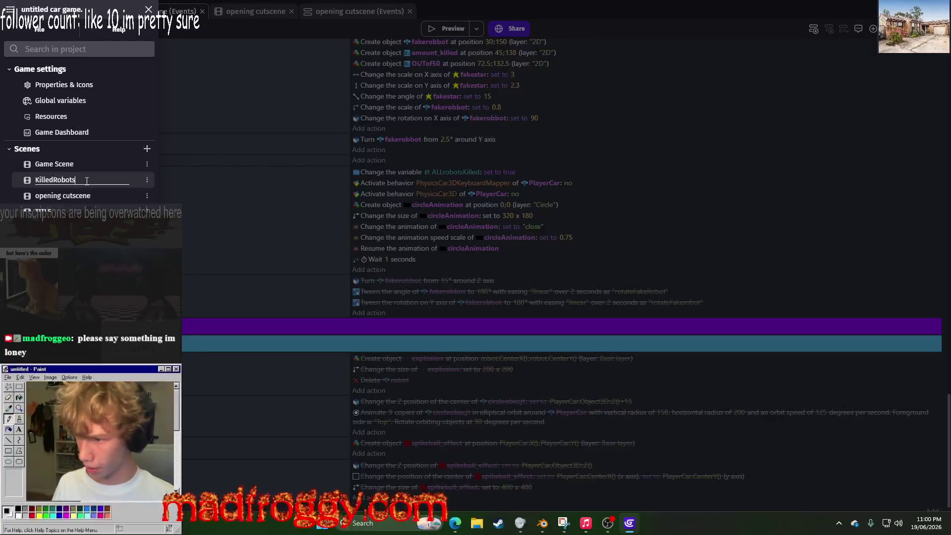
pyautogui.write('cutscene')
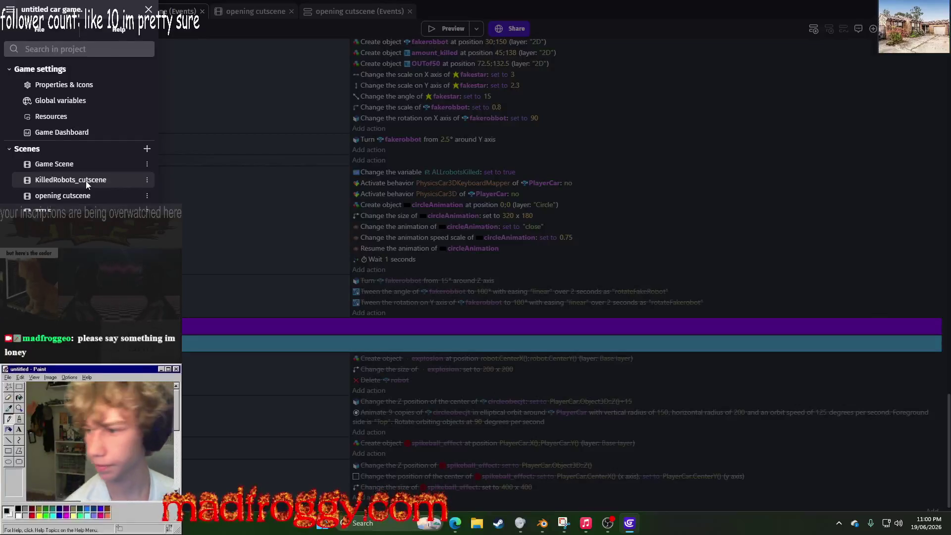
pyautogui.click(111, 183)
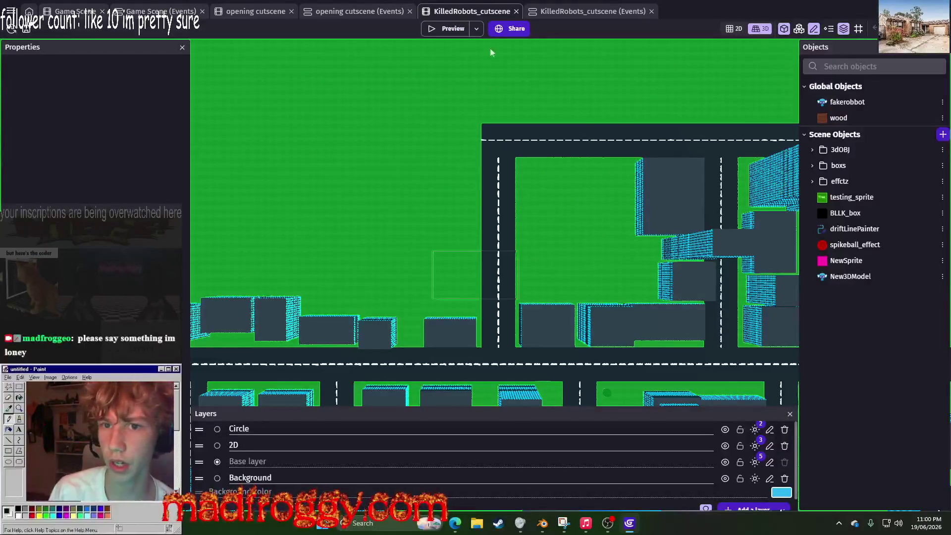
# Step: Show the KilledRobots_cutscene events and collapse the boosting and robots groups
pyautogui.click(557, 11)
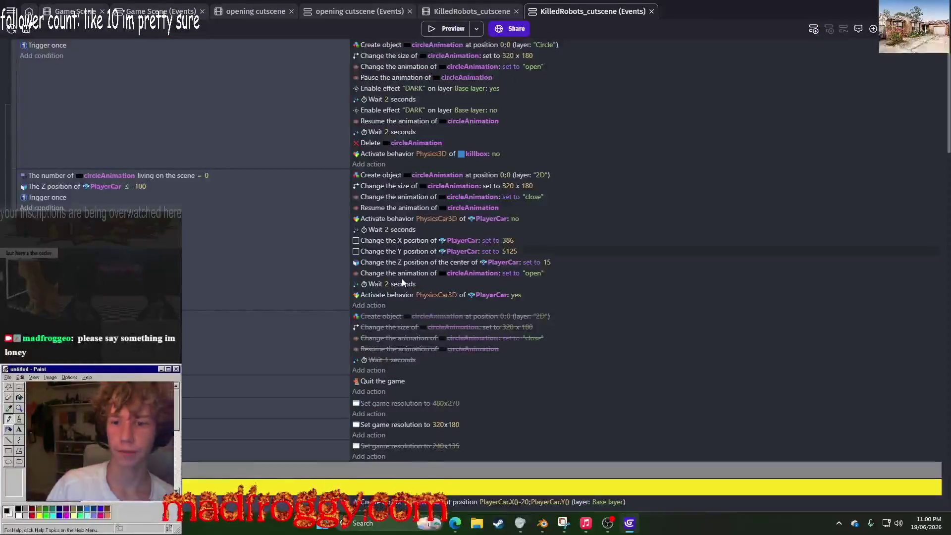
pyautogui.scroll(-2, 335, 126)
pyautogui.scroll(10, 336, 126)
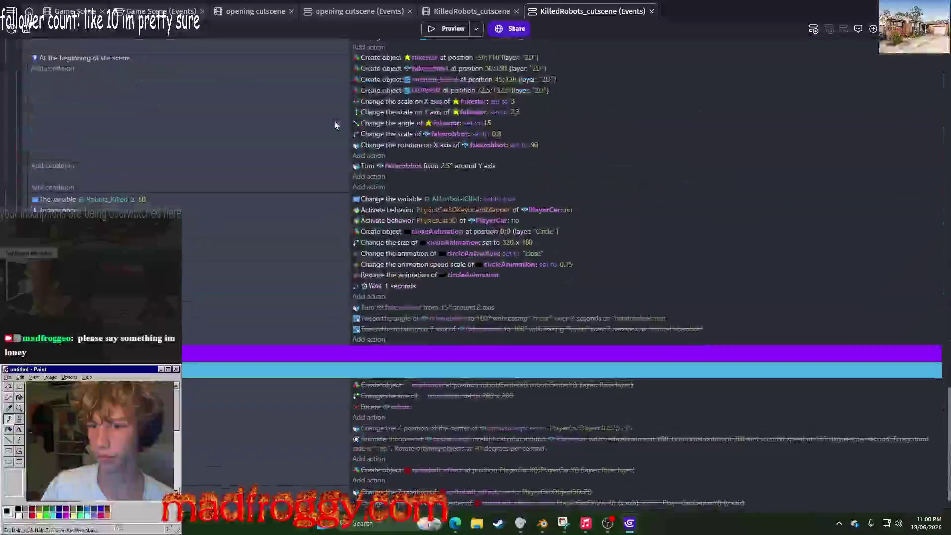
pyautogui.scroll(3, 253, 126)
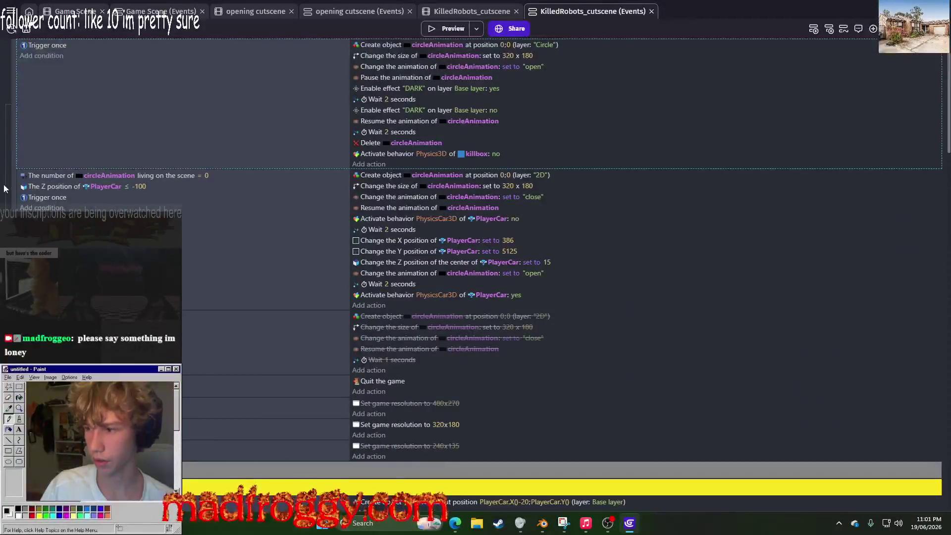
pyautogui.scroll(-5, 7, 196)
pyautogui.scroll(-3, 7, 197)
pyautogui.click(5, 91)
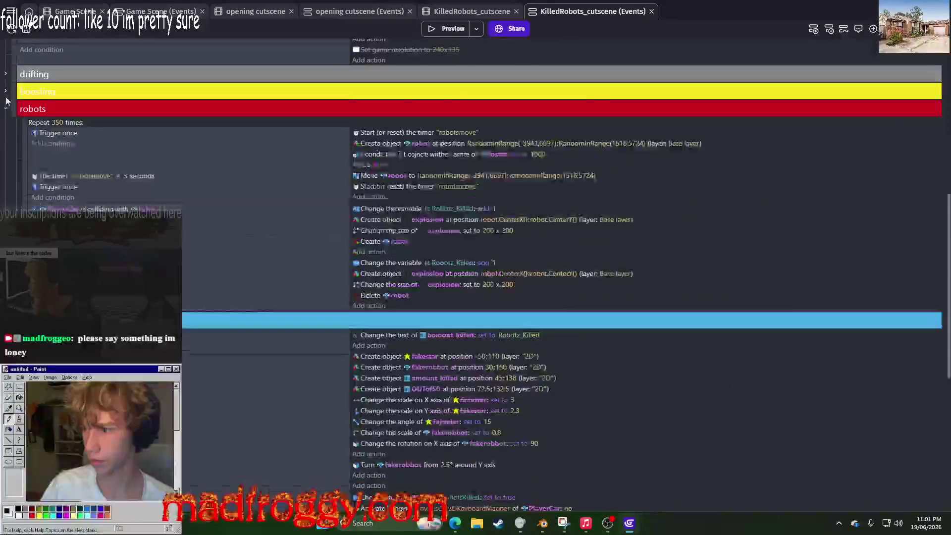
pyautogui.click(4, 109)
# Step: Save the project with Ctrl+S and close the KilledRobots_cutscene tabs
pyautogui.scroll(3, 7, 149)
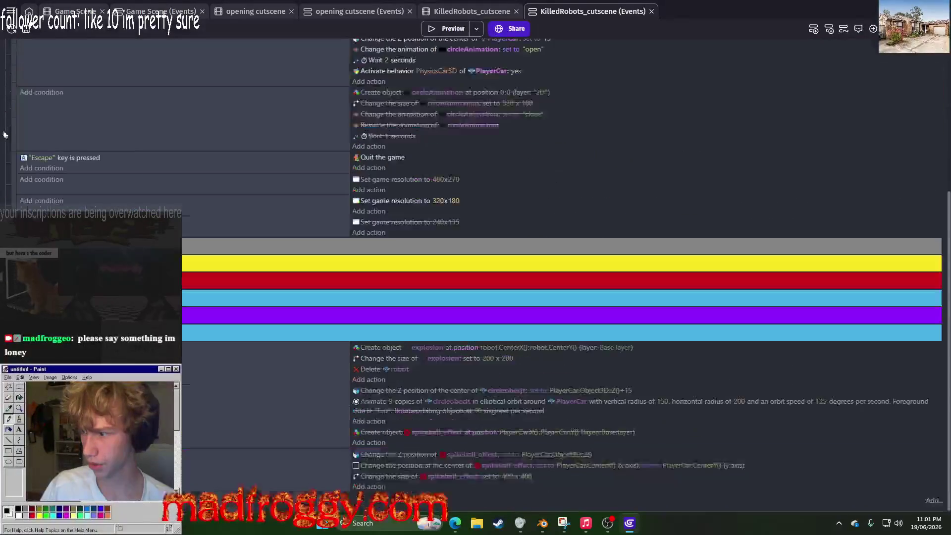
pyautogui.scroll(4, 7, 148)
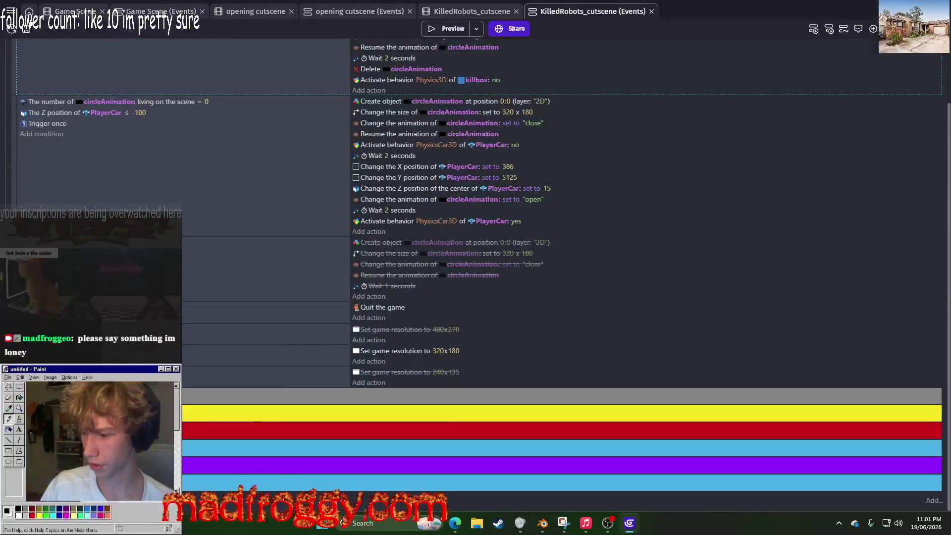
pyautogui.scroll(1, 69, 49)
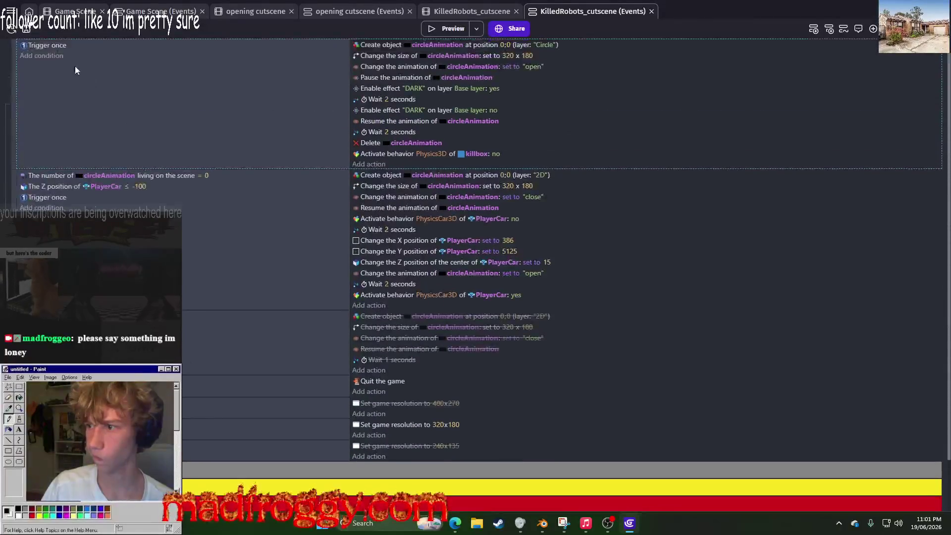
pyautogui.hotkey('ctrl', 's')
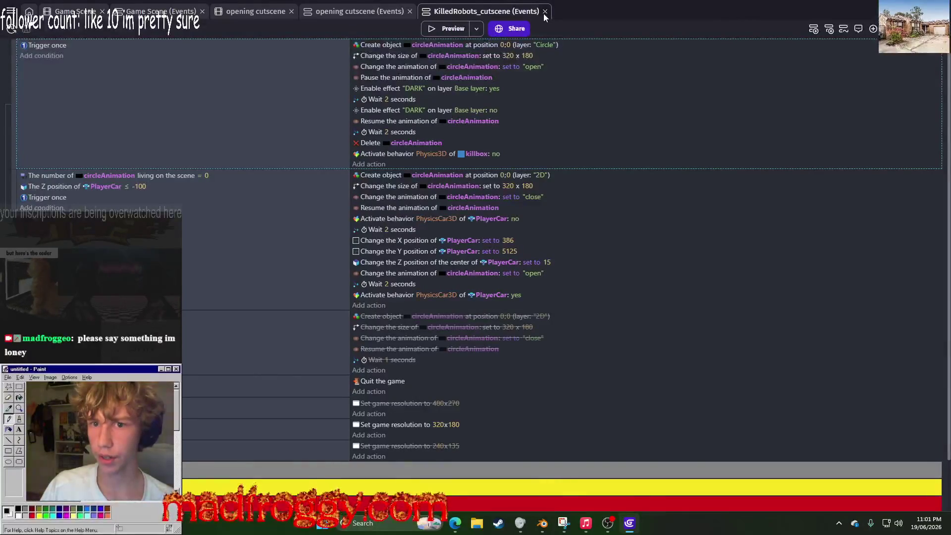
pyautogui.middleClick(545, 12)
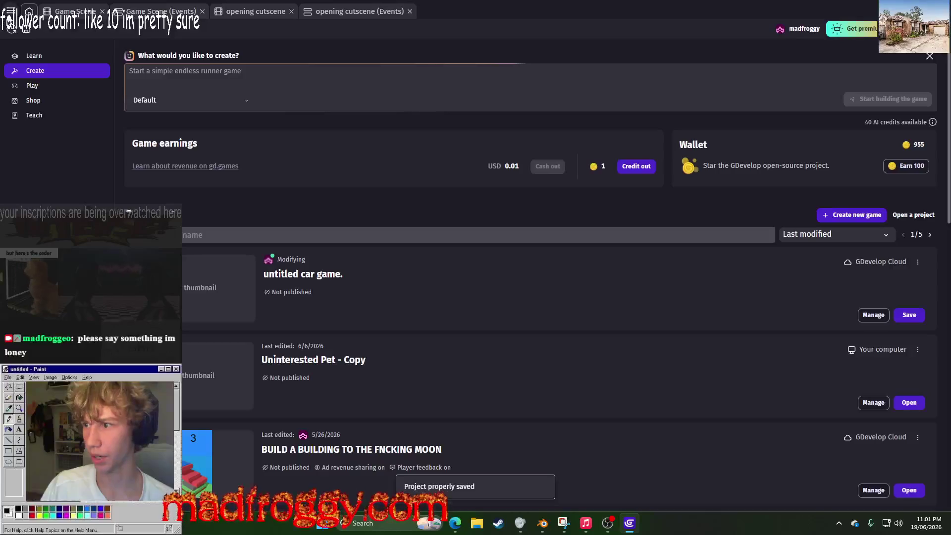
# Step: Delete the KilledRobots_cutscene scene from the project
pyautogui.click(10, 11)
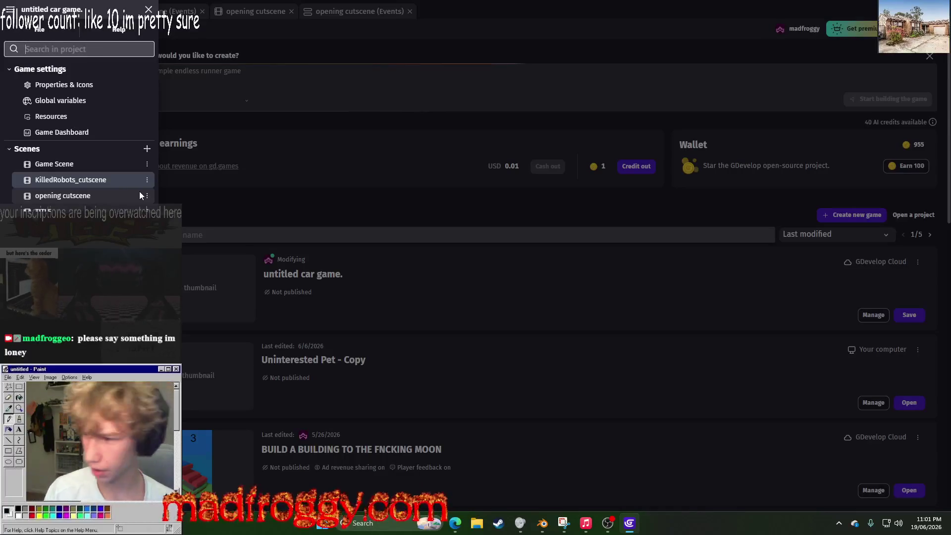
pyautogui.click(148, 185)
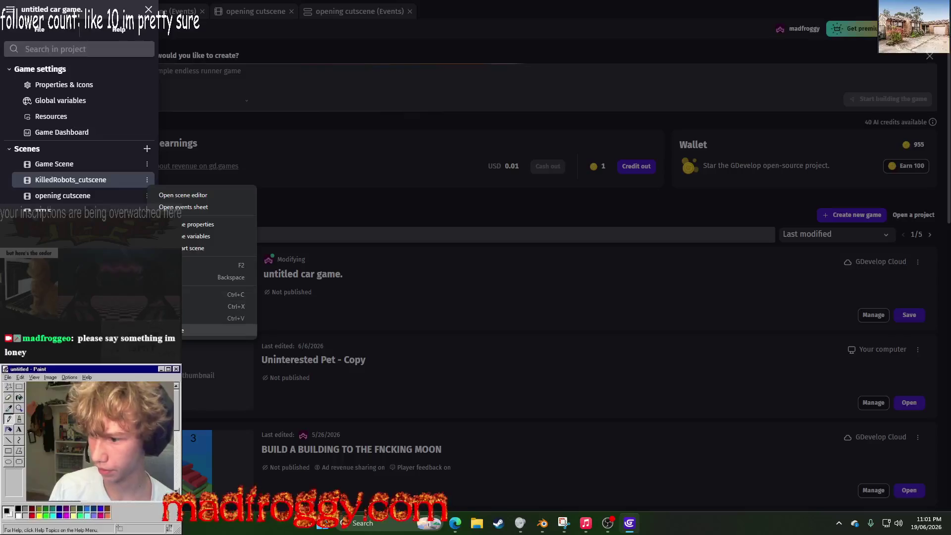
pyautogui.click(212, 276)
pyautogui.click(508, 258)
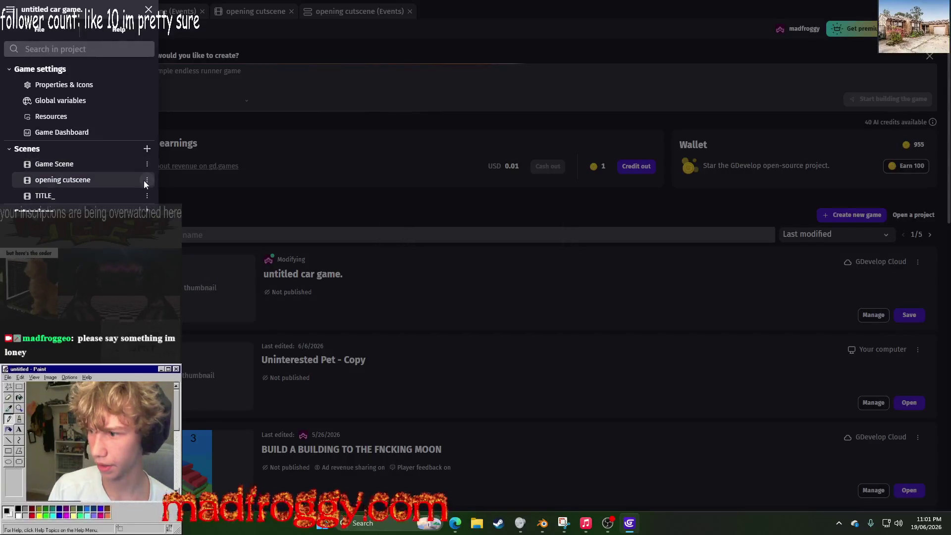
# Step: Duplicate the opening cutscene scene and rename the copy KilledRobots_cutscene
pyautogui.click(147, 180)
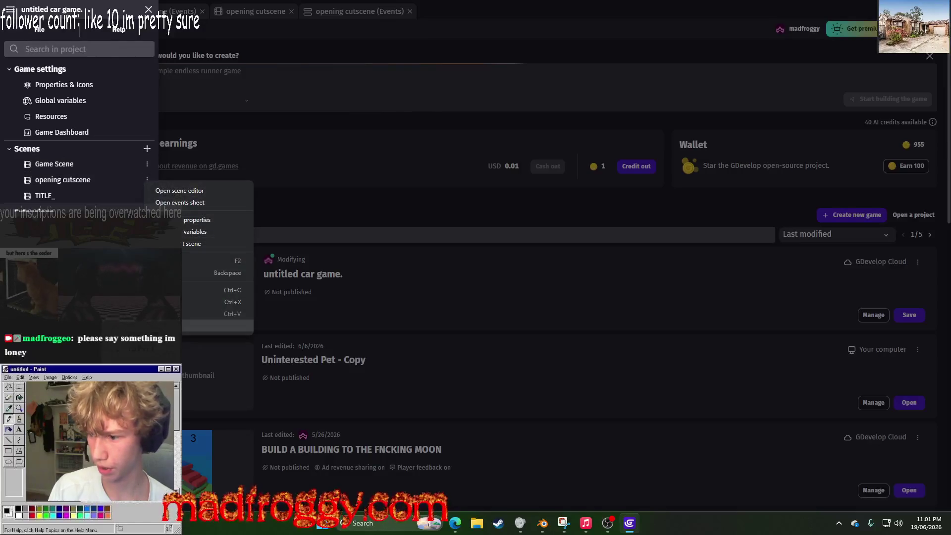
pyautogui.click(169, 325)
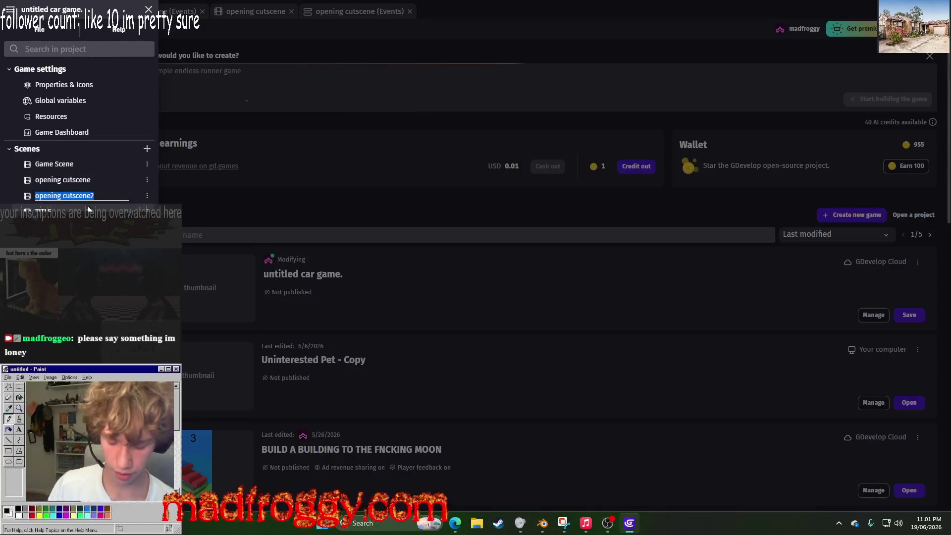
pyautogui.write('Ro')
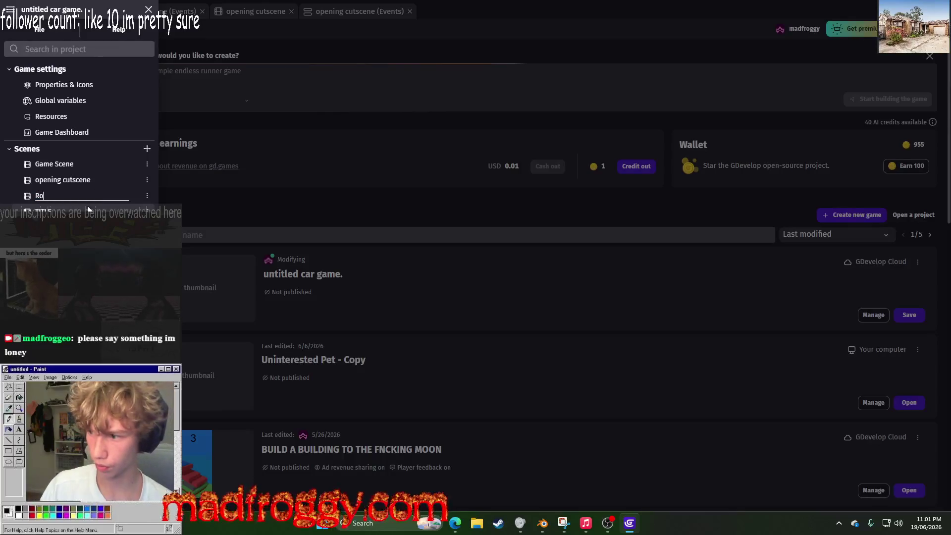
pyautogui.press('BackSpace')
pyautogui.write('KilledRobts')
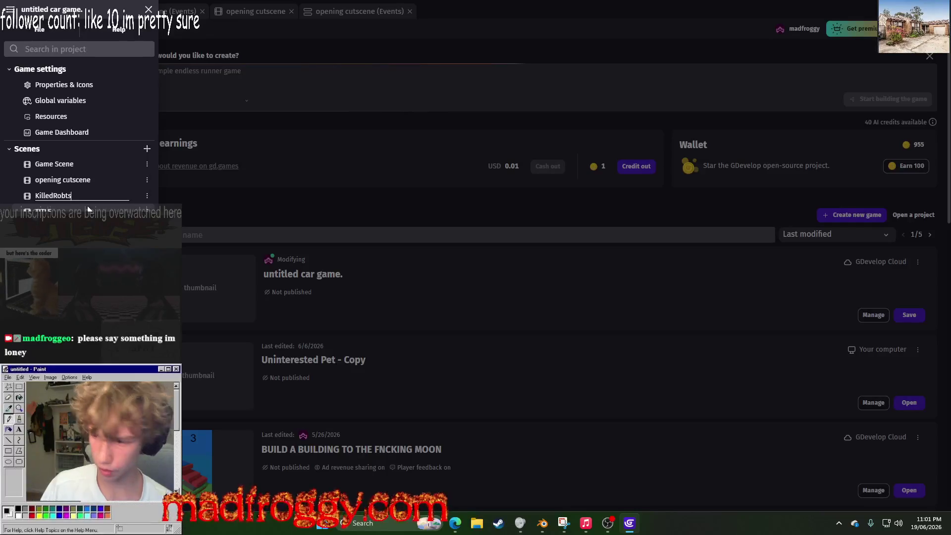
pyautogui.press('BackSpace')
pyautogui.press('BackSpace')
pyautogui.write('ots_')
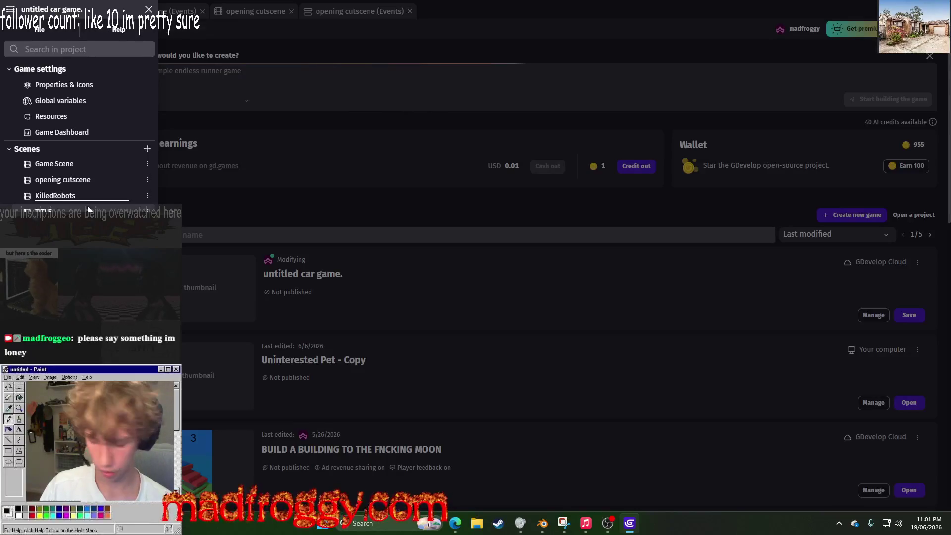
pyautogui.write('cutscene')
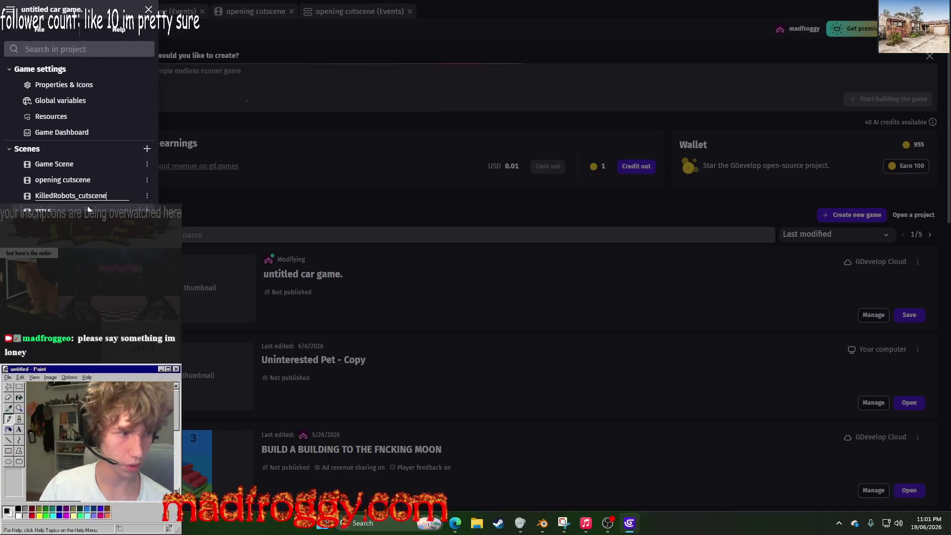
pyautogui.press('Return')
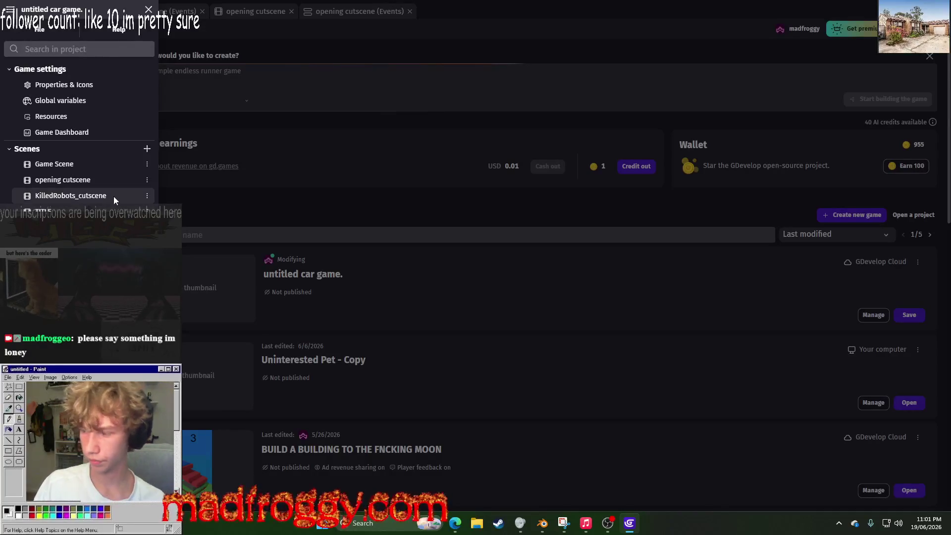
# Step: Open KilledRobots_cutscene, select the evilspaceship, and check its tween's target Z in the events
pyautogui.click(112, 196)
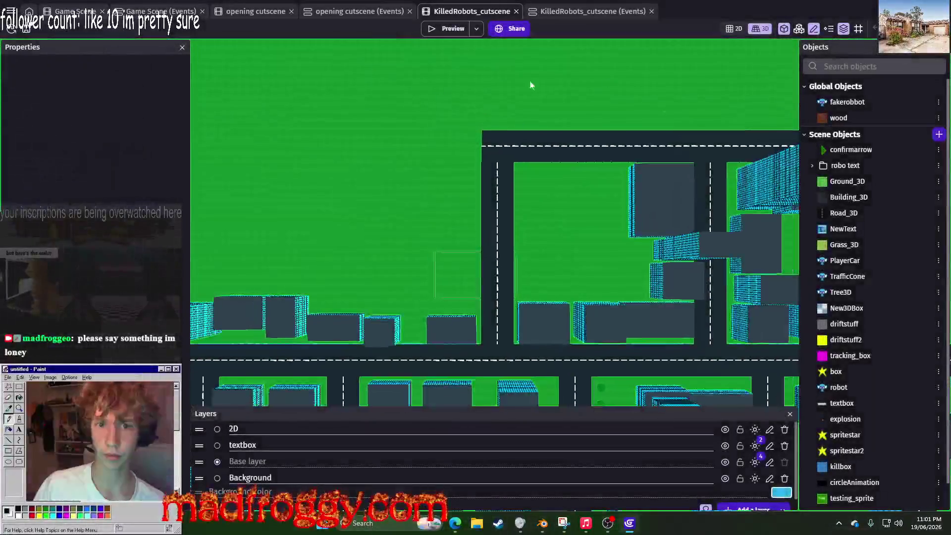
pyautogui.moveTo(530, 82); pyautogui.dragTo(475, 159)
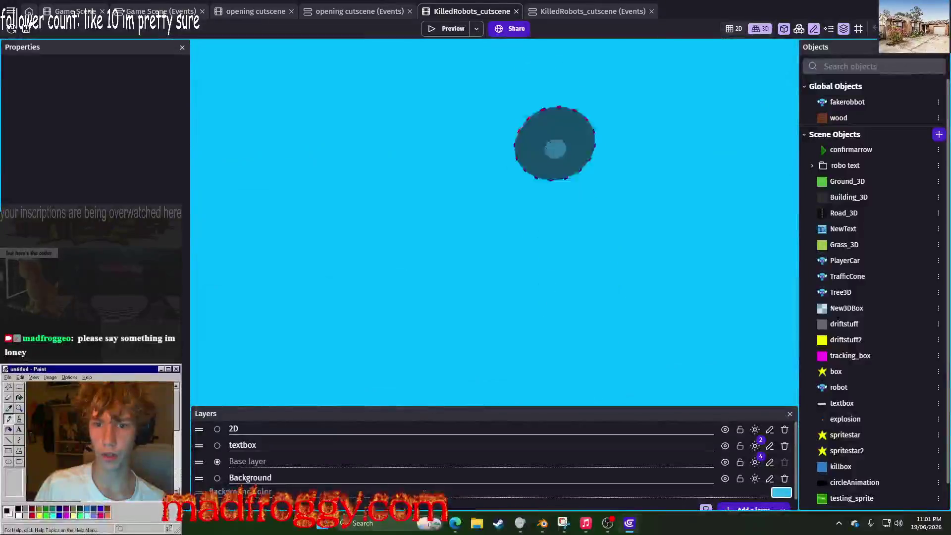
pyautogui.click(552, 143)
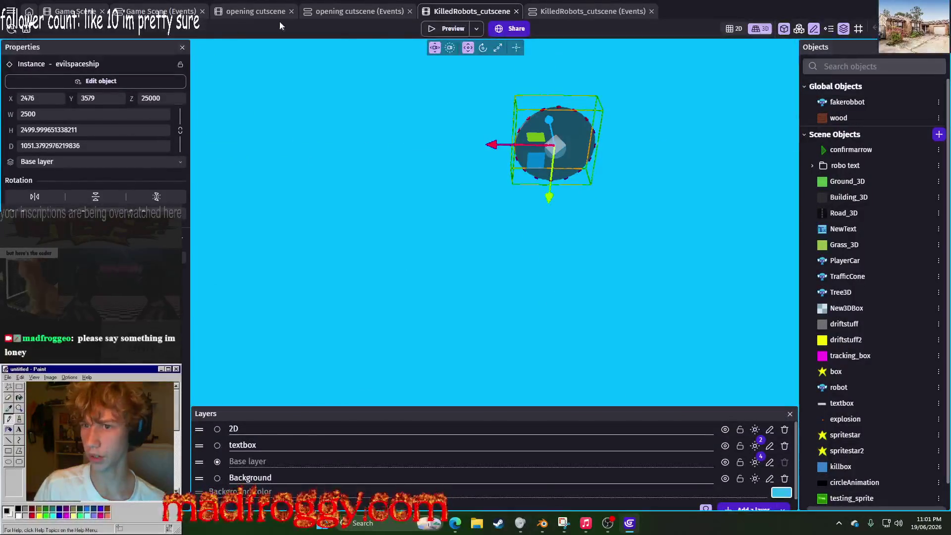
pyautogui.hotkey('ctrl', 'Tab')
pyautogui.scroll(-3, 516, 207)
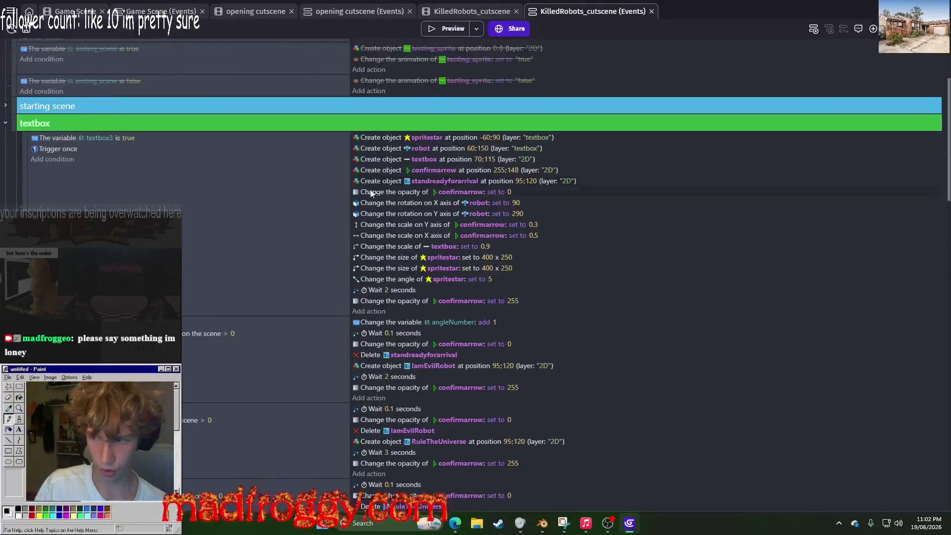
pyautogui.click(5, 109)
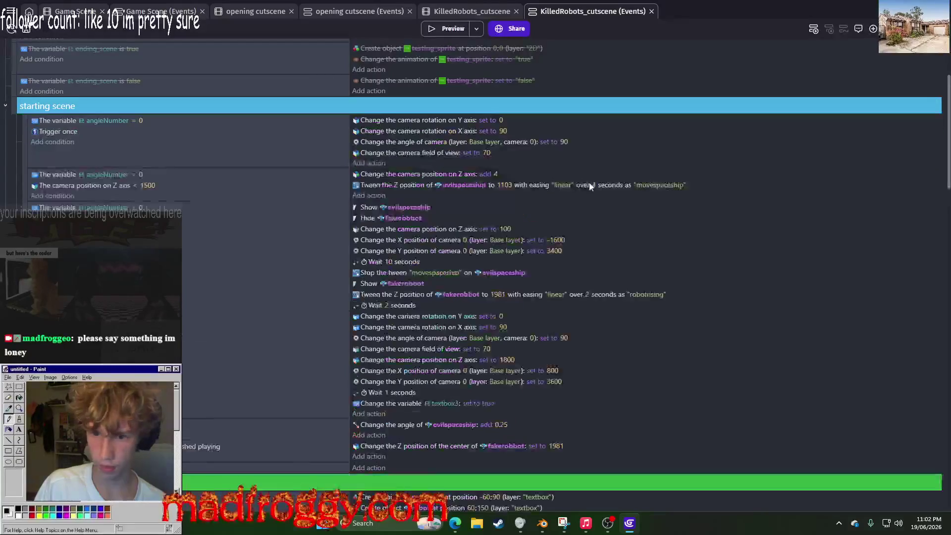
pyautogui.click(500, 186)
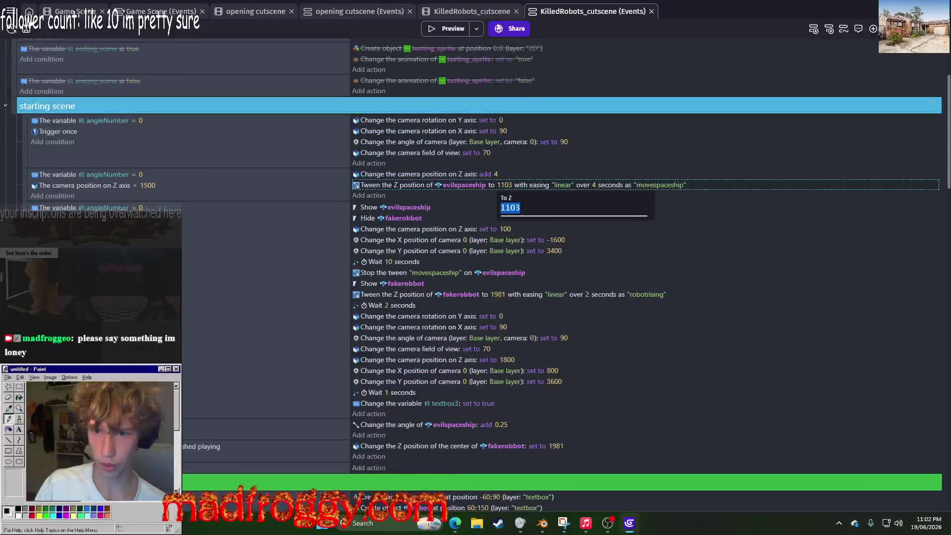
# Step: Set the evilspaceship's Z position to 7110 in the scene editor
pyautogui.click(491, 11)
pyautogui.click(158, 98)
pyautogui.write('7110')
pyautogui.press('Return')
pyautogui.click(399, 64)
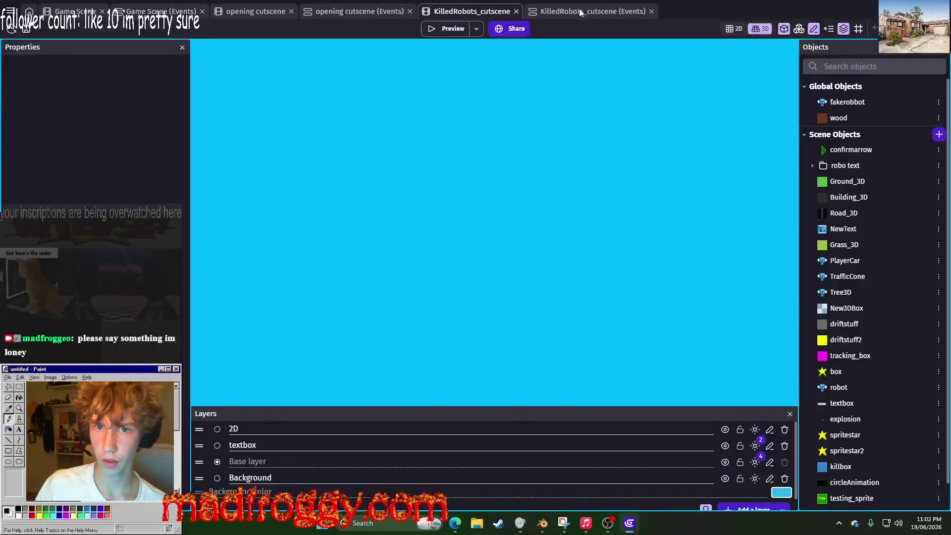
# Step: Review the scene's event sheet and save the project
pyautogui.click(592, 10)
pyautogui.scroll(-10, 460, 256)
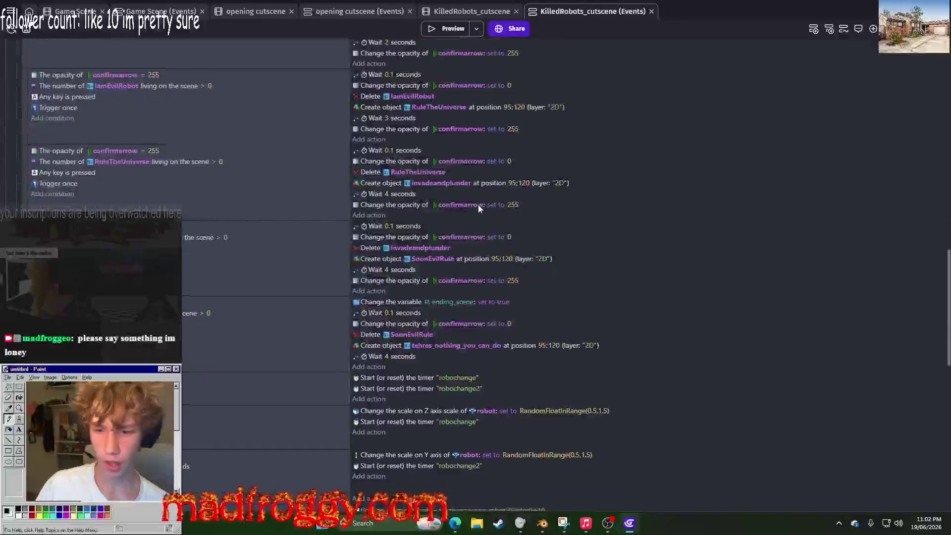
pyautogui.scroll(-8, 477, 204)
pyautogui.scroll(8, 477, 204)
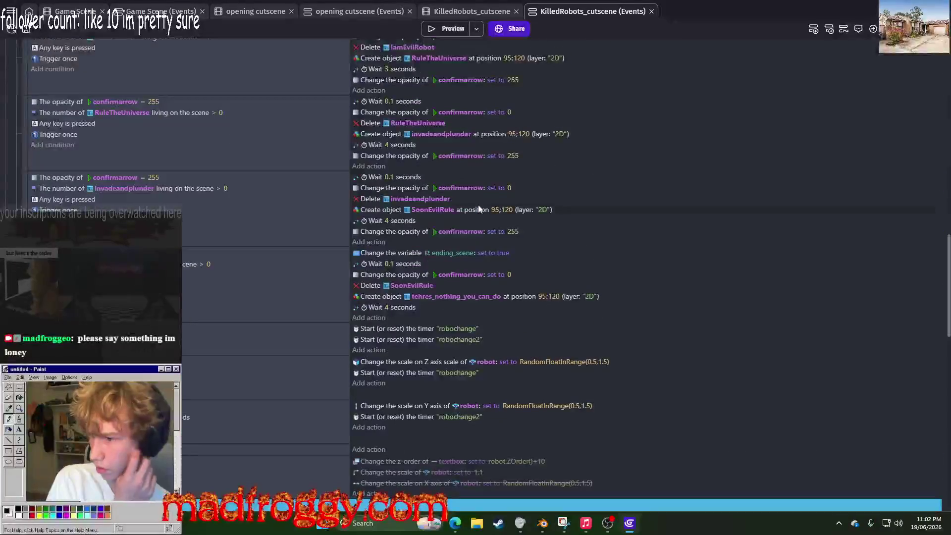
pyautogui.click(27, 28)
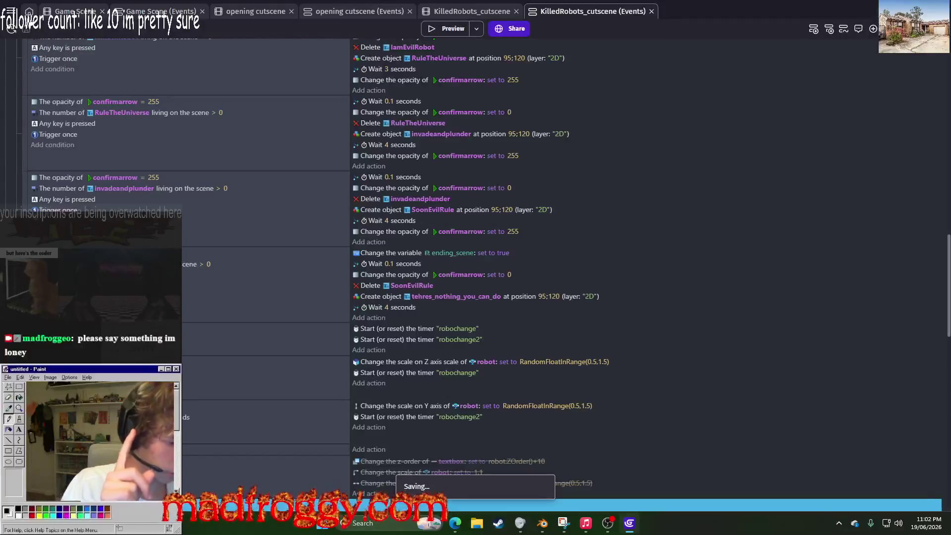
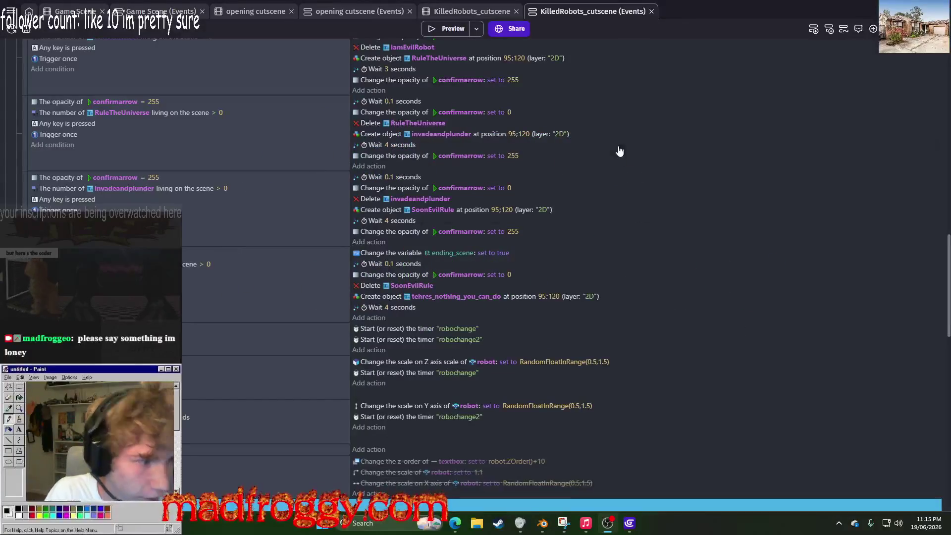
# Step: Check the cutscene's 3D scene, then preview the game from its event sheet and close it
pyautogui.click(490, 11)
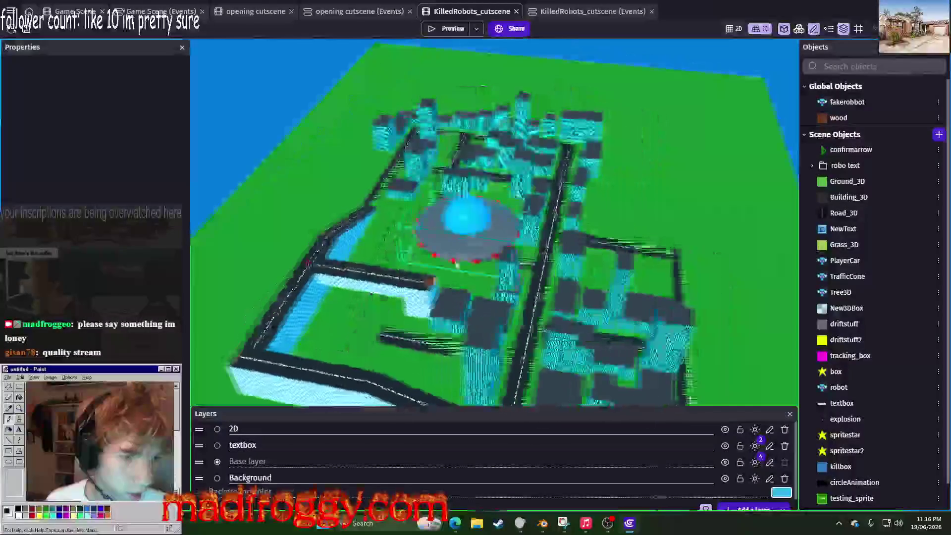
pyautogui.click(568, 12)
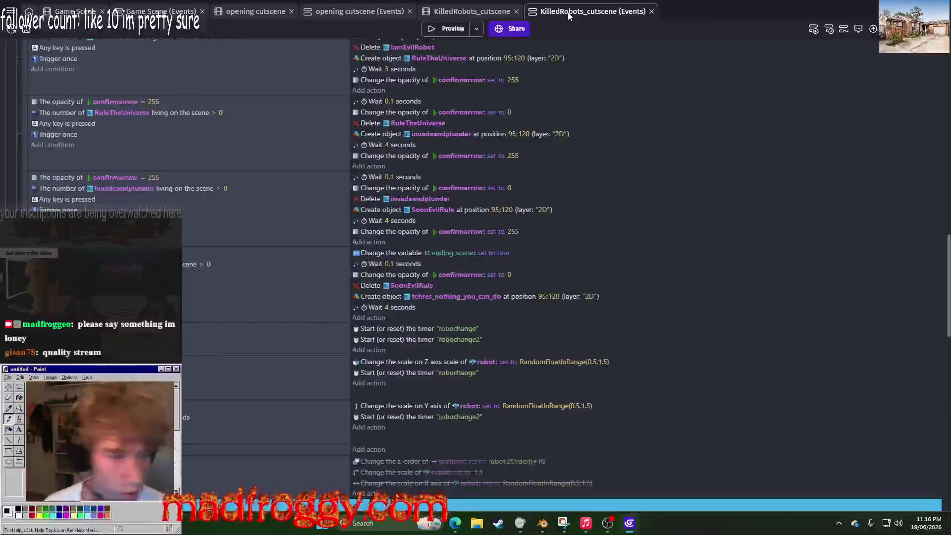
pyautogui.click(453, 31)
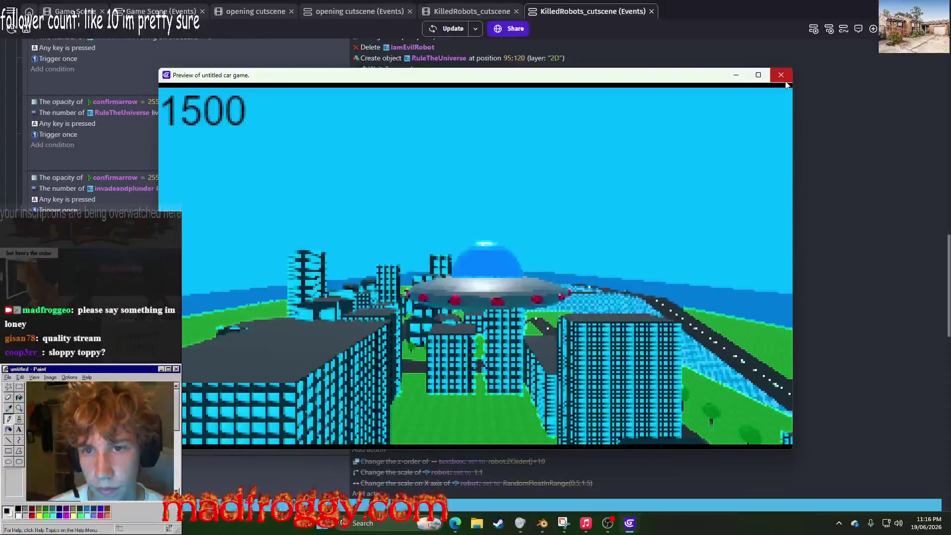
pyautogui.click(785, 81)
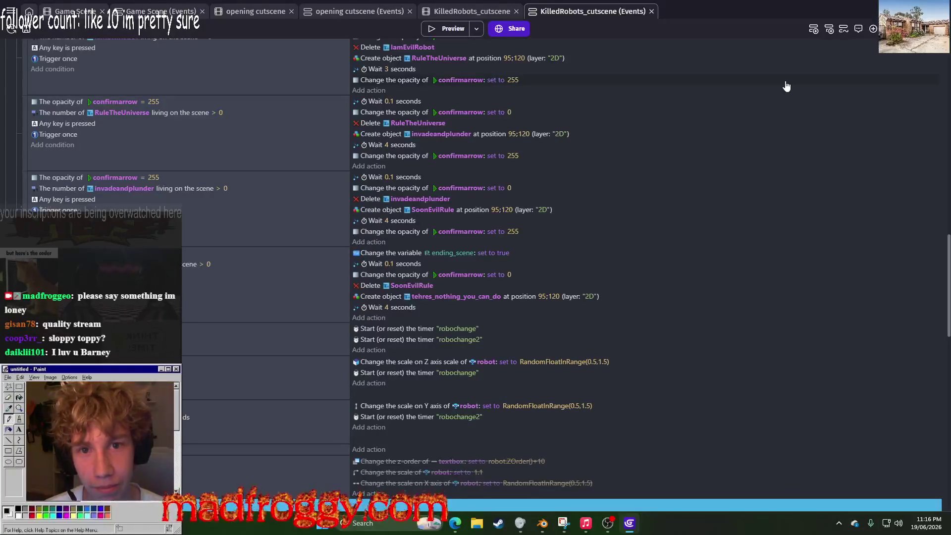
# Step: Bring the Twitch stream window over the editor and look at two chatters' profile cards
pyautogui.moveTo(950, 125)
pyautogui.mouseDown()
pyautogui.moveTo(644, 125)
pyautogui.moveTo(503, 75)
pyautogui.mouseUp()
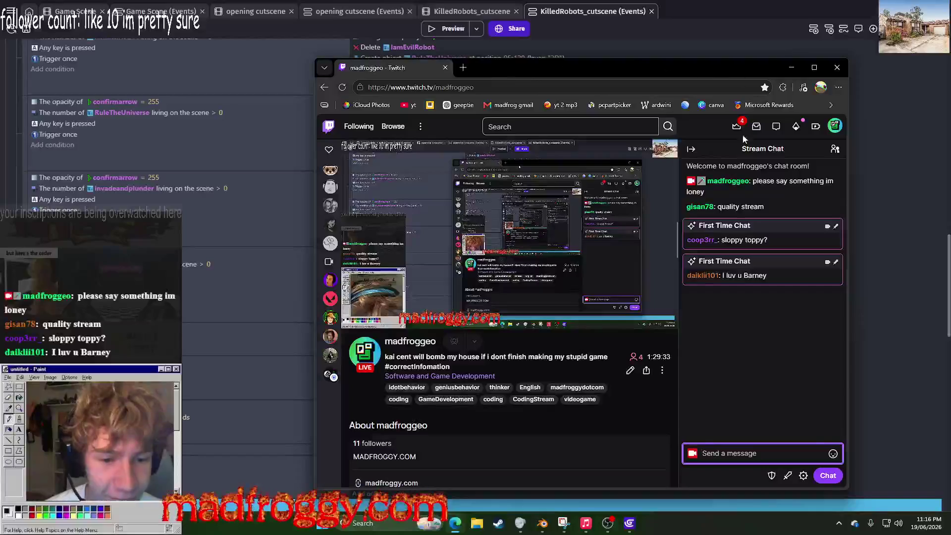
pyautogui.moveTo(700, 283)
pyautogui.click(700, 276)
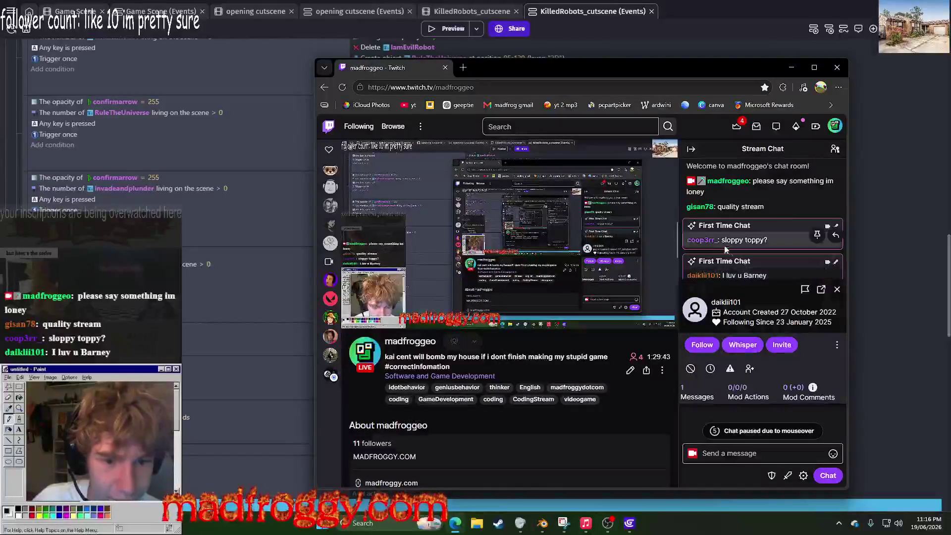
pyautogui.click(837, 288)
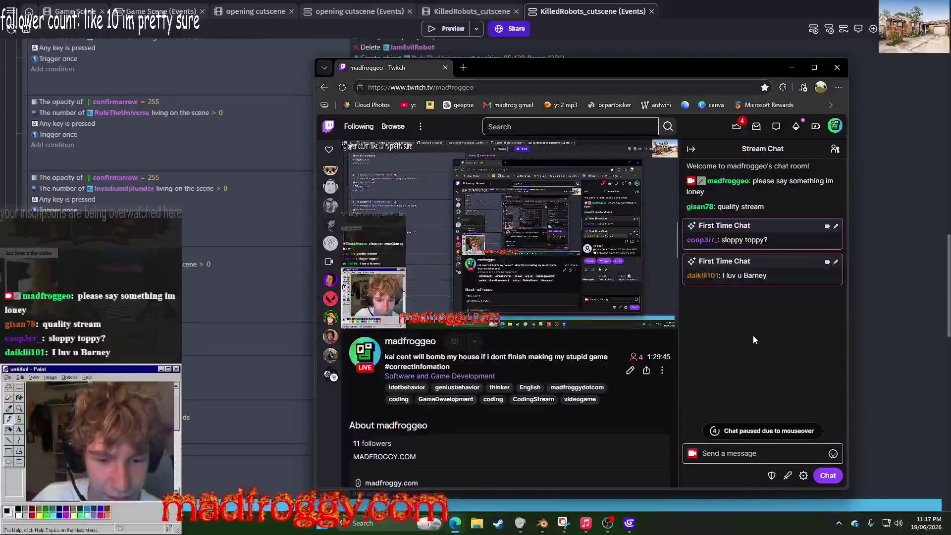
pyautogui.click(712, 240)
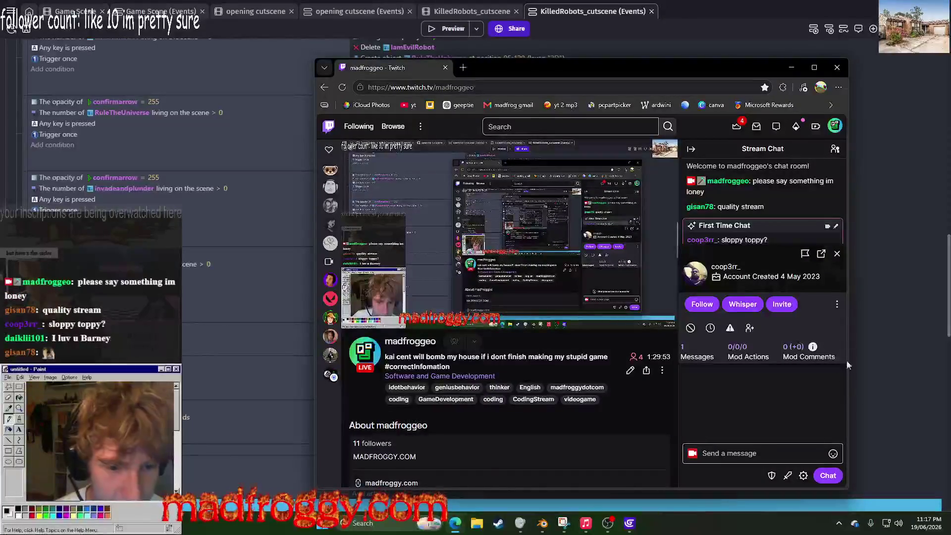
pyautogui.click(837, 254)
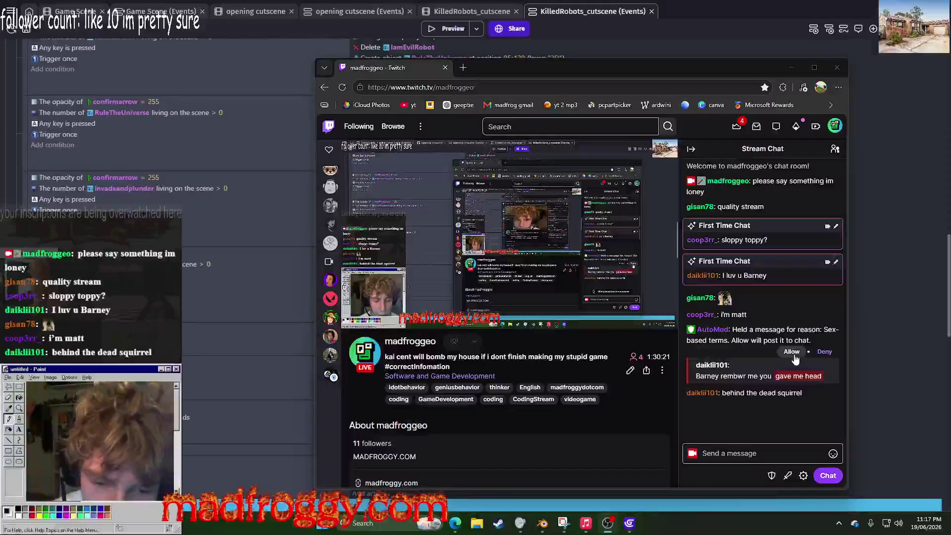
# Step: Allow the AutoMod-held chat message, then minimize and restore the Twitch browser
pyautogui.click(792, 353)
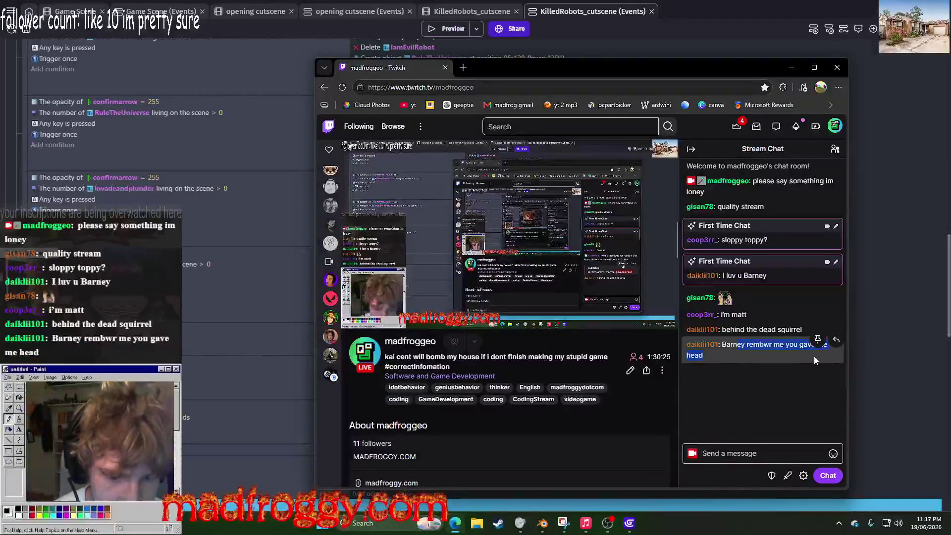
pyautogui.click(791, 67)
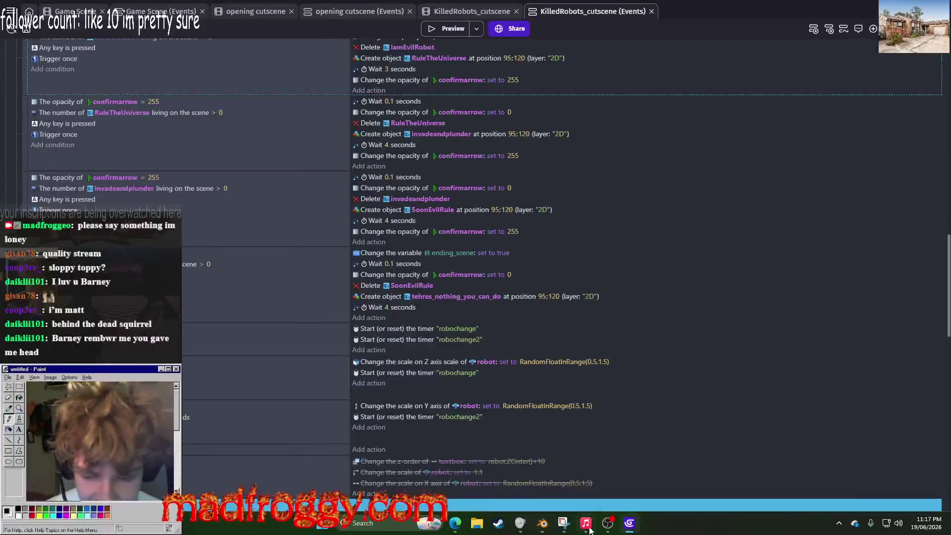
pyautogui.click(454, 522)
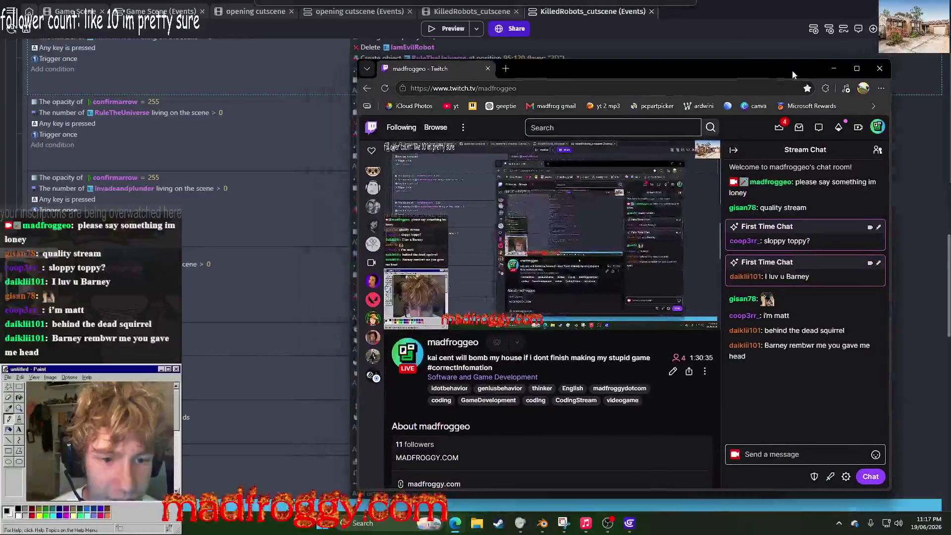
pyautogui.moveTo(798, 70); pyautogui.dragTo(950, 233)
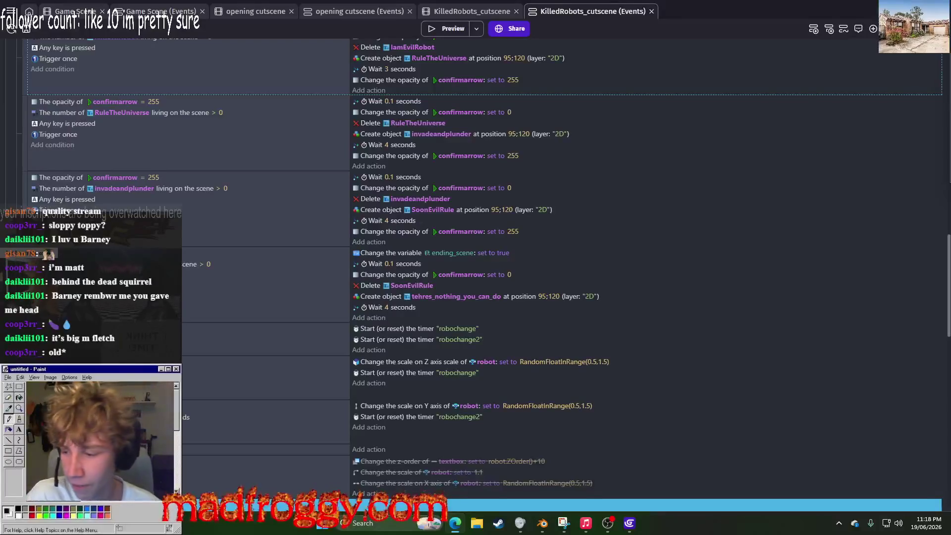
# Step: Go from the cutscene's 3D scene view back to its event sheet and scroll to the angle 1 group
pyautogui.click(453, 12)
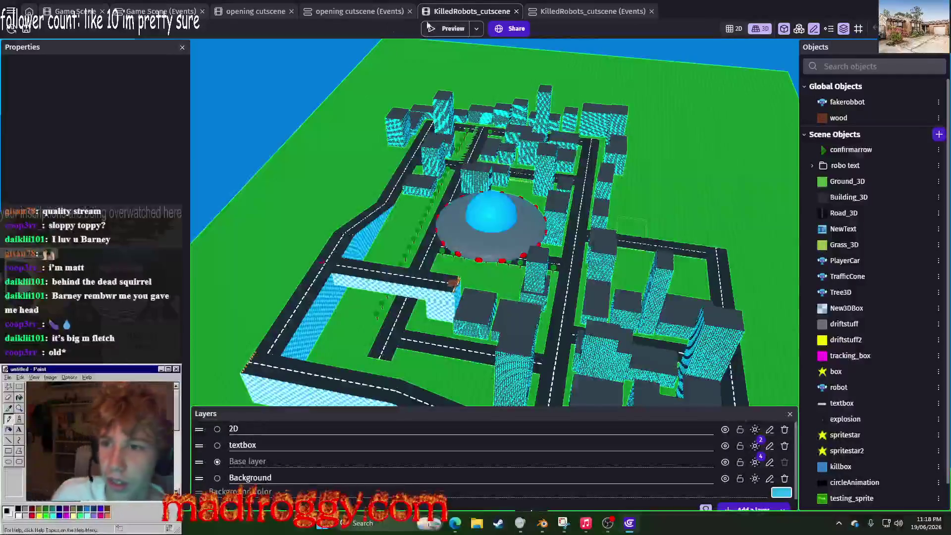
pyautogui.click(590, 15)
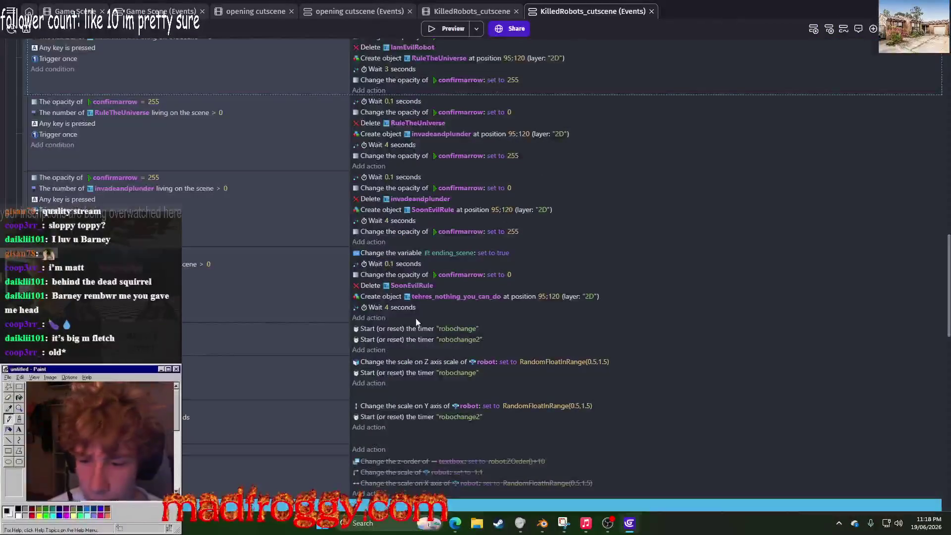
pyautogui.scroll(5, 426, 251)
pyautogui.scroll(-4, 380, 244)
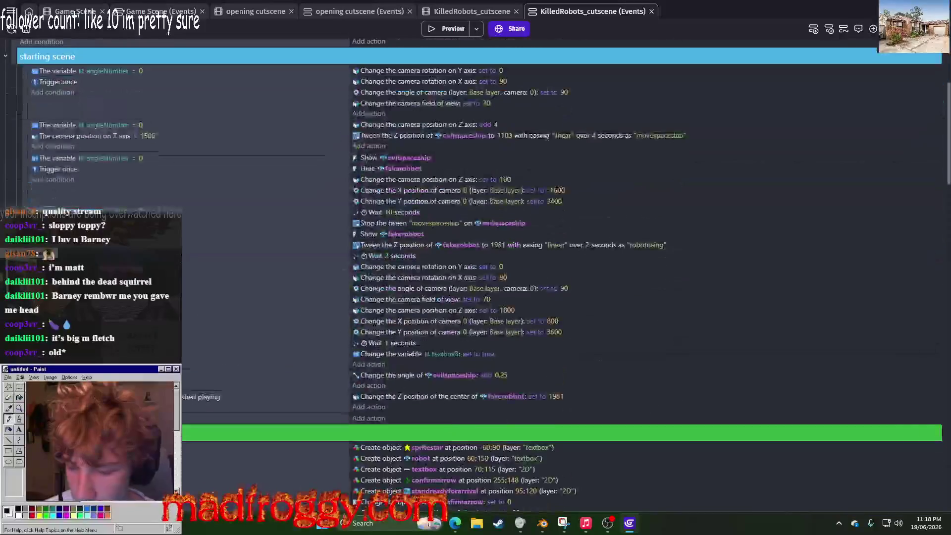
pyautogui.scroll(-4, 472, 291)
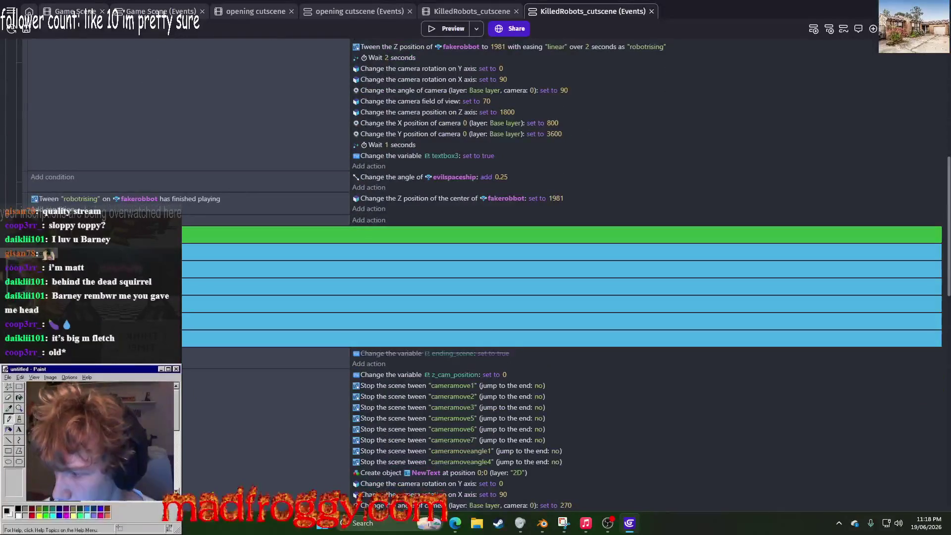
pyautogui.scroll(-7, 290, 241)
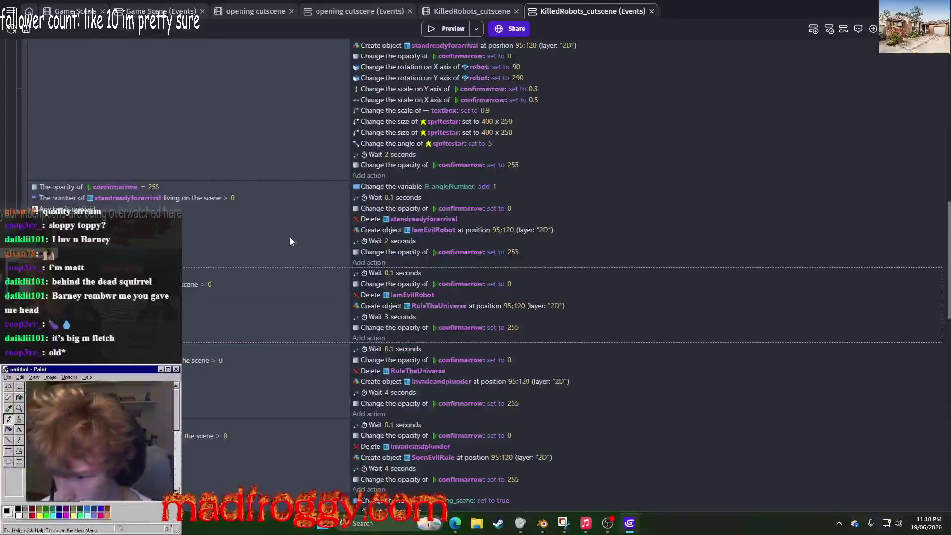
pyautogui.scroll(5, 428, 131)
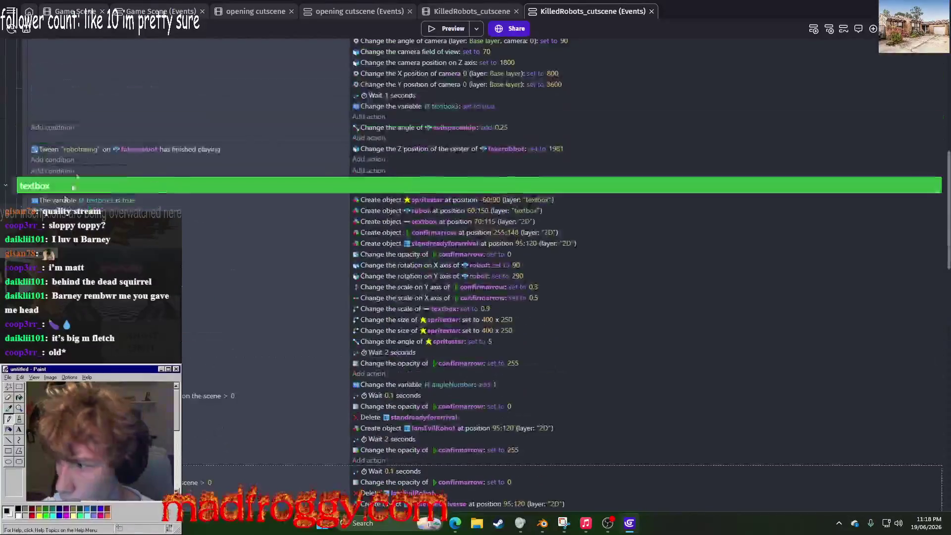
pyautogui.scroll(-1, 60, 124)
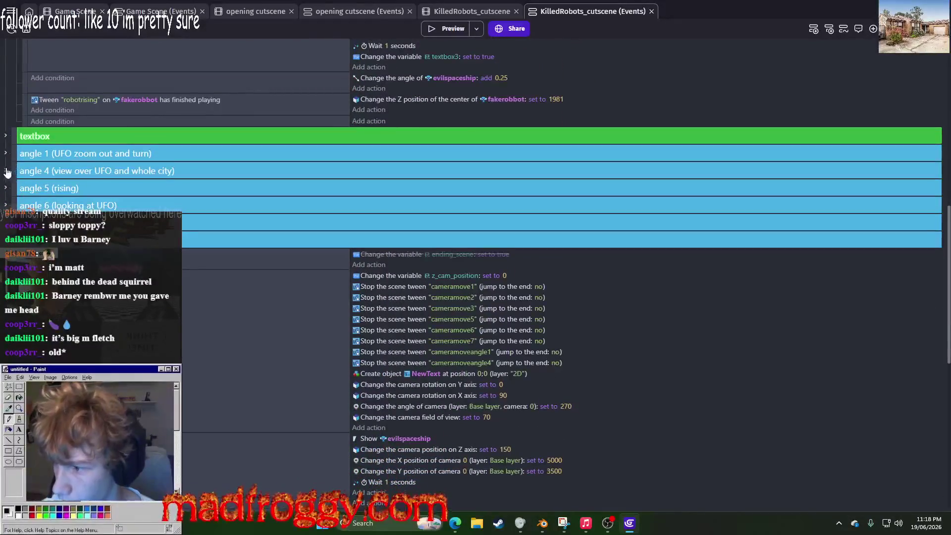
# Step: Expand the angle 1 (UFO zoom out and turn) group and inspect its angleNumber = 1 camera tween event
pyautogui.click(5, 153)
pyautogui.scroll(-1, 195, 184)
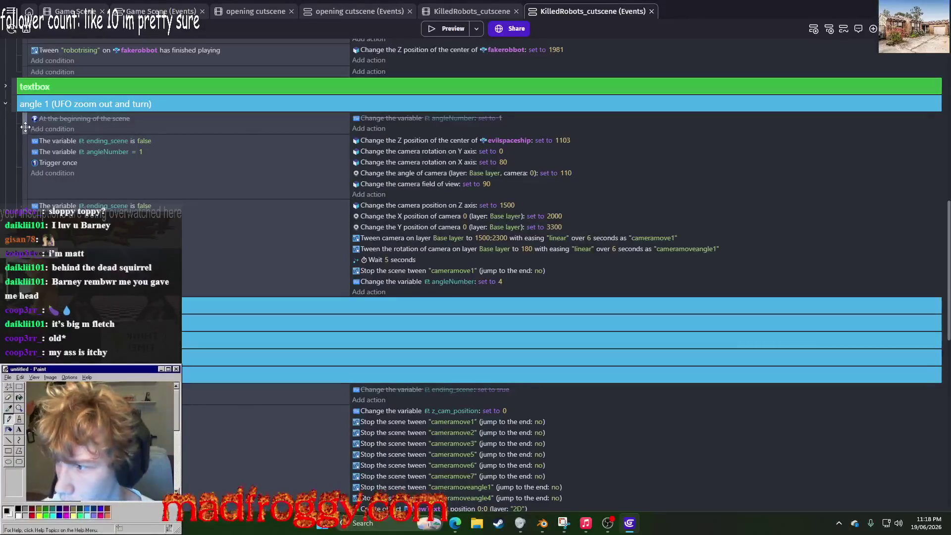
pyautogui.click(177, 151)
pyautogui.click(262, 247)
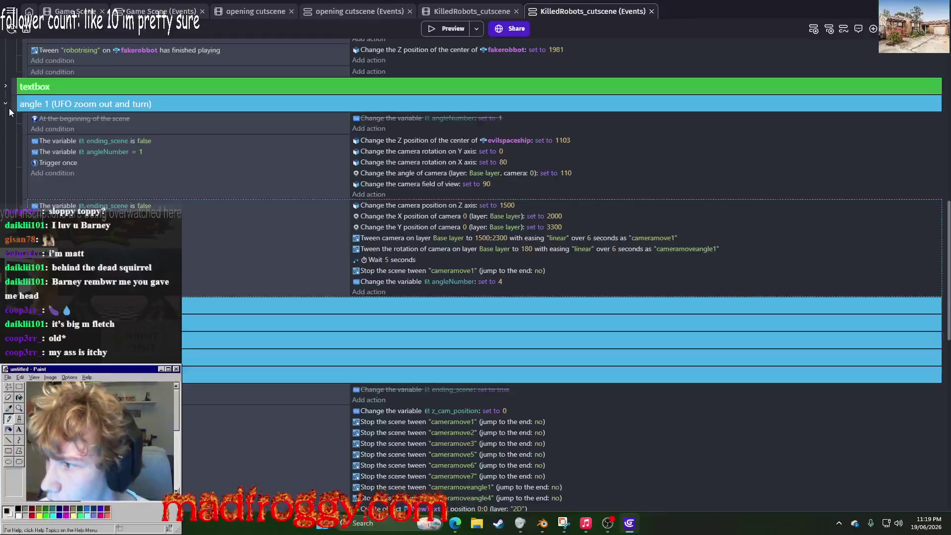
pyautogui.scroll(8, 10, 110)
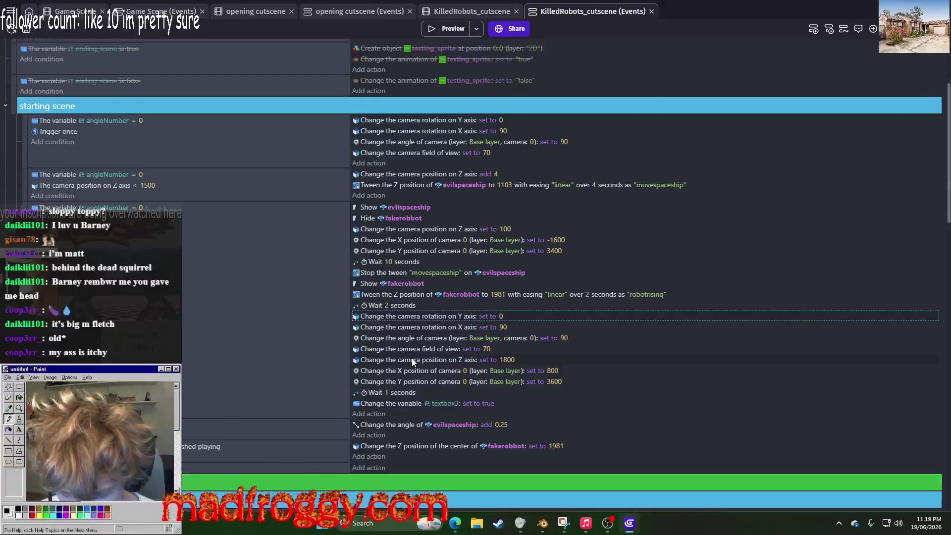
# Step: Move the camera setup actions into a new event below the spaceship-angle event
pyautogui.moveTo(415, 329)
pyautogui.mouseDown()
pyautogui.moveTo(415, 372)
pyautogui.moveTo(388, 385)
pyautogui.mouseUp()
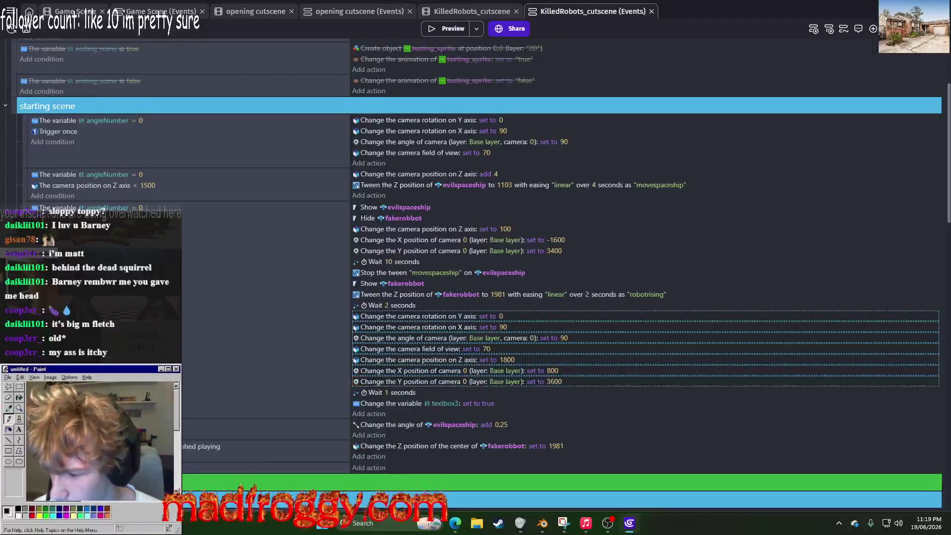
pyautogui.rightClick(188, 428)
pyautogui.click(218, 382)
pyautogui.moveTo(373, 317)
pyautogui.mouseDown()
pyautogui.moveTo(375, 382)
pyautogui.moveTo(388, 322)
pyautogui.moveTo(381, 455)
pyautogui.mouseUp()
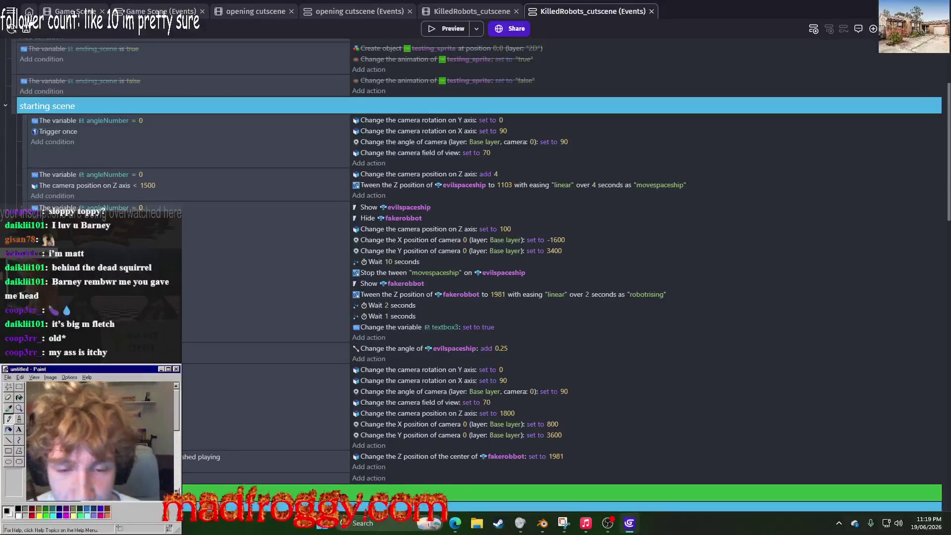
# Step: Disable the three earlier angleNumber = 0 starting scene events and preview the revised cutscene
pyautogui.click(22, 143)
pyautogui.rightClick(22, 143)
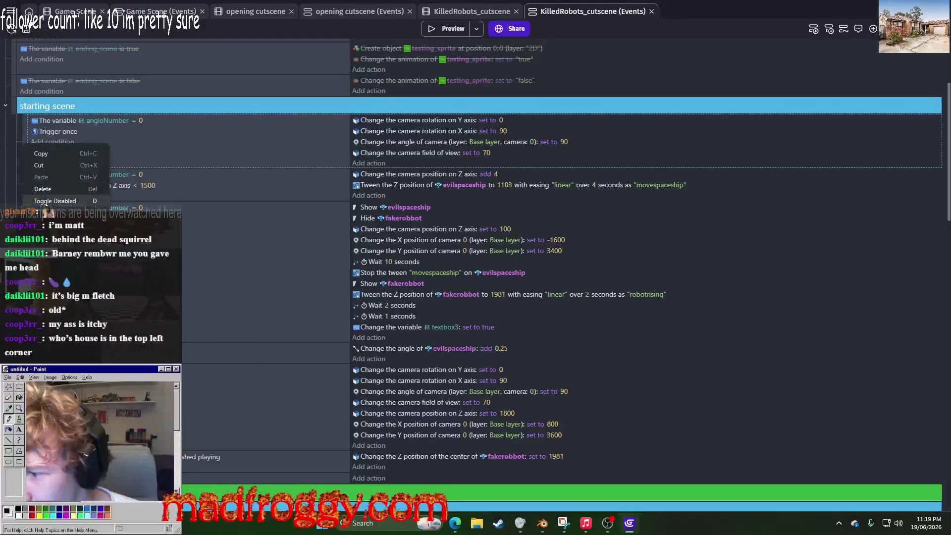
pyautogui.click(39, 197)
pyautogui.rightClick(27, 183)
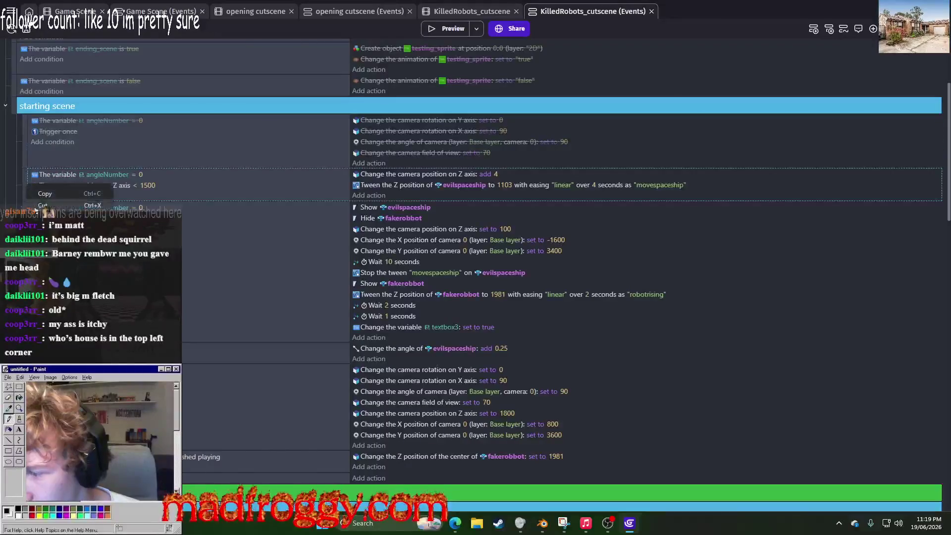
pyautogui.click(42, 238)
pyautogui.click(27, 237)
pyautogui.press('d')
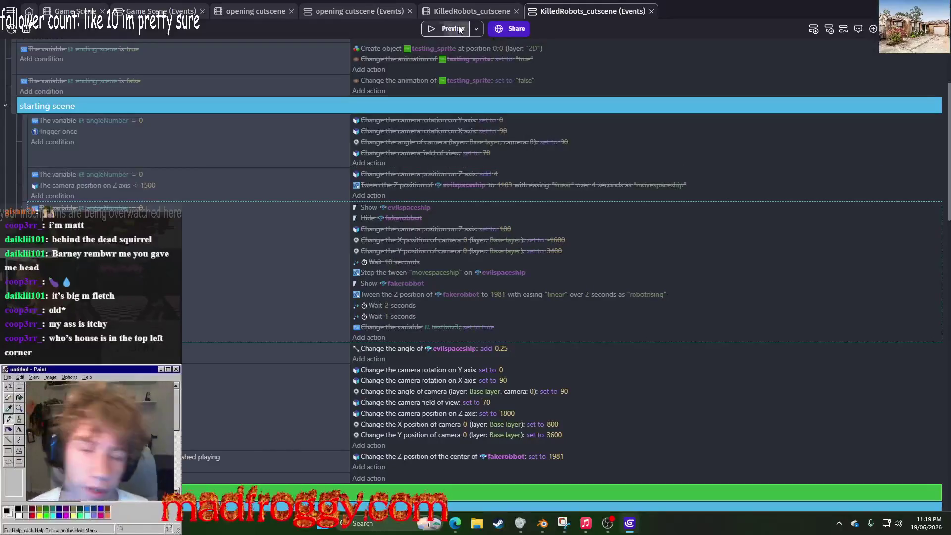
pyautogui.click(459, 27)
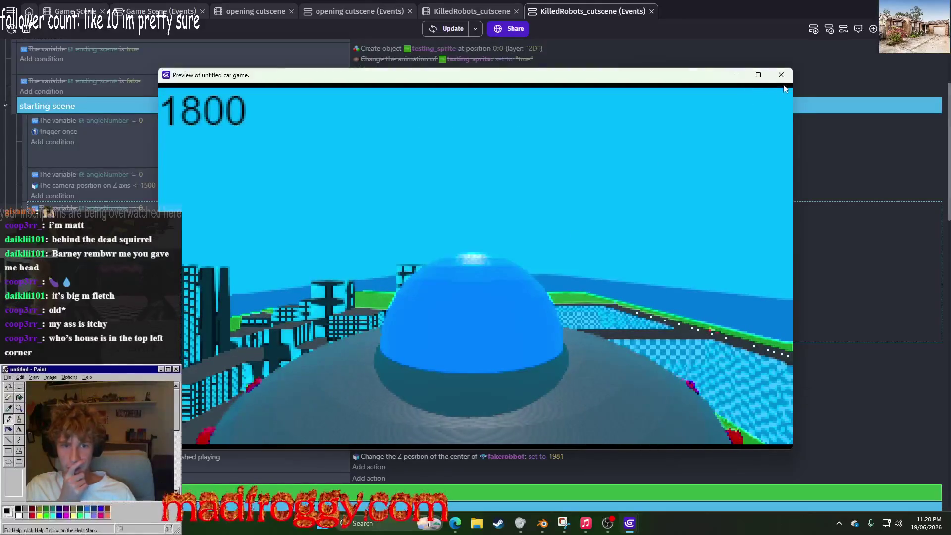
# Step: Close the preview, run the KilledRobots cutscene preview once more, and close it
pyautogui.click(782, 79)
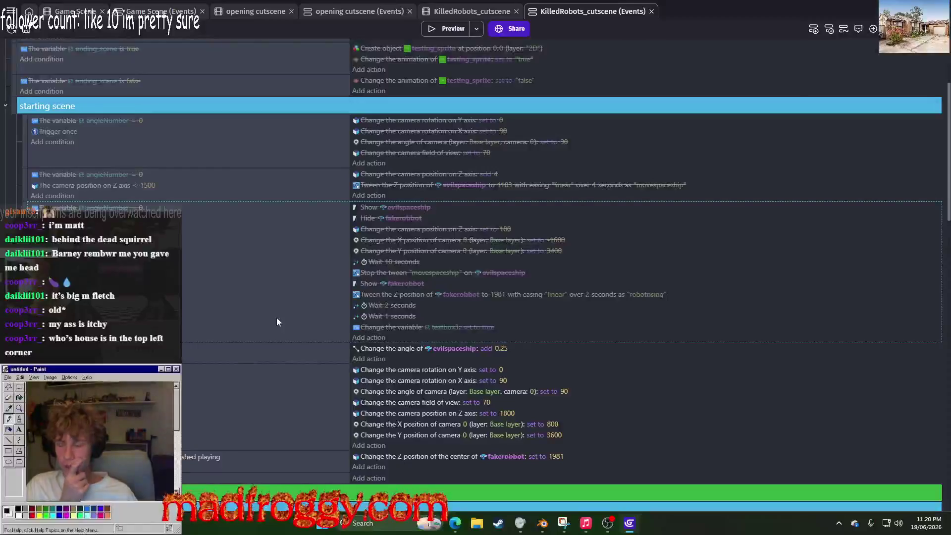
pyautogui.scroll(-5, 306, 313)
pyautogui.scroll(2, 483, 261)
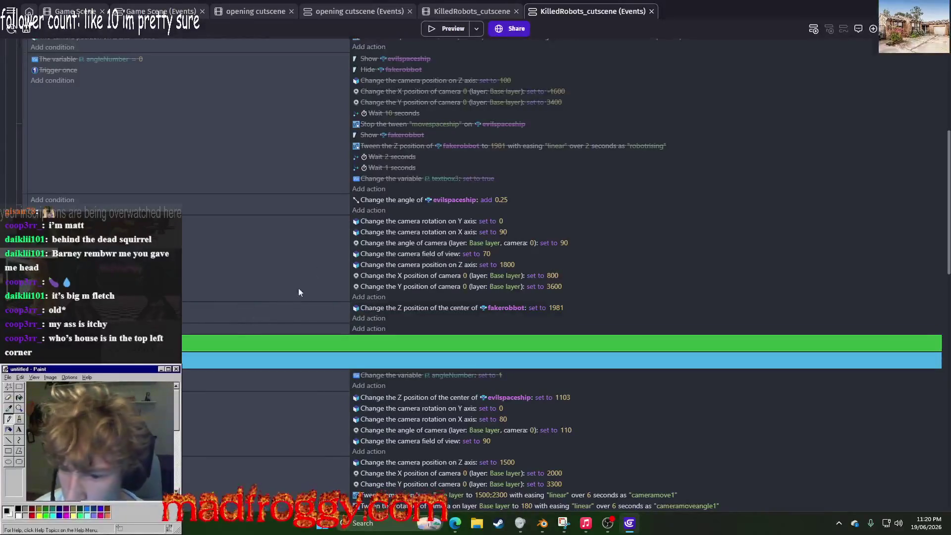
pyautogui.click(459, 31)
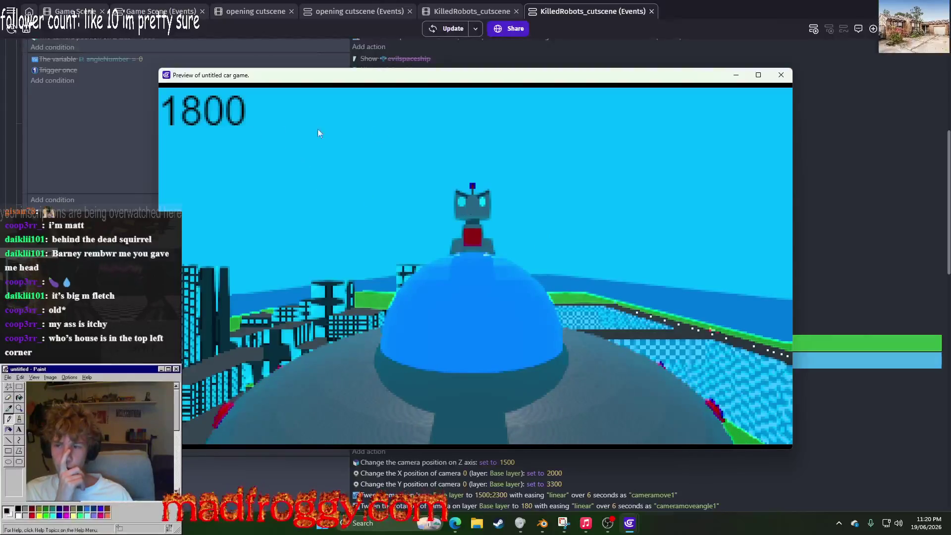
pyautogui.click(781, 74)
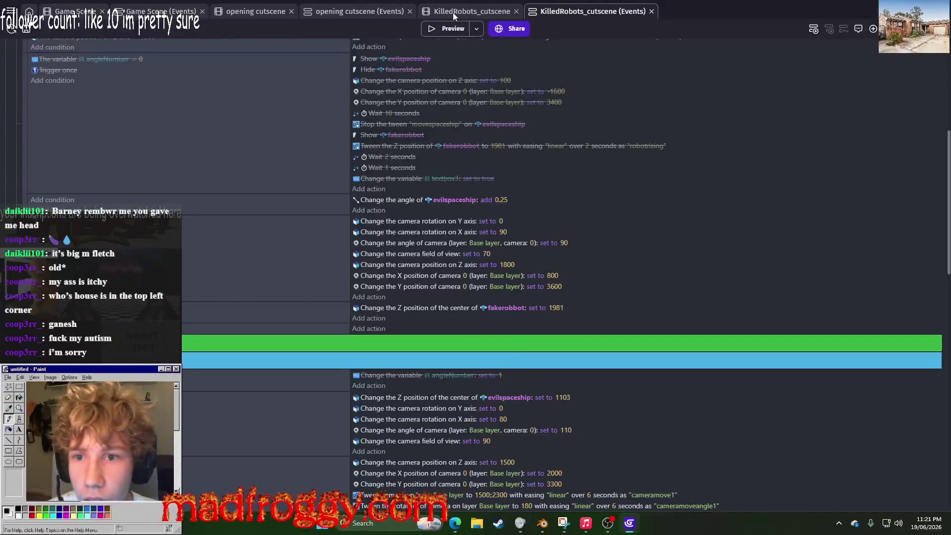
# Step: Move the 'Change the variable textbox3' action under the camera setup, after Wait 1 seconds
pyautogui.scroll(-4, 431, 159)
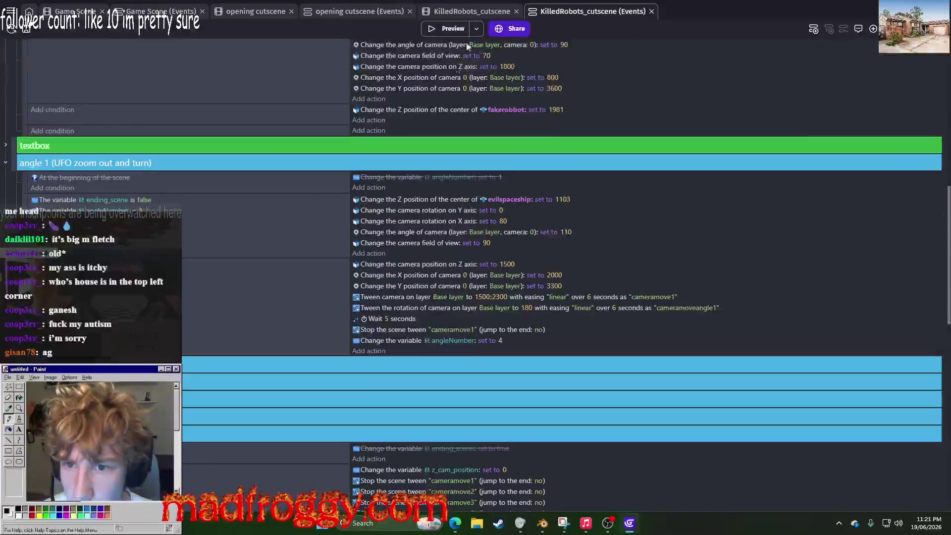
pyautogui.scroll(-3, 188, 143)
pyautogui.scroll(2, 10, 114)
pyautogui.click(6, 95)
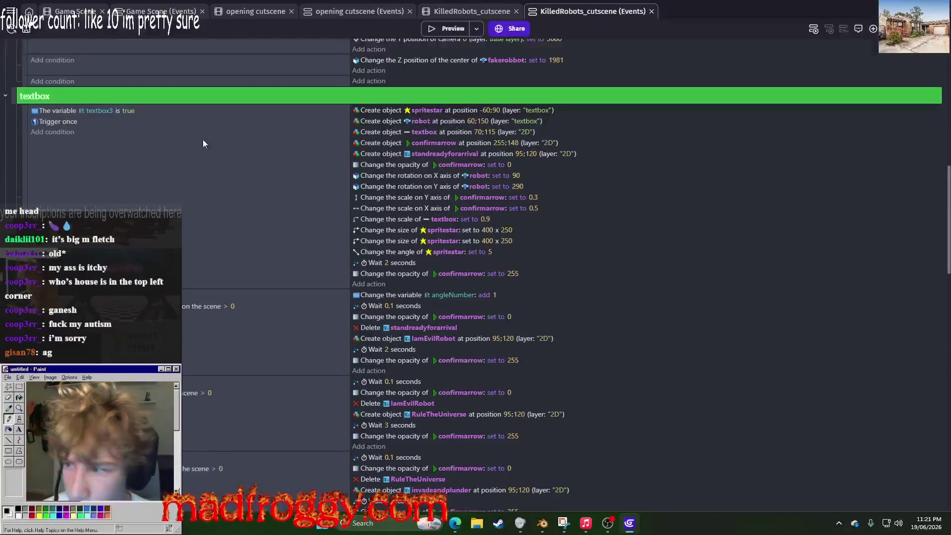
pyautogui.click(6, 97)
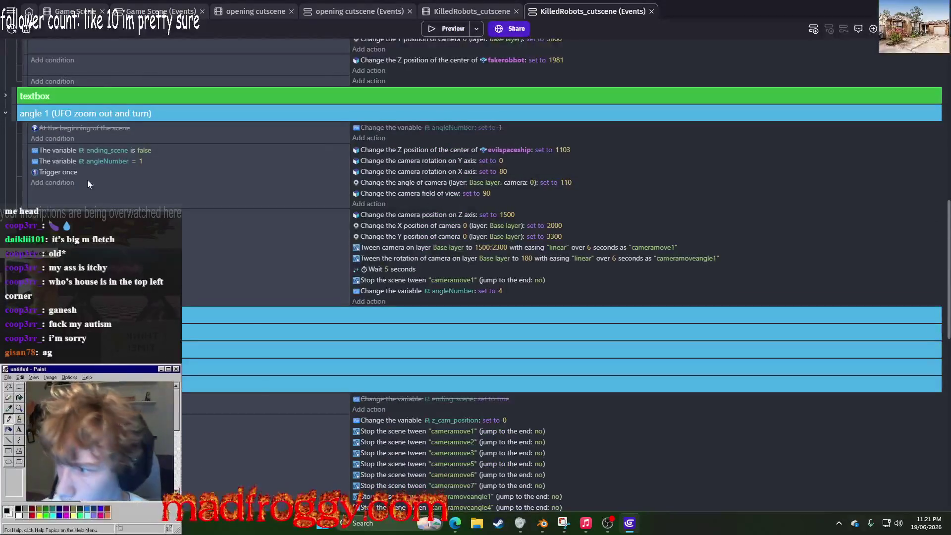
pyautogui.scroll(7, 390, 282)
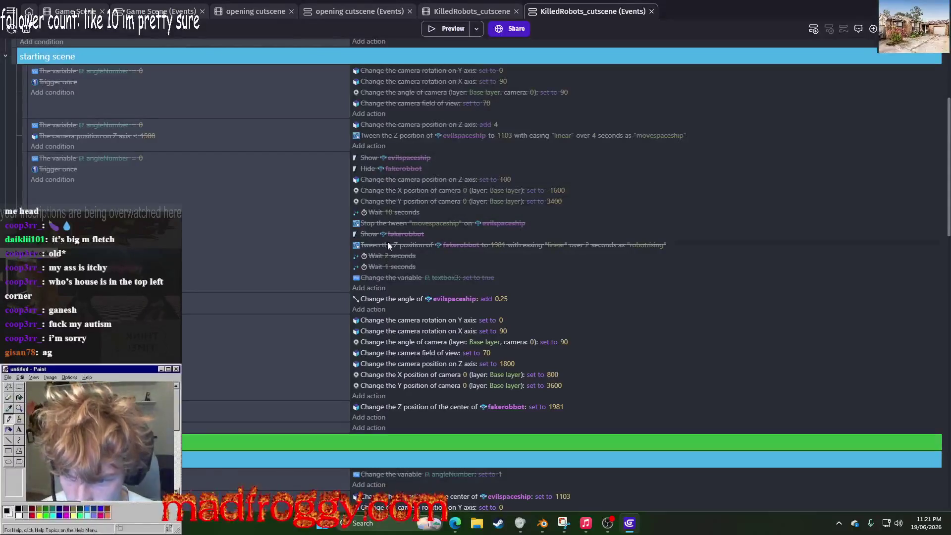
pyautogui.moveTo(395, 280); pyautogui.dragTo(391, 393)
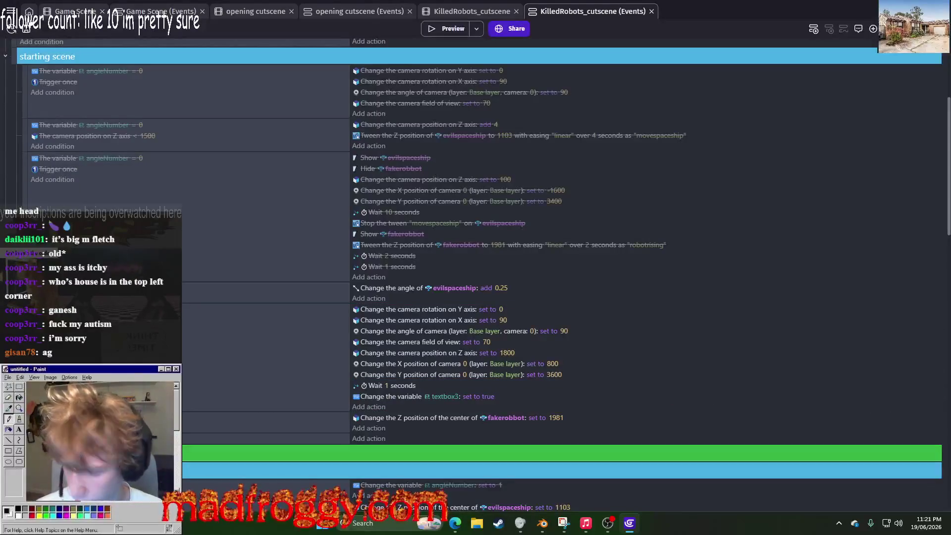
# Step: Give the camera setup event an 'At the beginning of the scene' condition and test it
pyautogui.click(52, 147)
pyautogui.write('beg')
pyautogui.click(112, 90)
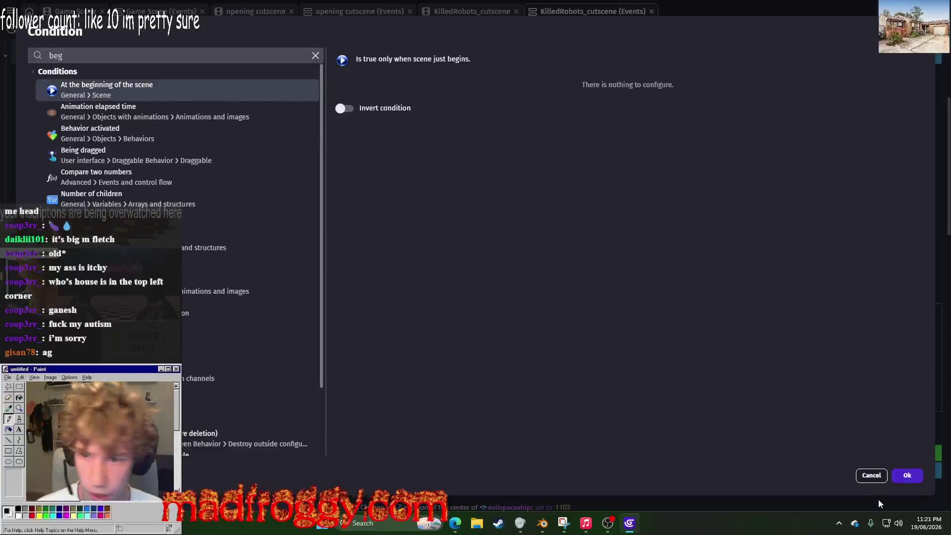
pyautogui.click(907, 475)
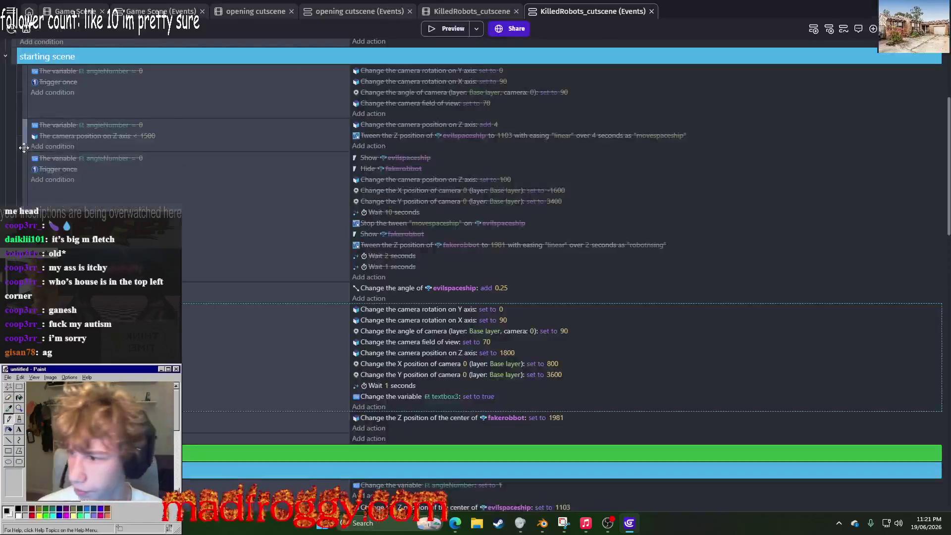
pyautogui.click(455, 34)
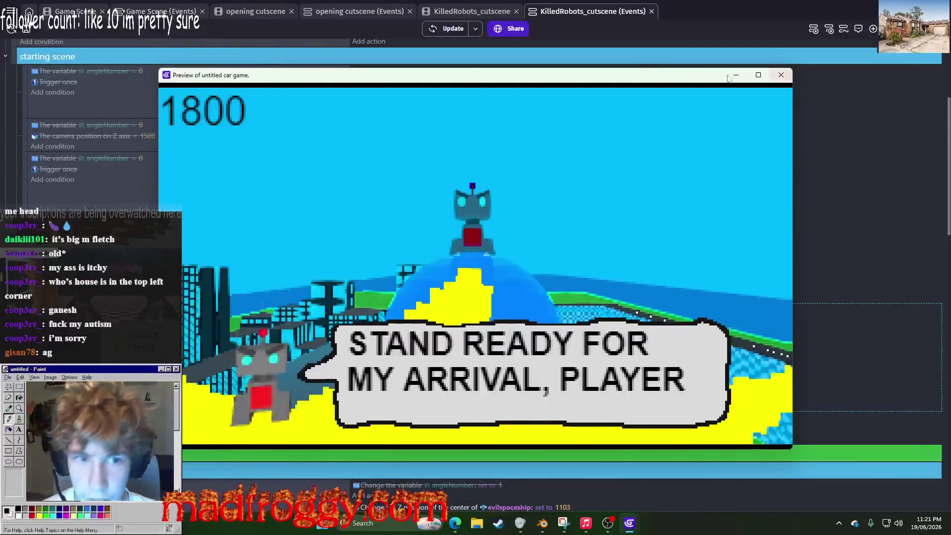
pyautogui.click(781, 74)
# Step: Delete the disabled angleNumber = 0 starting-scene events, save the project, and return to the scene view
pyautogui.click(25, 93)
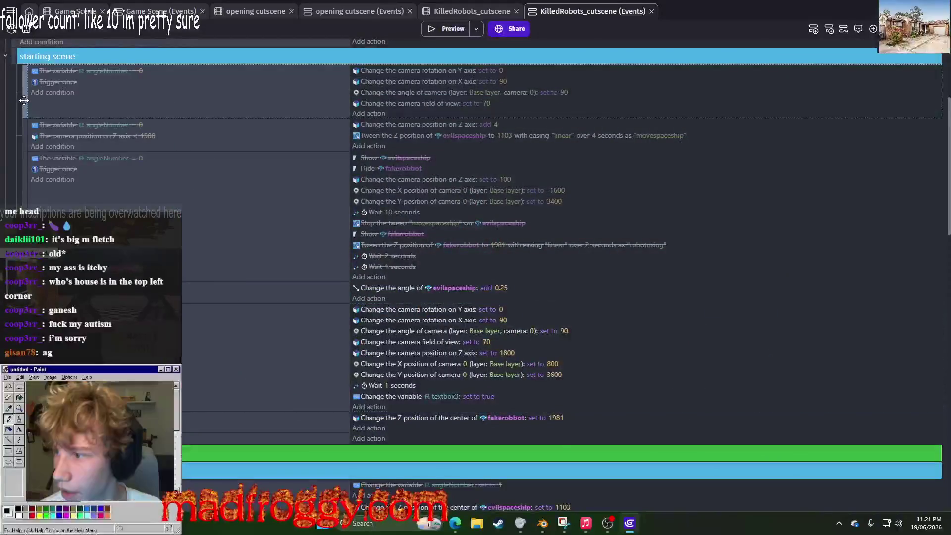
pyautogui.press('Delete')
pyautogui.press('Delete')
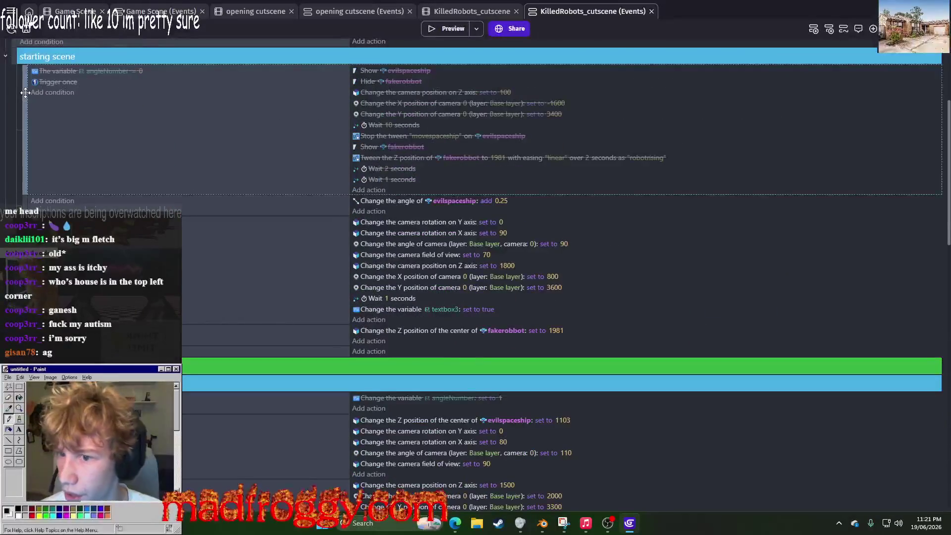
pyautogui.click(25, 93)
pyautogui.press('Delete')
pyautogui.scroll(1, 298, 137)
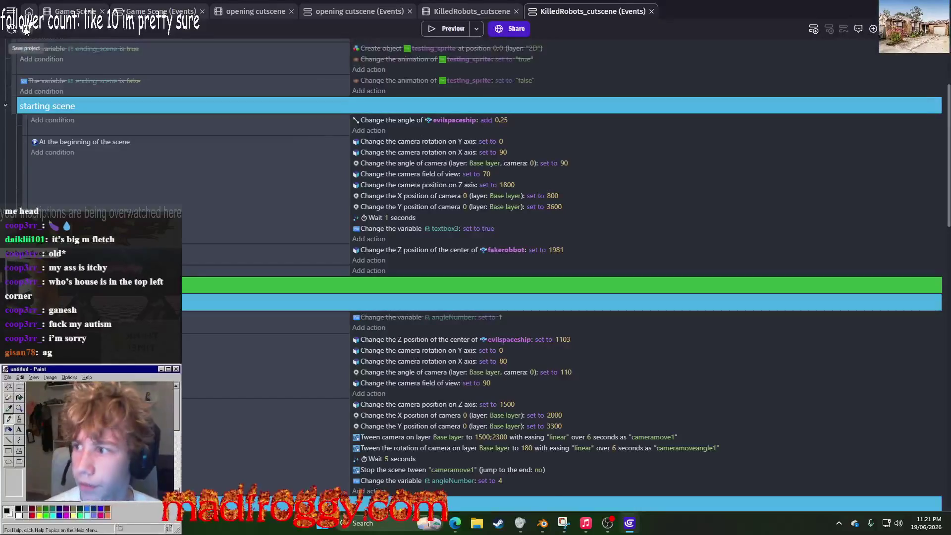
pyautogui.hotkey('ctrl', 's')
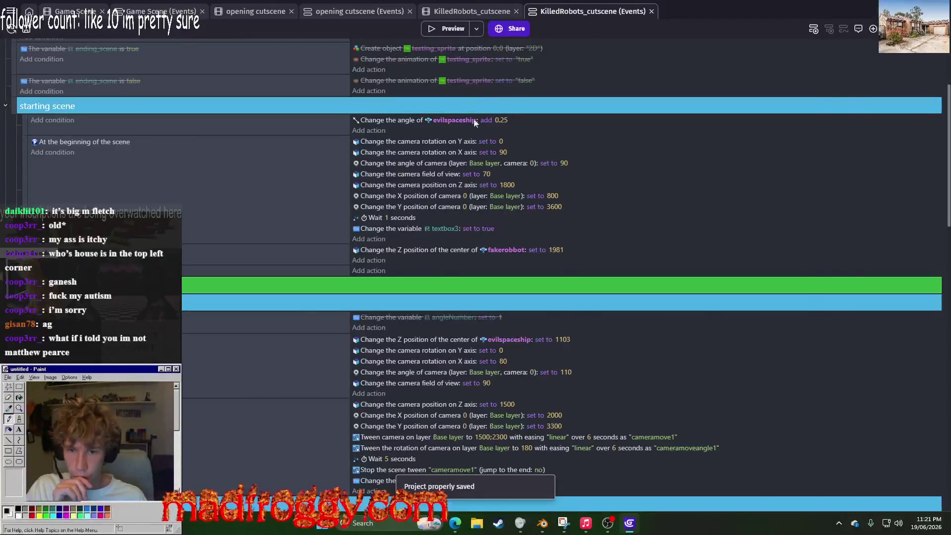
pyautogui.hotkey('ctrl', 'shift', 'Tab')
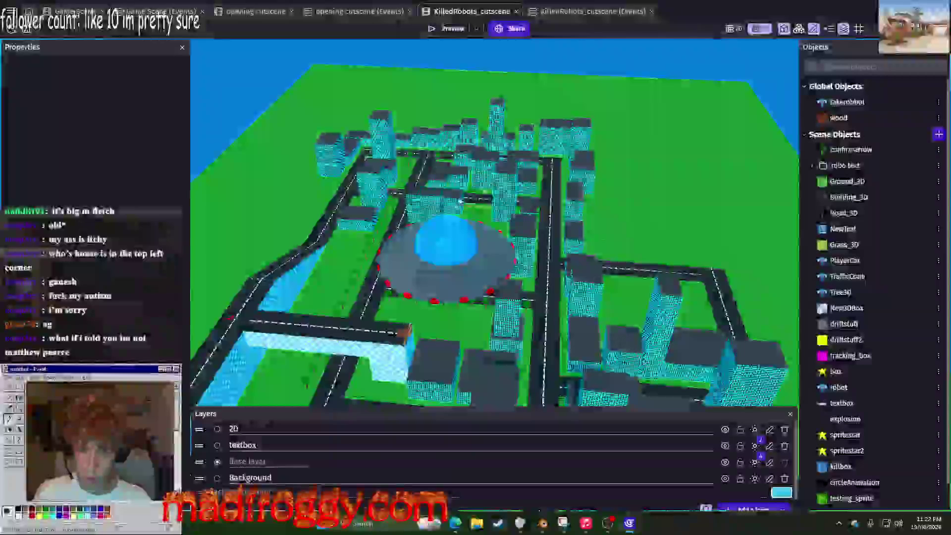
# Step: Undo the evilspaceship's height change so it sits at Z 25000, checking it in the sky
pyautogui.click(445, 275)
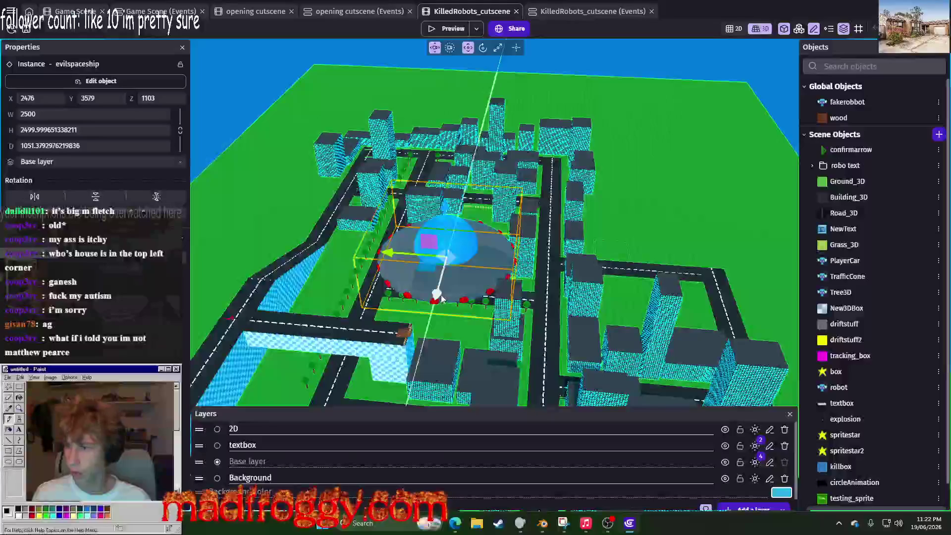
pyautogui.press('Delete')
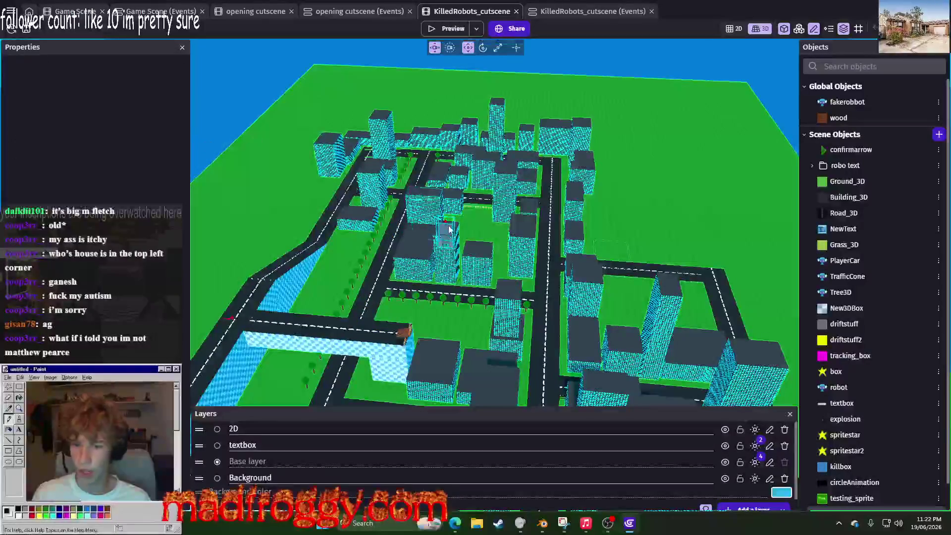
pyautogui.moveTo(631, 238)
pyautogui.mouseDown()
pyautogui.moveTo(676, 218)
pyautogui.moveTo(653, 108)
pyautogui.mouseUp()
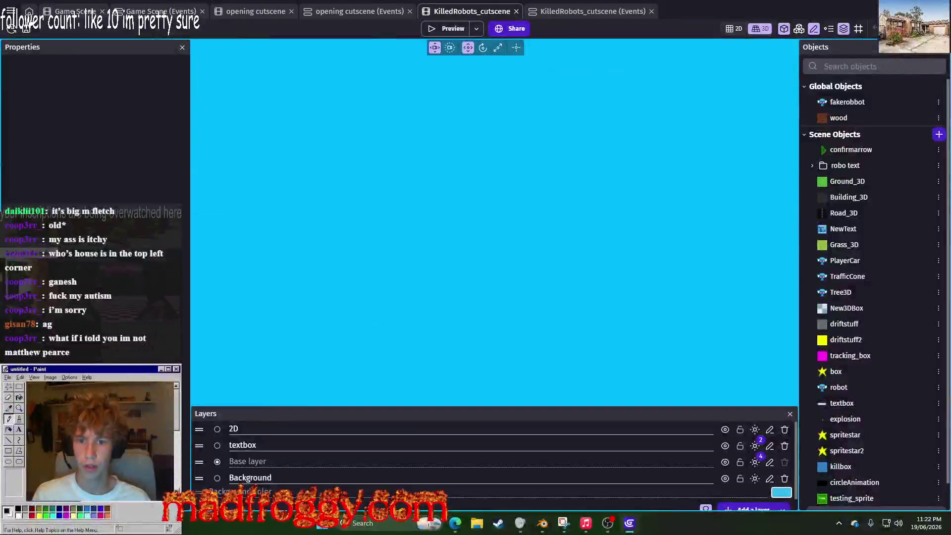
pyautogui.hotkey('ctrl', 'z')
pyautogui.moveTo(570, 159); pyautogui.dragTo(599, 106)
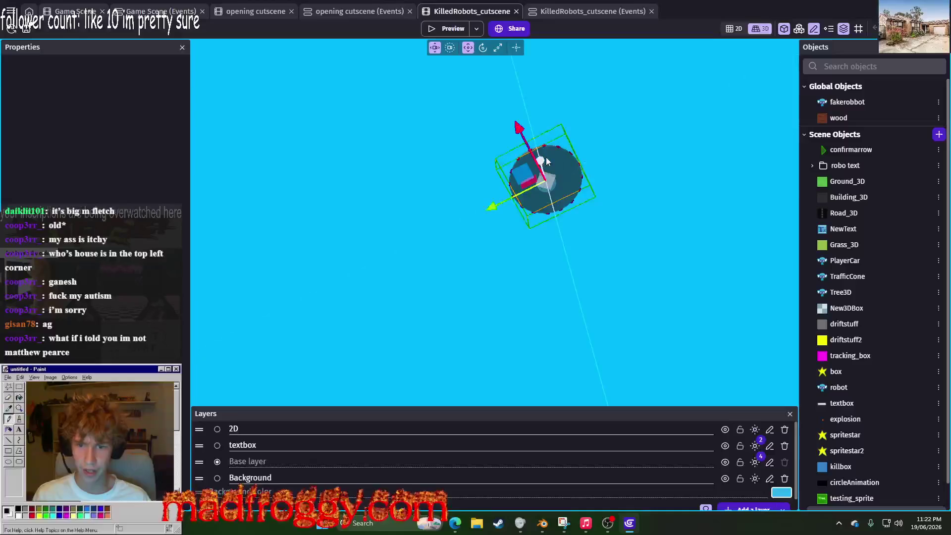
pyautogui.click(572, 186)
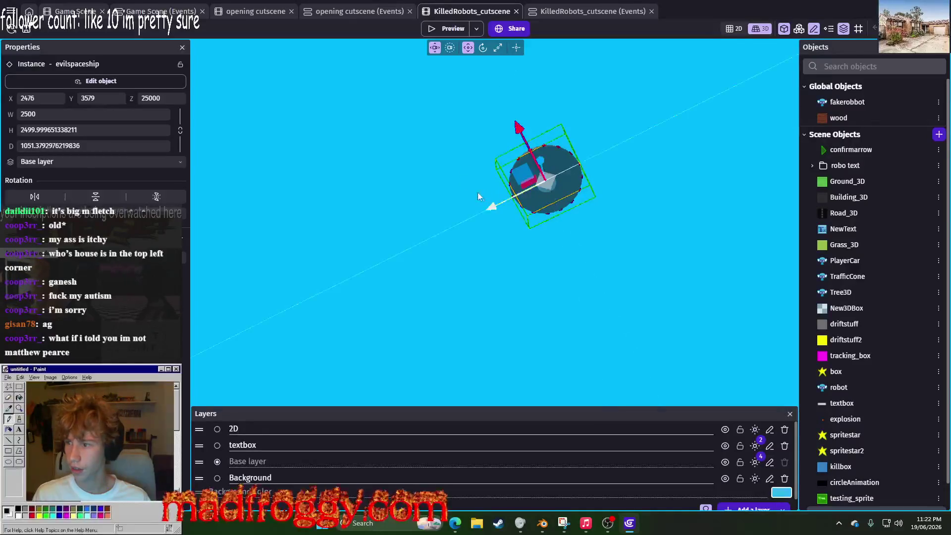
pyautogui.click(370, 14)
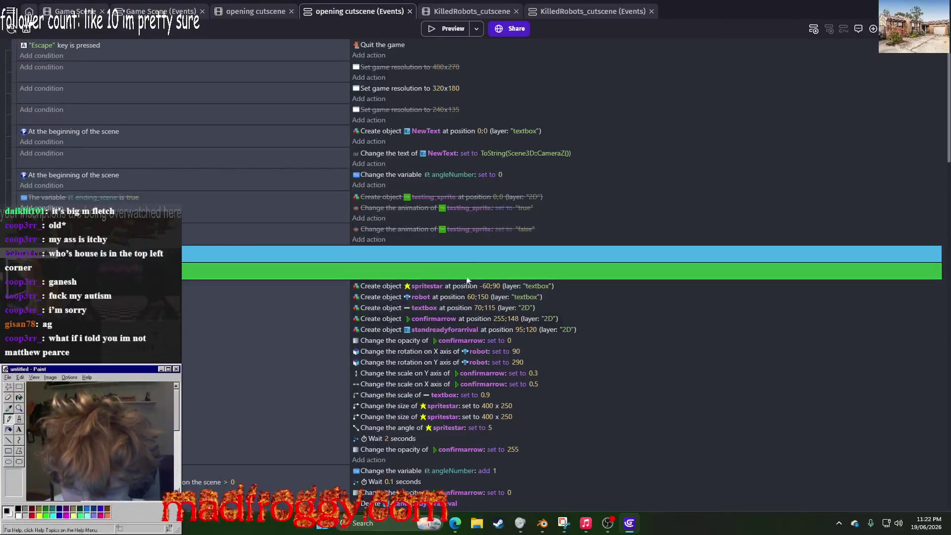
# Step: Scroll through the opening cutscene's events, then switch to the opening cutscene scene view
pyautogui.scroll(-6, 451, 150)
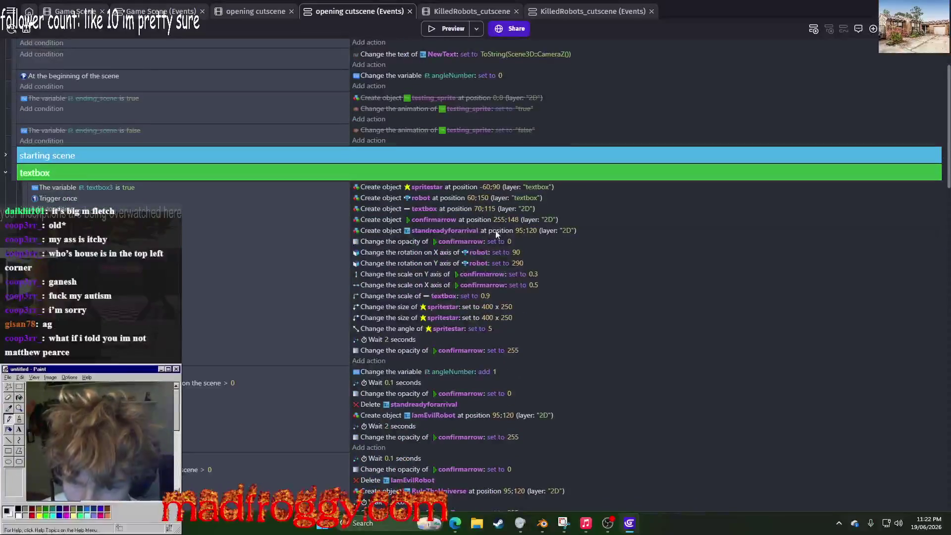
pyautogui.scroll(-9, 501, 222)
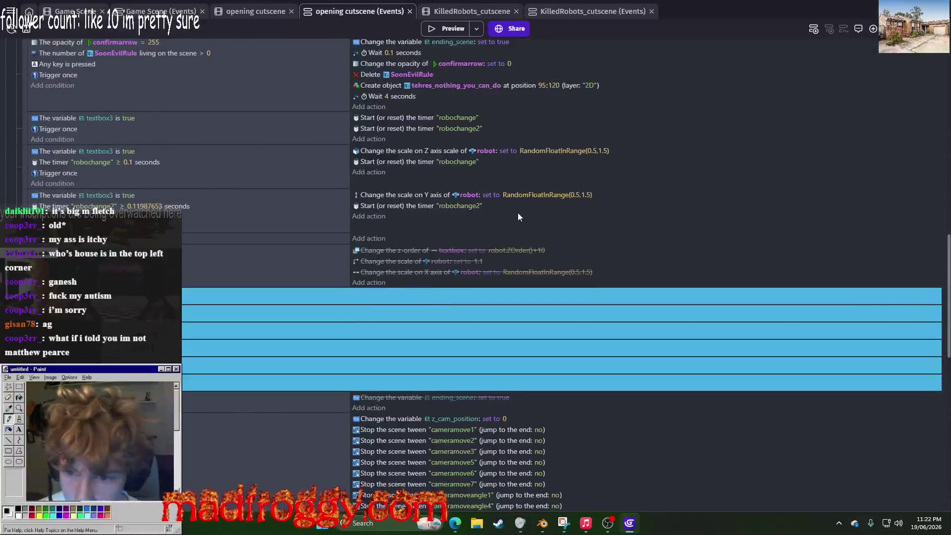
pyautogui.scroll(6, 525, 242)
pyautogui.scroll(-10, 567, 294)
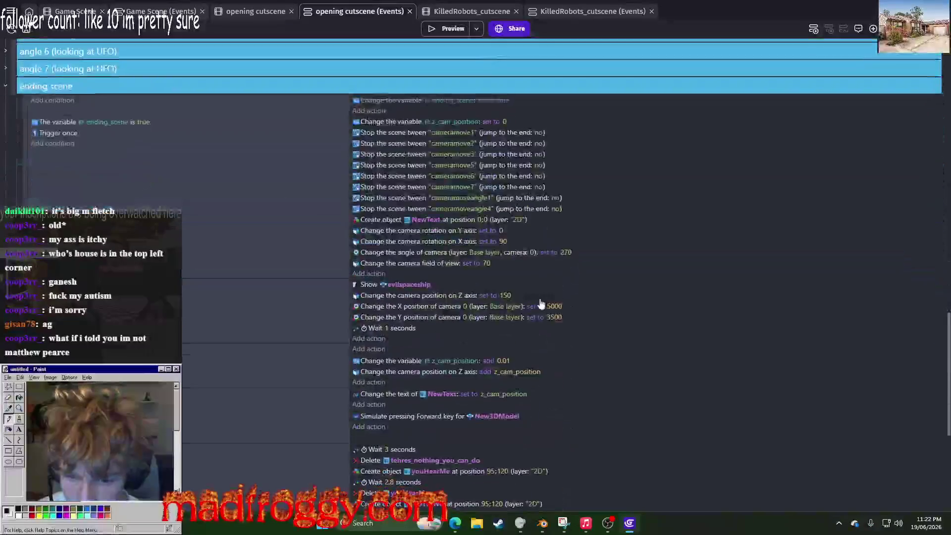
pyautogui.scroll(-15, 550, 309)
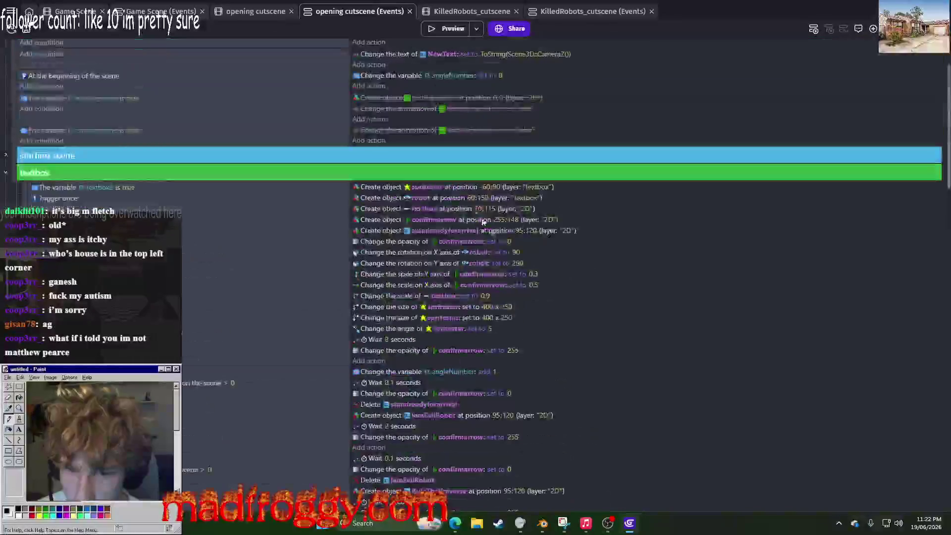
pyautogui.scroll(2, 474, 149)
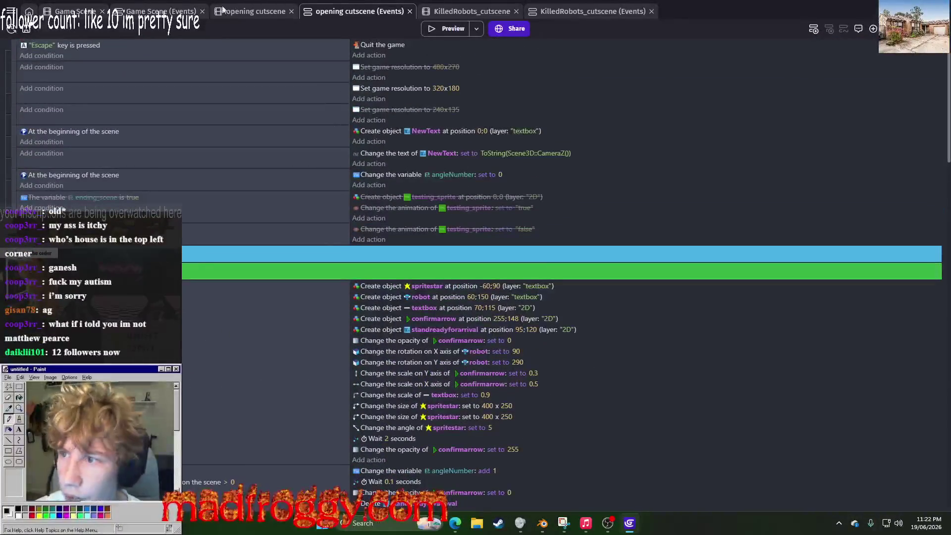
pyautogui.hotkey('ctrl', 'shift', 'Tab')
pyautogui.rightClick(365, 93)
# Step: Set the evilspaceship's height to 1107 and preview the cutscene
pyautogui.click(330, 157)
pyautogui.moveTo(331, 157)
pyautogui.mouseDown()
pyautogui.moveTo(465, 10)
pyautogui.moveTo(566, 196)
pyautogui.moveTo(537, 167)
pyautogui.mouseUp()
pyautogui.click(537, 168)
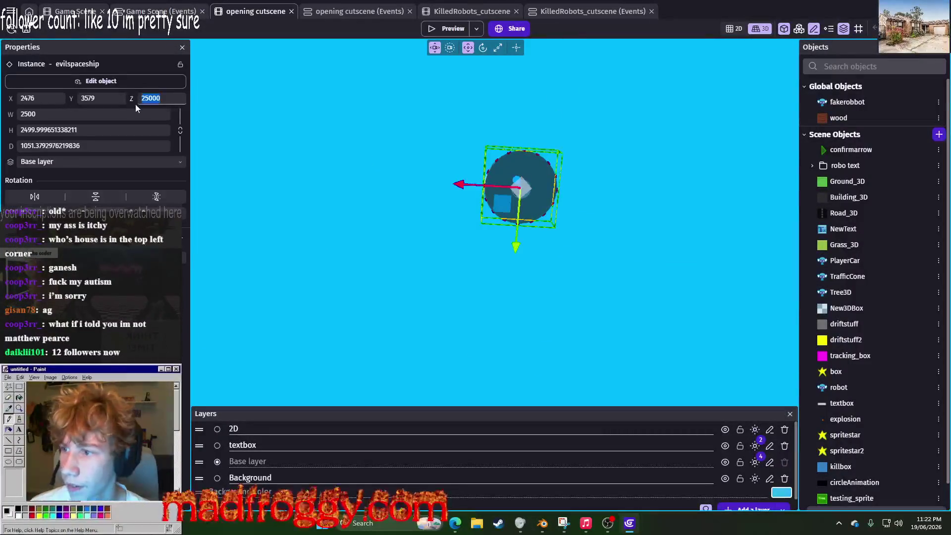
pyautogui.write('1107')
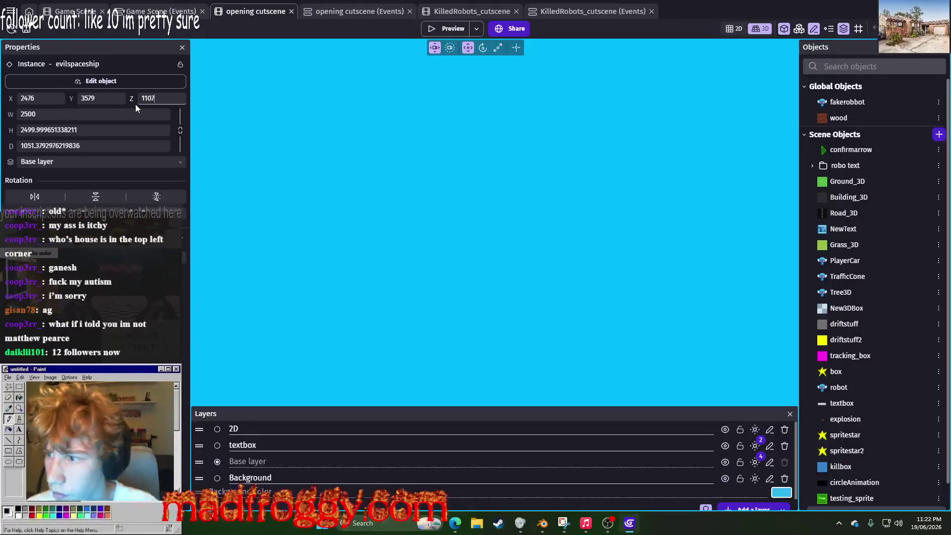
pyautogui.click(438, 171)
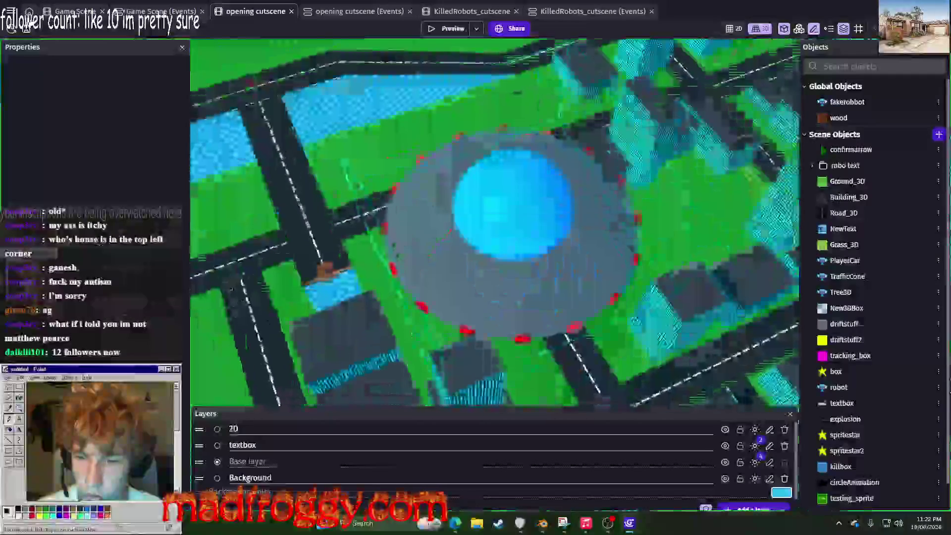
pyautogui.click(460, 29)
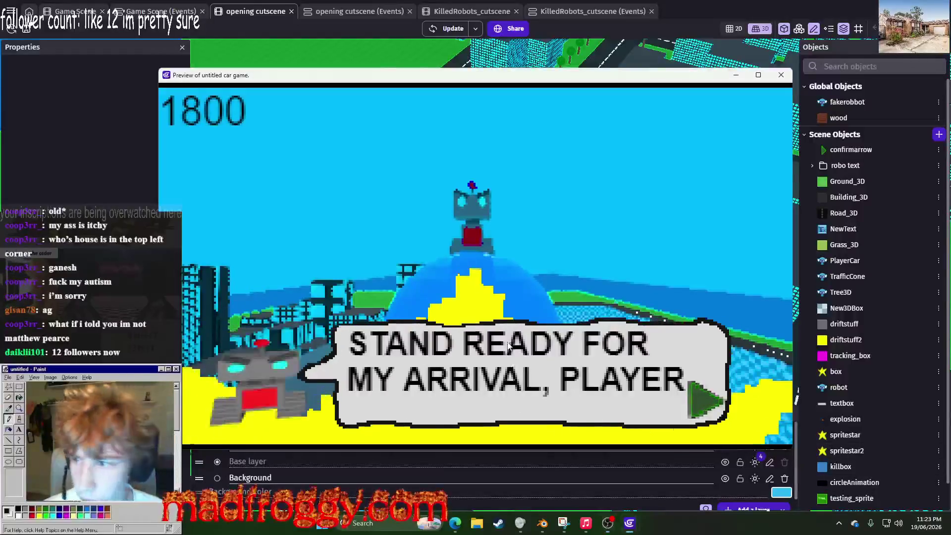
# Step: Close the preview, run it once more, then return to the opening cutscene event sheet
pyautogui.click(781, 74)
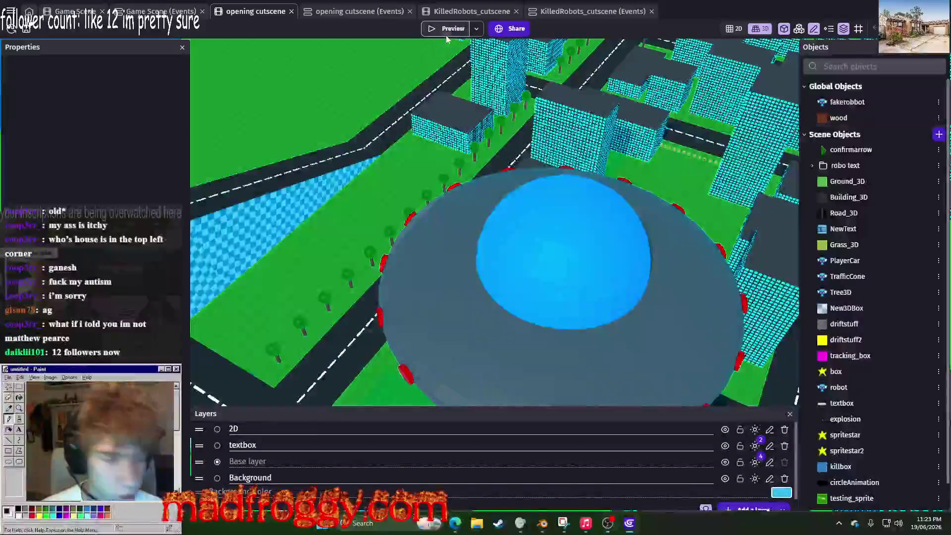
pyautogui.click(446, 35)
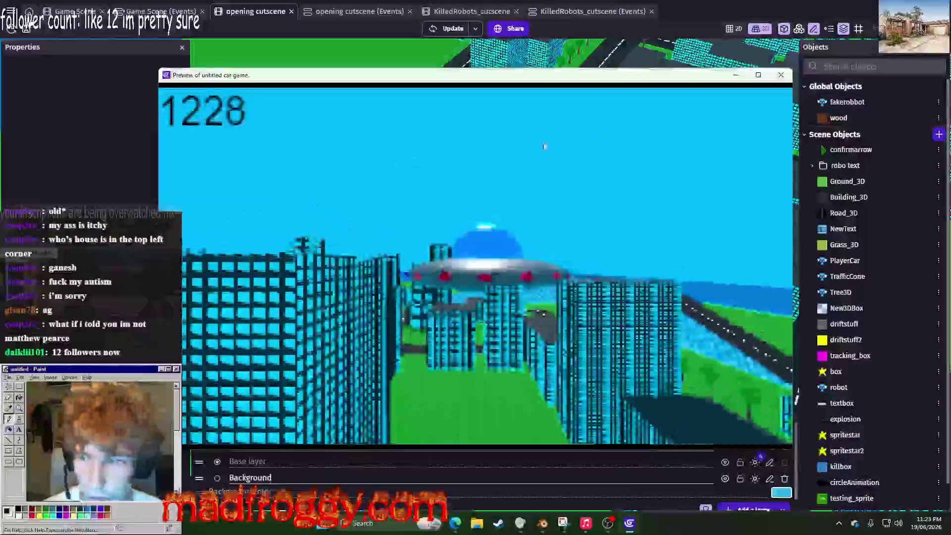
pyautogui.click(781, 75)
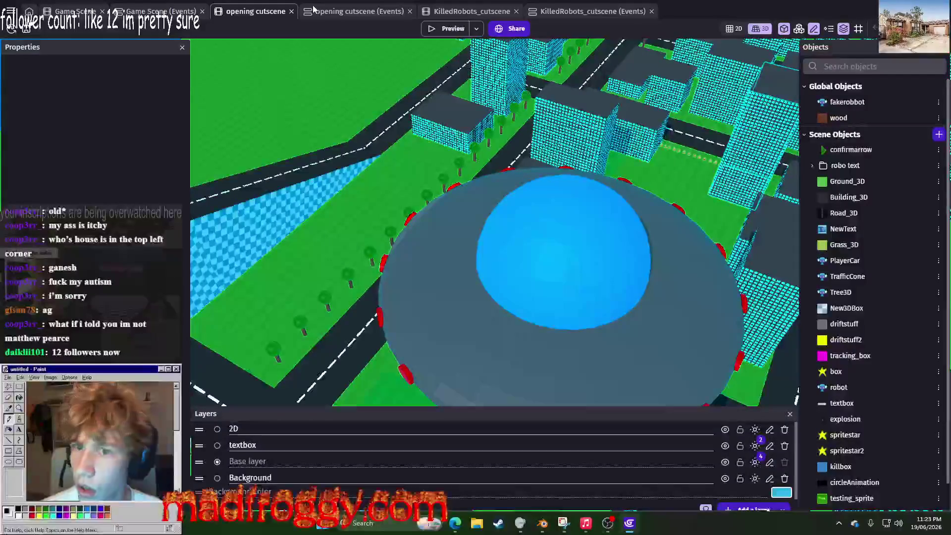
pyautogui.click(313, 9)
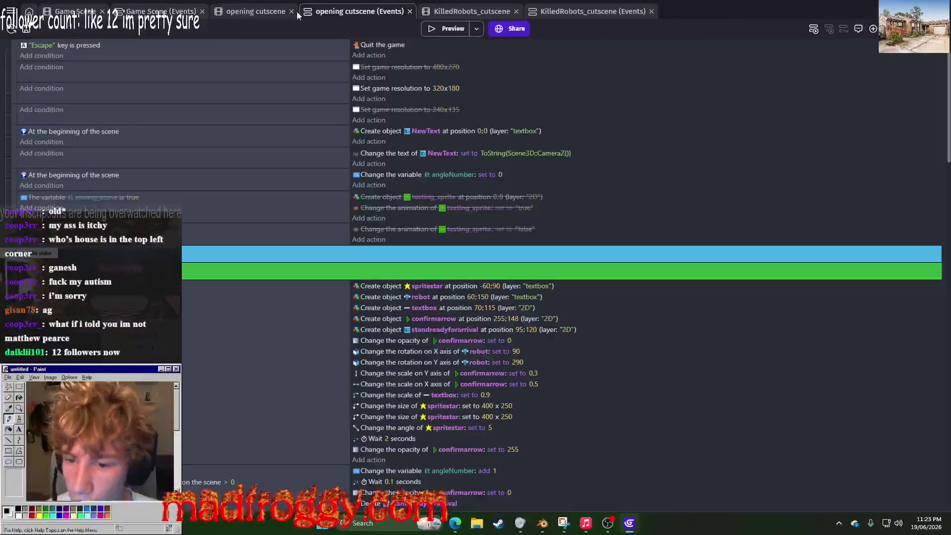
# Step: Set the evilspaceship's Z position to 25000 in the opening cutscene scene
pyautogui.click(258, 12)
pyautogui.click(560, 261)
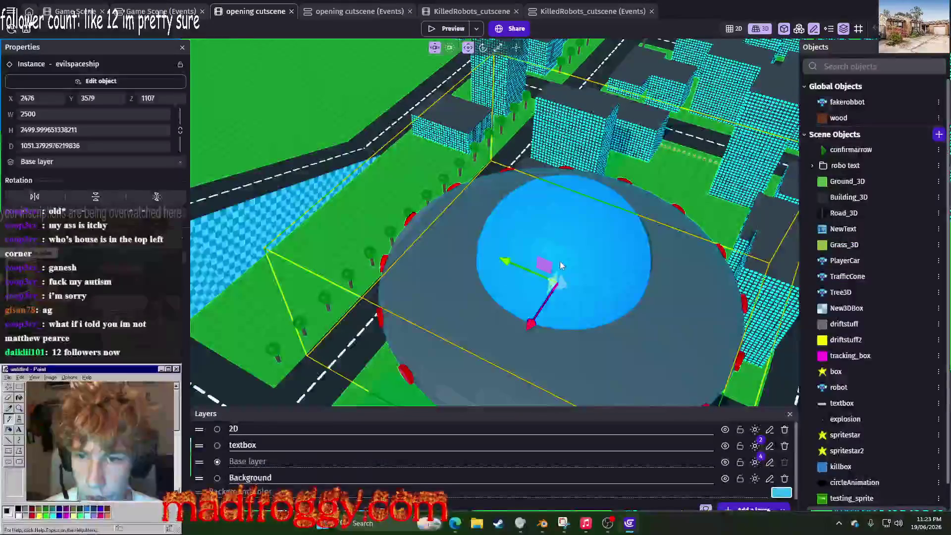
pyautogui.doubleClick(149, 98)
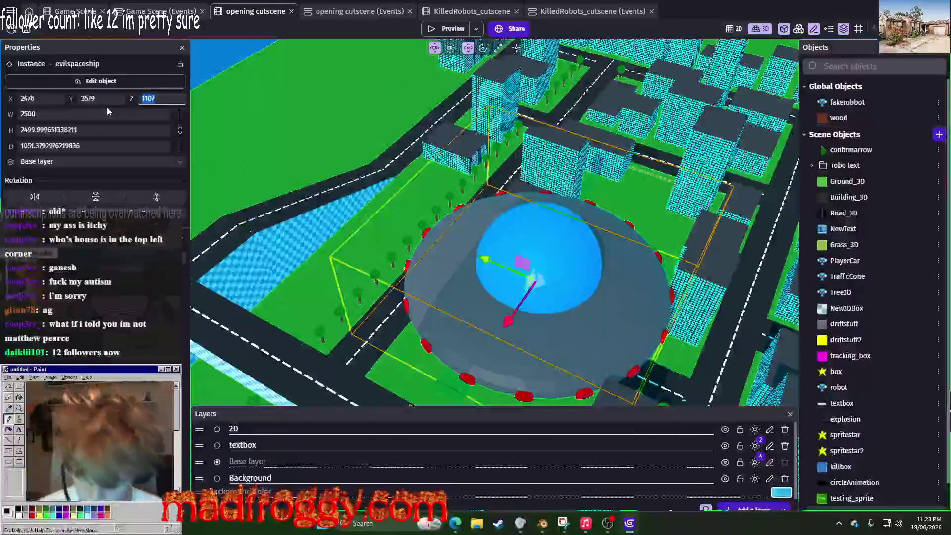
pyautogui.write('25000')
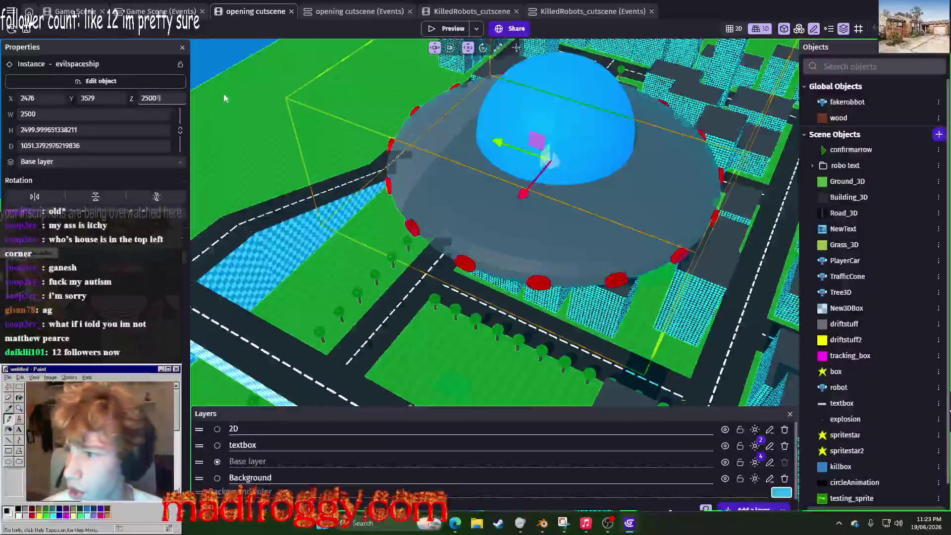
# Step: Deselect the spaceship and preview the KilledRobots_cutscene scene
pyautogui.click(276, 76)
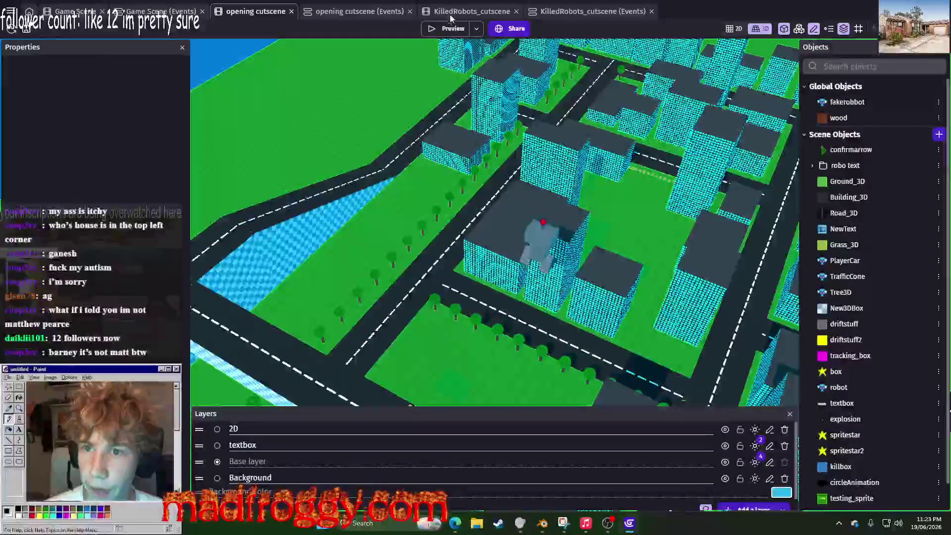
pyautogui.click(449, 12)
pyautogui.click(431, 33)
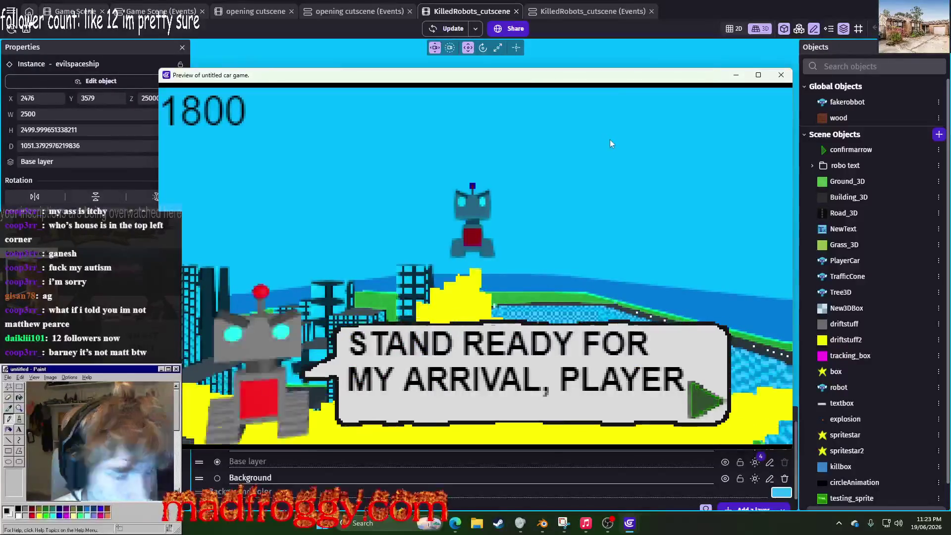
# Step: Advance the preview to the robot leader's line, close it, and open the Twitch channel's player view
pyautogui.click(611, 142)
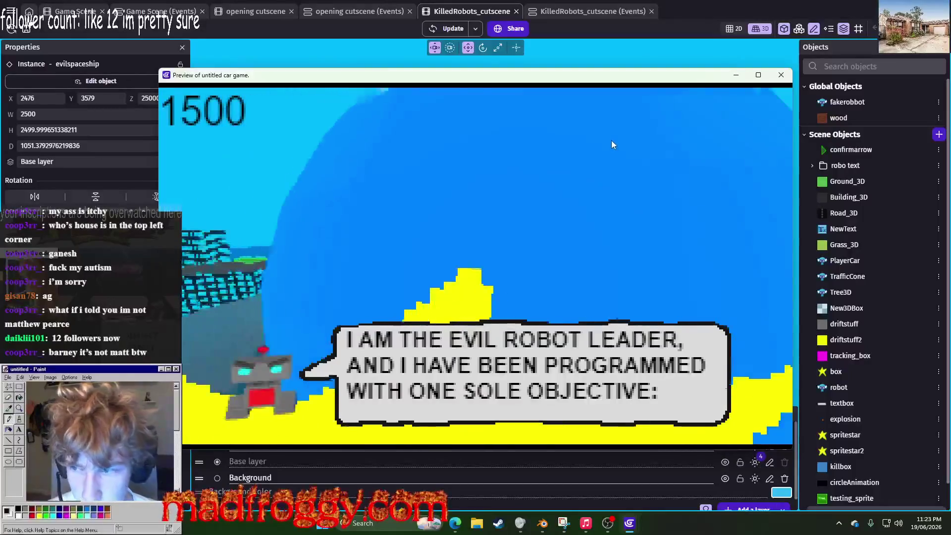
pyautogui.click(787, 77)
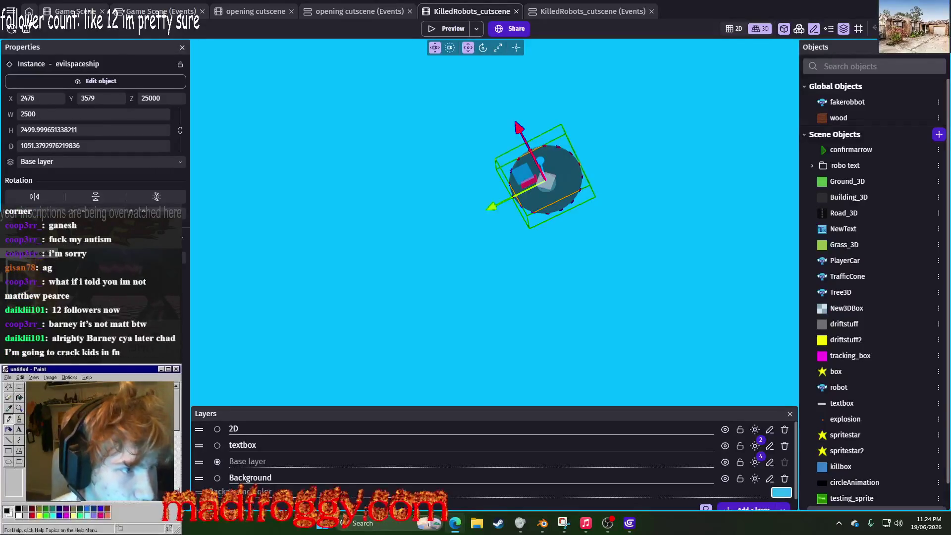
pyautogui.moveTo(802, 198)
pyautogui.mouseDown()
pyautogui.moveTo(683, 184)
pyautogui.moveTo(432, 82)
pyautogui.moveTo(382, 47)
pyautogui.moveTo(376, 62)
pyautogui.mouseUp()
pyautogui.click(518, 267)
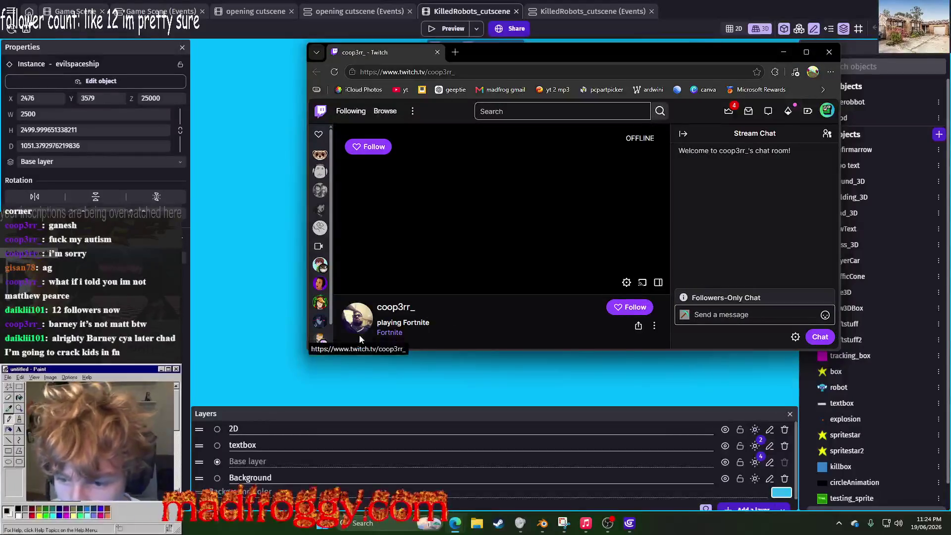
# Step: Open the channel profile in a new tab, then close it and the Edge window
pyautogui.moveTo(359, 331)
pyautogui.mouseDown()
pyautogui.moveTo(401, 233)
pyautogui.moveTo(554, 47)
pyautogui.moveTo(532, 54)
pyautogui.mouseUp()
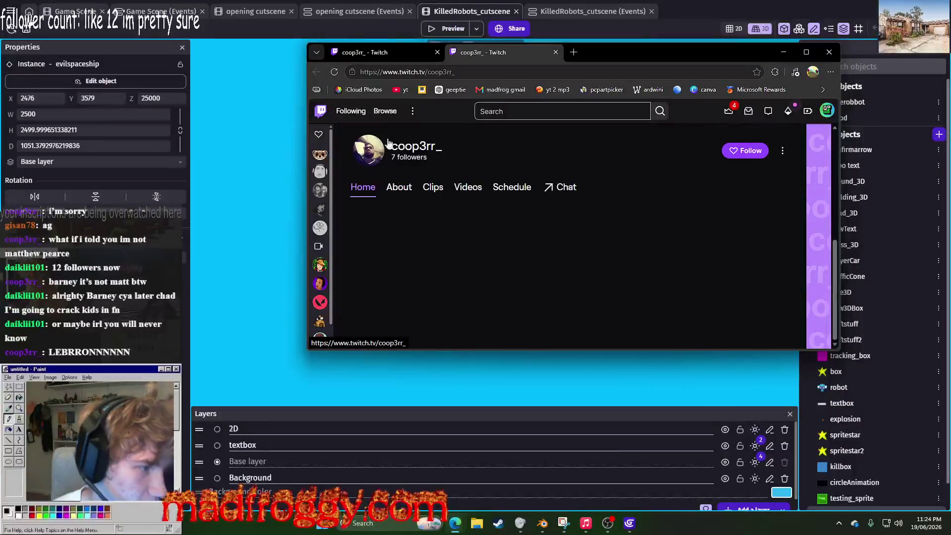
pyautogui.click(555, 52)
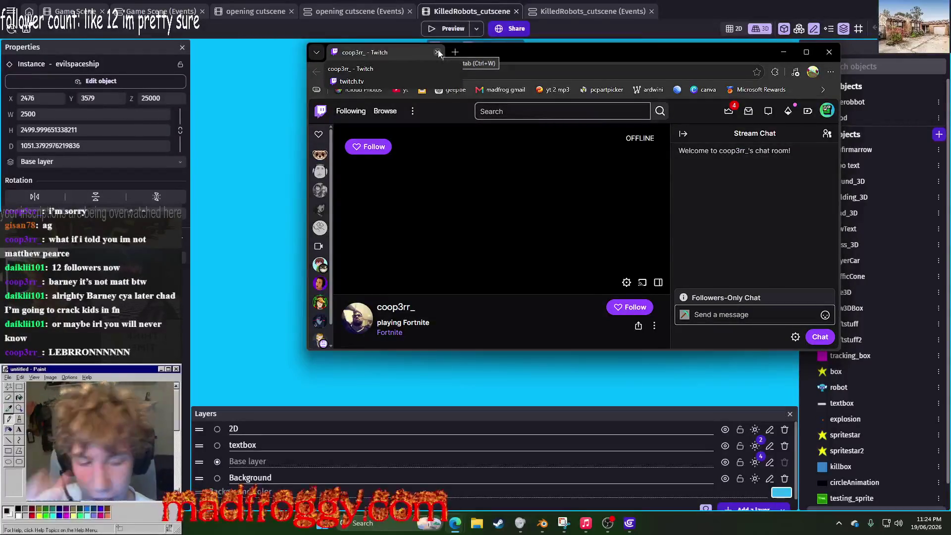
pyautogui.click(438, 52)
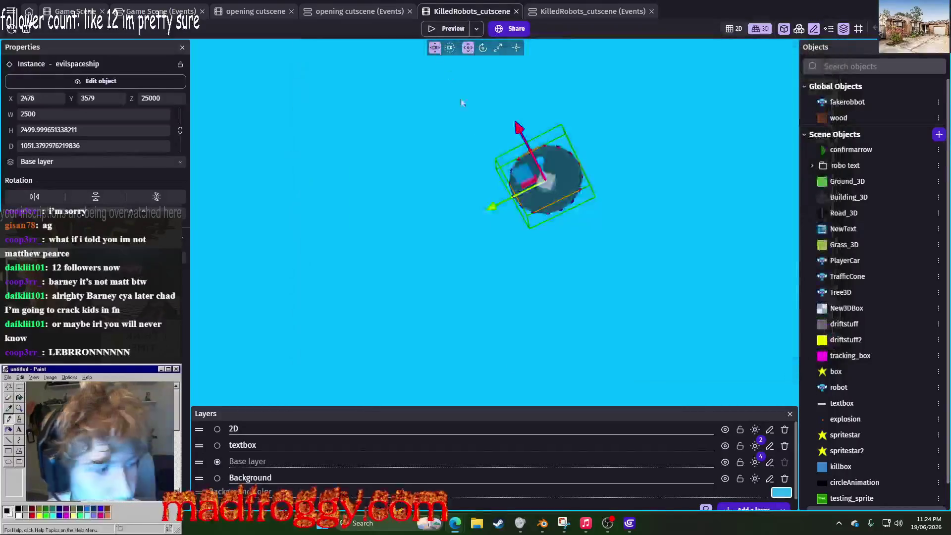
# Step: Deselect the spaceship in the scene and switch back to the Twitch browser with Alt+Tab
pyautogui.click(416, 163)
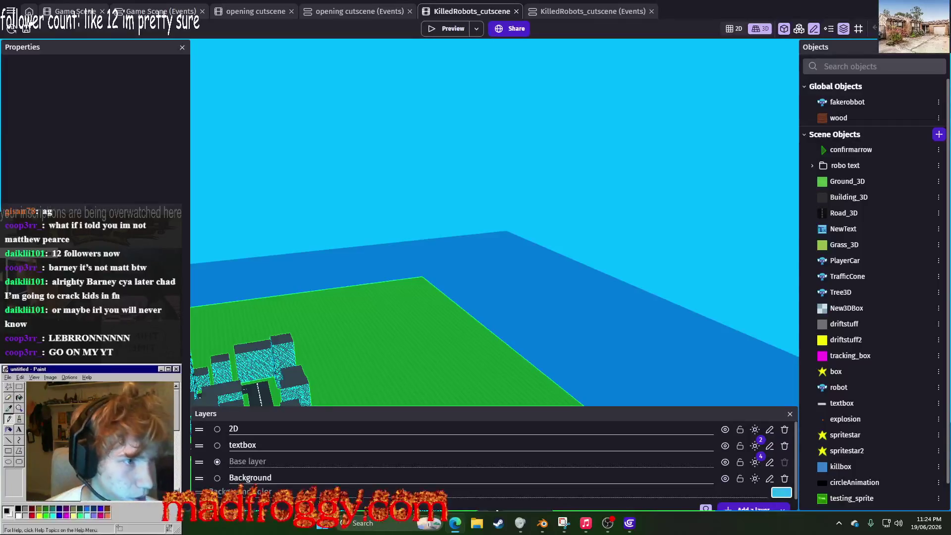
pyautogui.hotkey('alt', 'Tab')
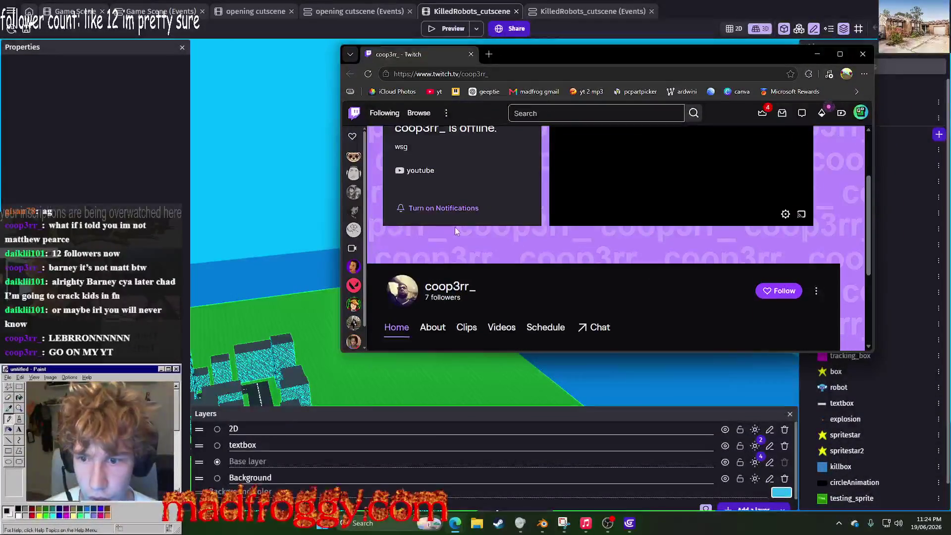
# Step: Open the streamer's linked YouTube channel and review its details and 23-subscriber count
pyautogui.click(417, 247)
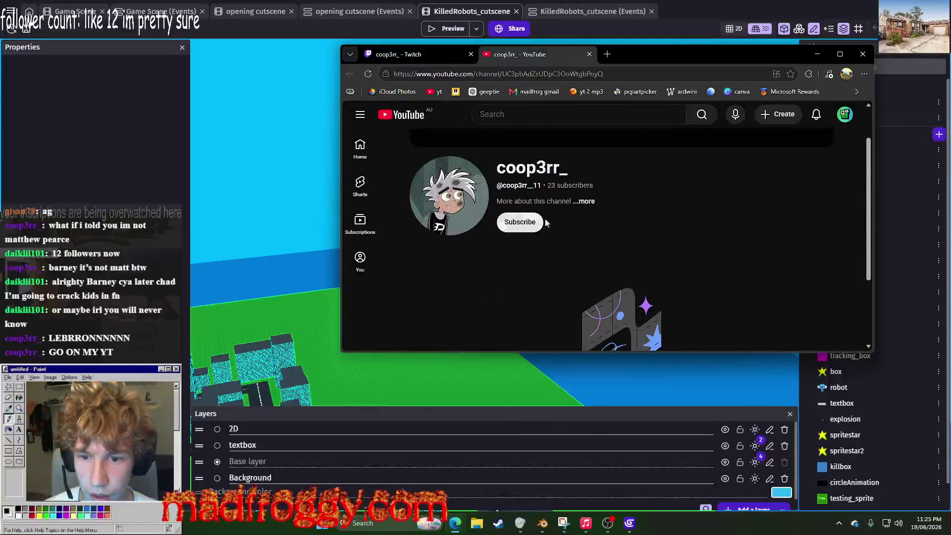
pyautogui.click(582, 201)
pyautogui.click(747, 193)
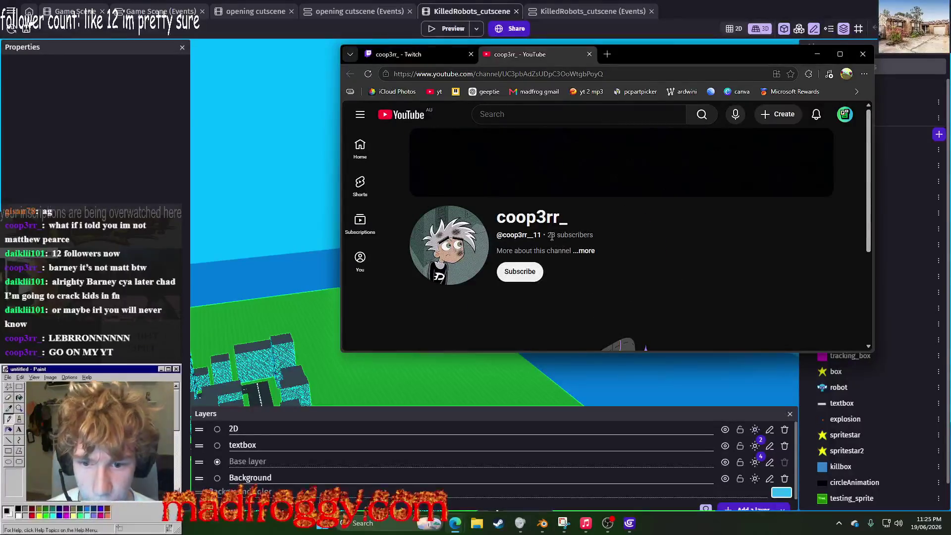
pyautogui.doubleClick(554, 235)
pyautogui.click(578, 250)
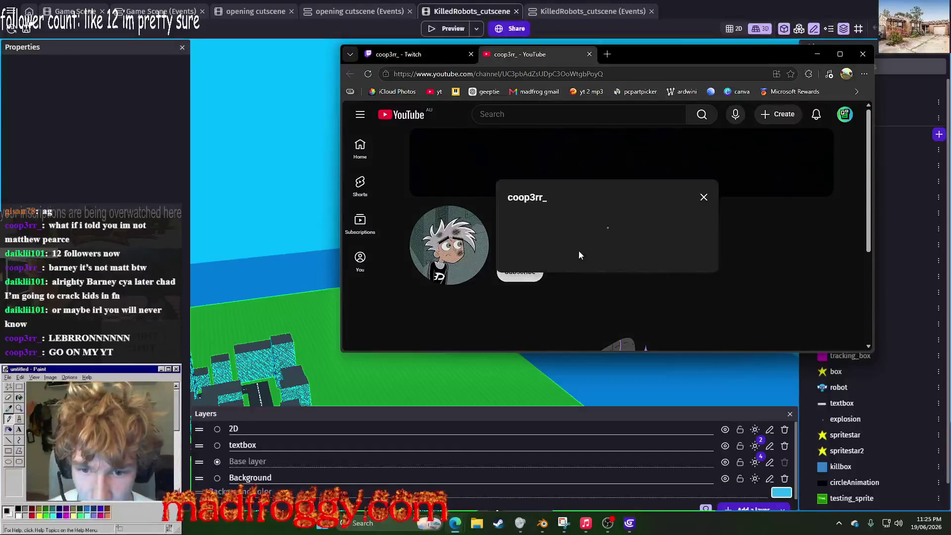
pyautogui.click(811, 214)
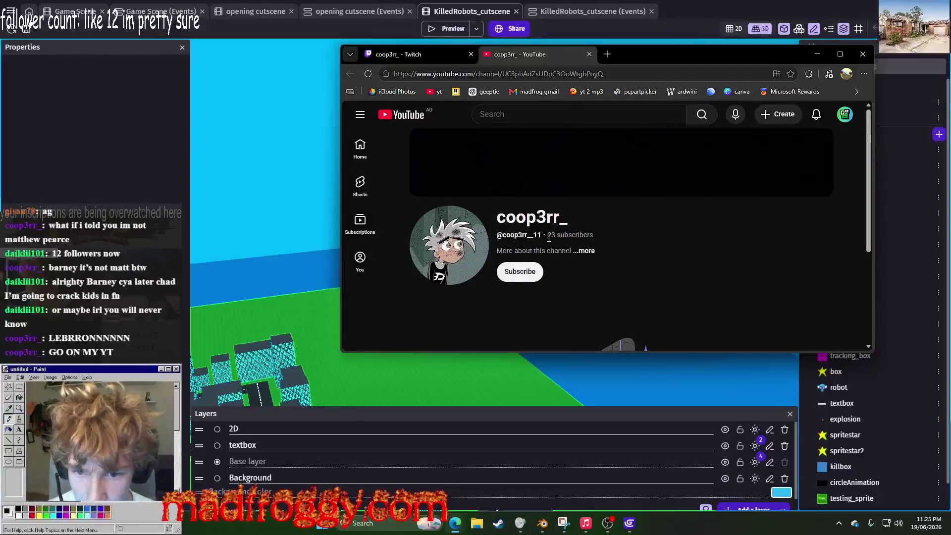
# Step: Recheck the channel info, then return to the Twitch tab and minimize Edge
pyautogui.click(581, 252)
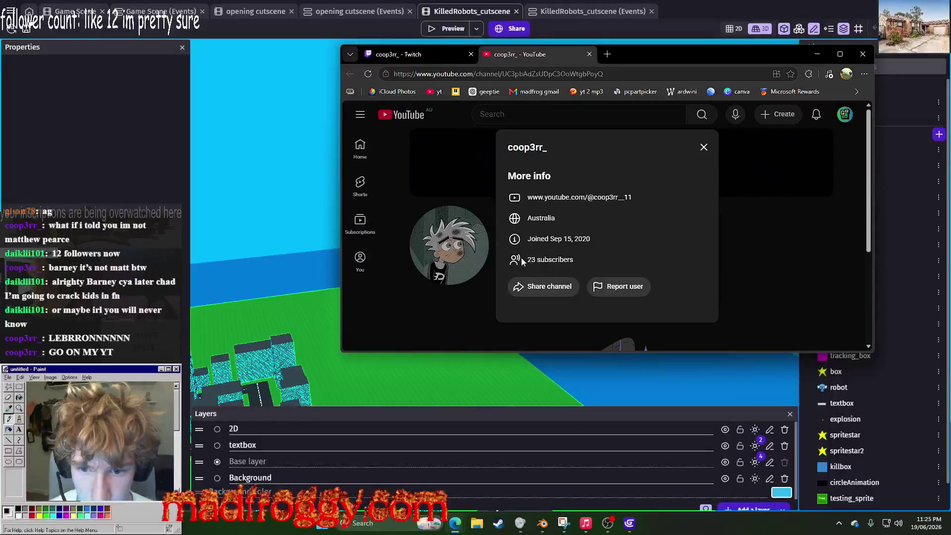
pyautogui.click(714, 163)
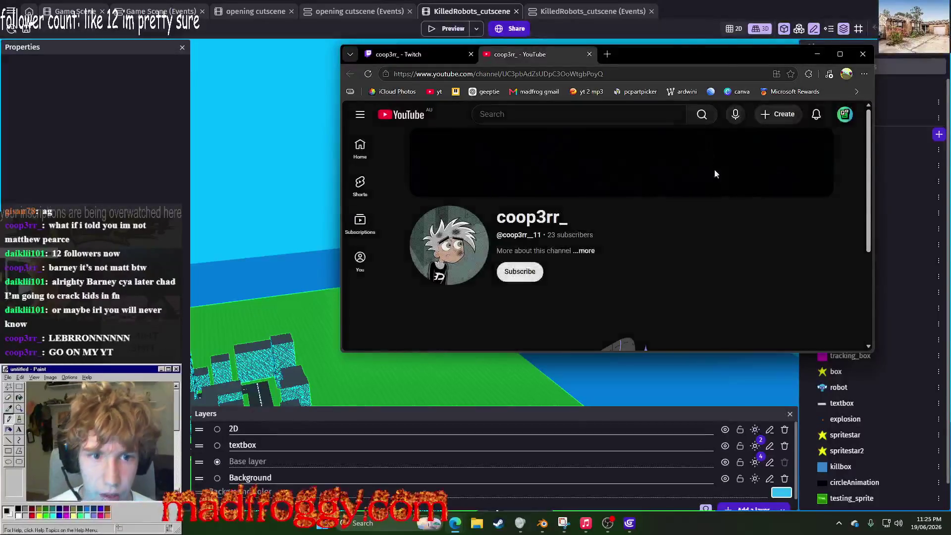
pyautogui.click(405, 56)
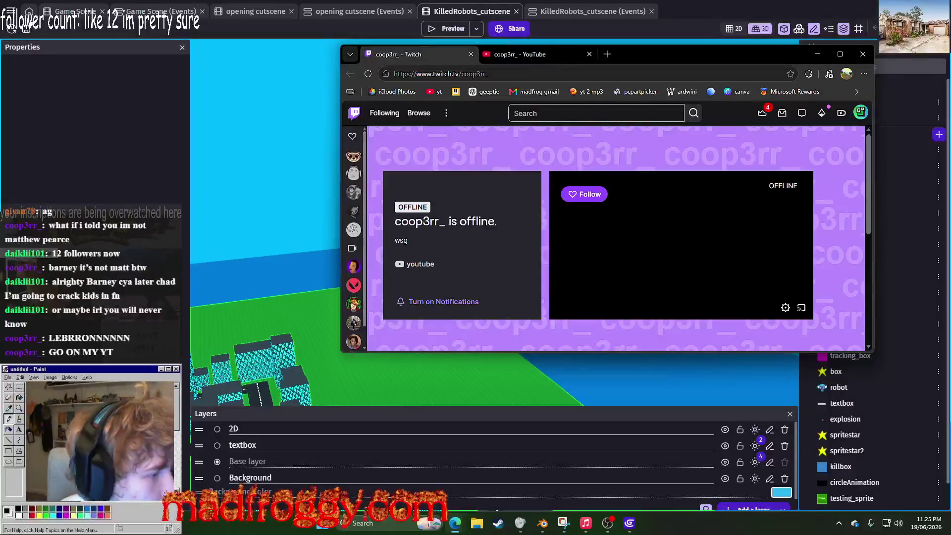
pyautogui.press('super+Down')
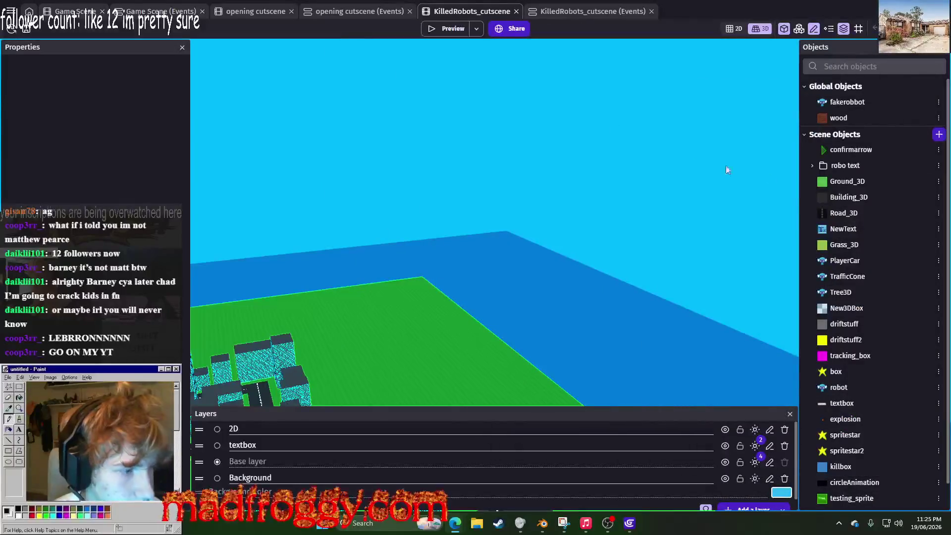
# Step: Look through the KilledRobots_cutscene event sheet
pyautogui.click(553, 11)
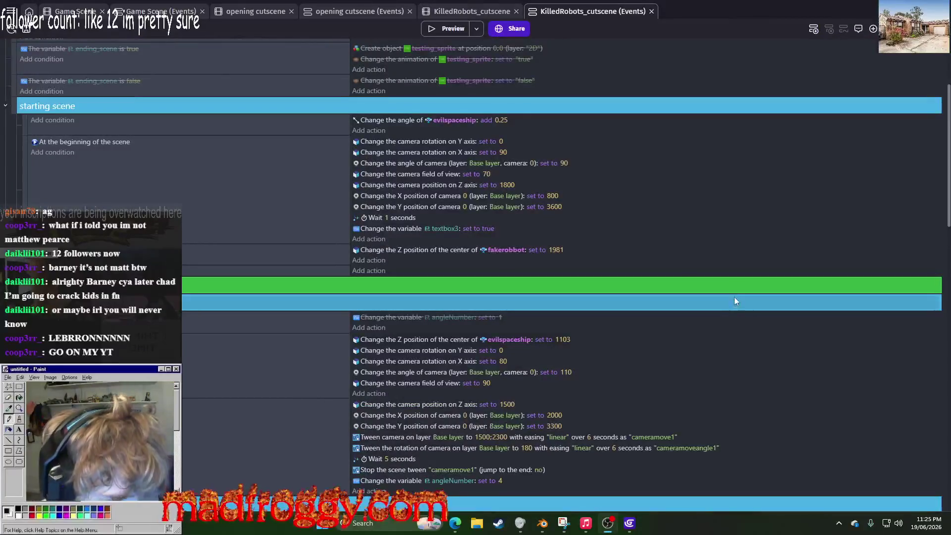
pyautogui.scroll(-5, 541, 241)
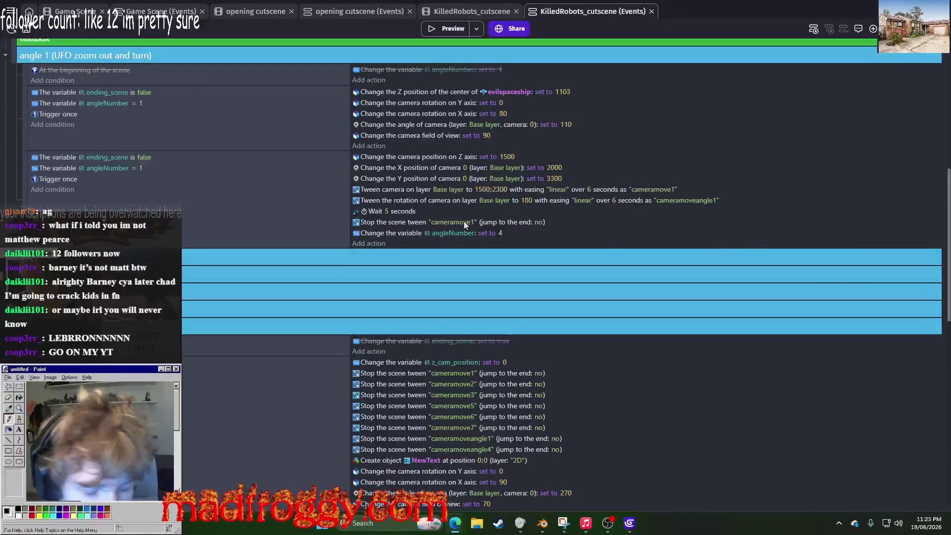
pyautogui.scroll(-4, 397, 319)
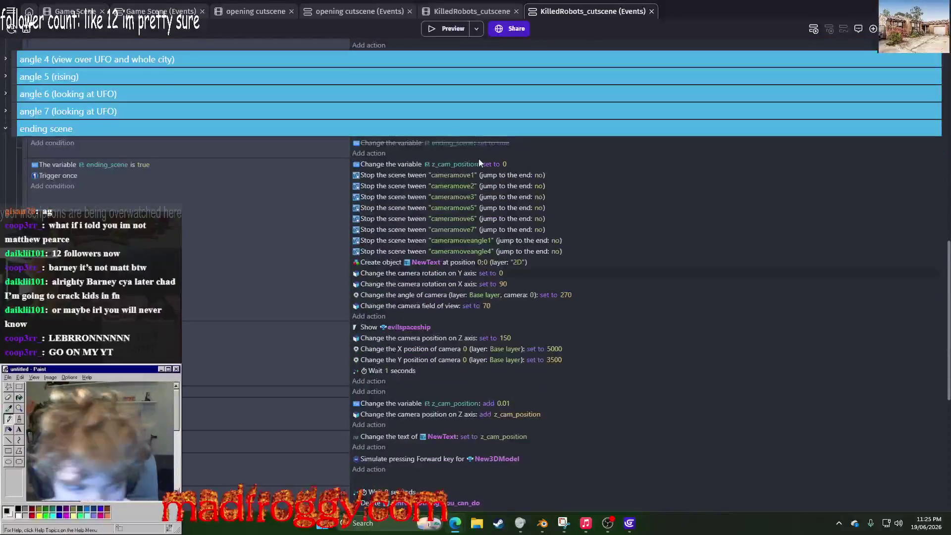
pyautogui.scroll(-7, 481, 169)
pyautogui.scroll(4, 492, 331)
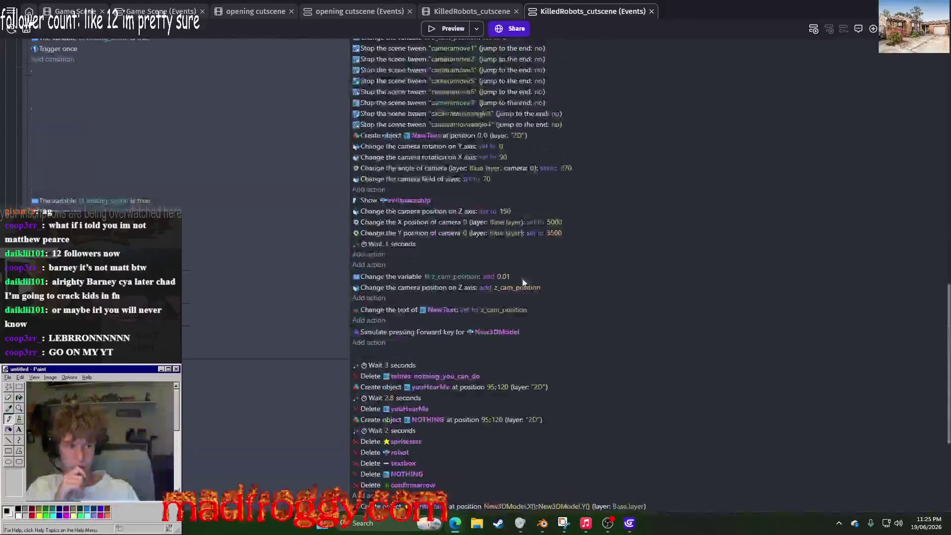
pyautogui.scroll(4, 492, 332)
pyautogui.scroll(-2, 493, 331)
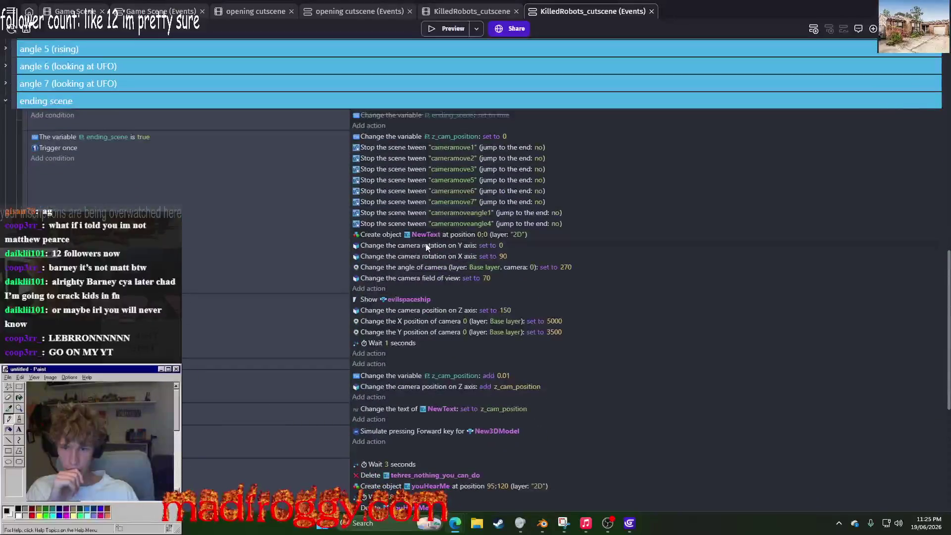
# Step: Test-run the cutscene, close the preview, and return to the KilledRobots_cutscene scene editor
pyautogui.click(453, 29)
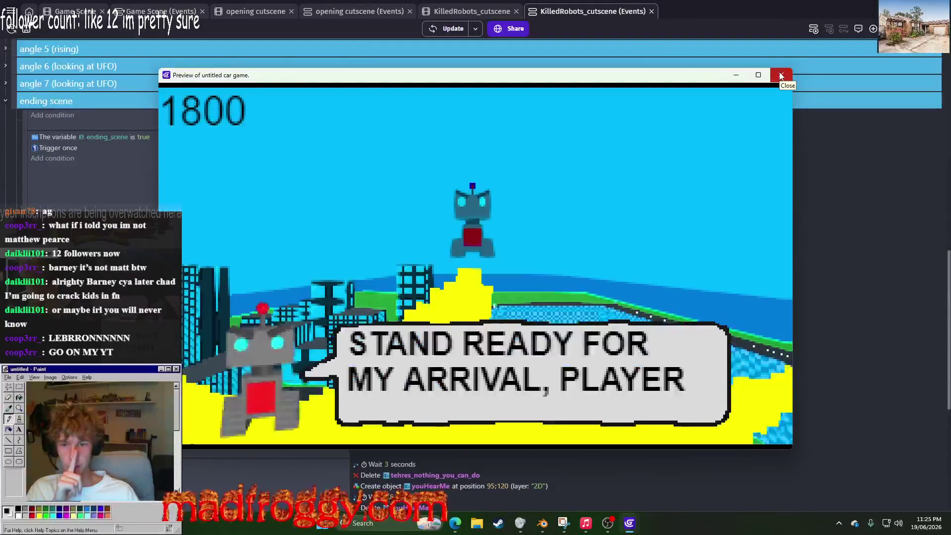
pyautogui.click(781, 75)
pyautogui.click(495, 13)
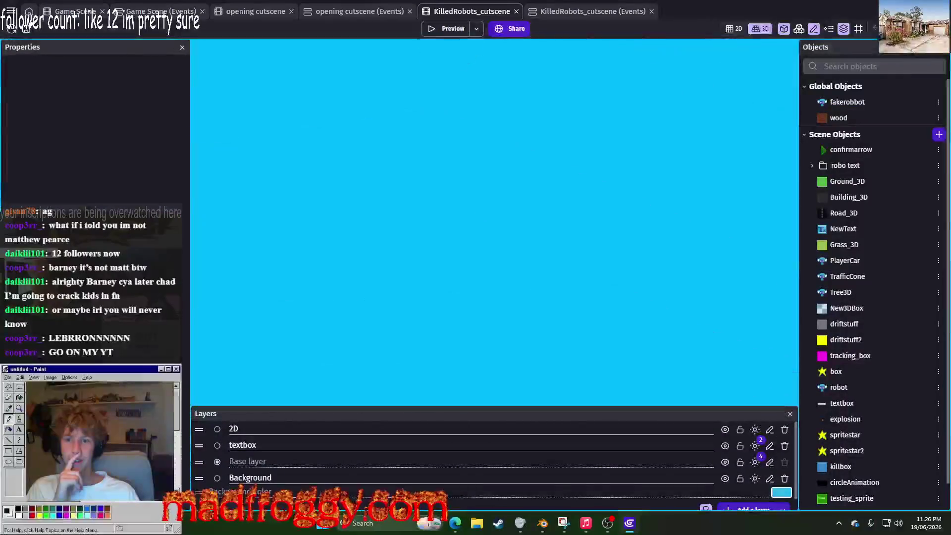
# Step: Move the evilspaceship, set its Z position to 1107, and launch a preview
pyautogui.moveTo(554, 160)
pyautogui.mouseDown()
pyautogui.moveTo(454, 131)
pyautogui.moveTo(444, 20)
pyautogui.moveTo(454, 86)
pyautogui.mouseUp()
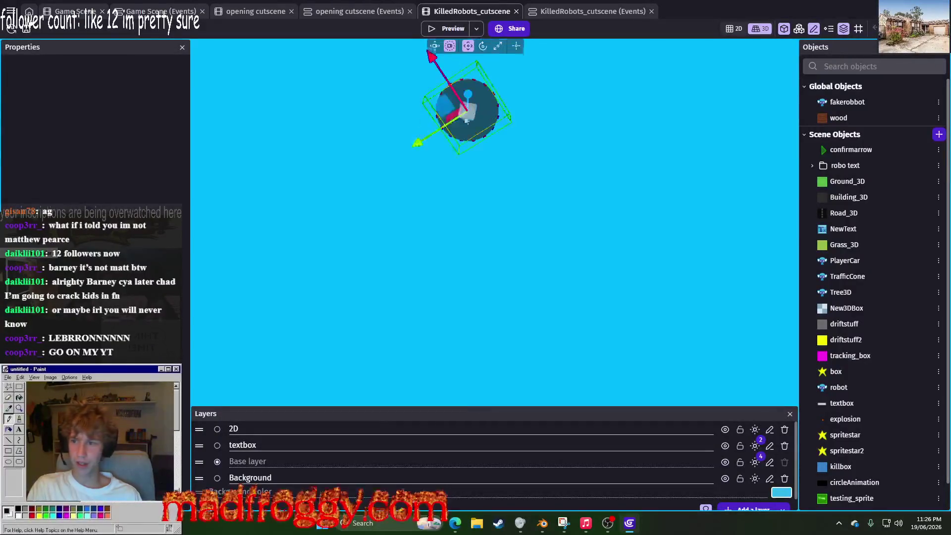
pyautogui.click(500, 113)
pyautogui.click(149, 98)
pyautogui.write('1107')
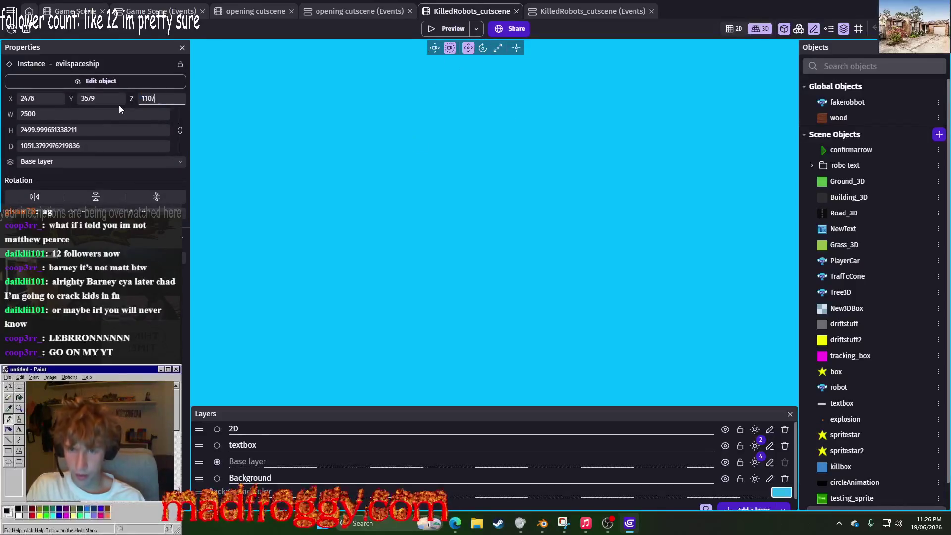
pyautogui.click(448, 28)
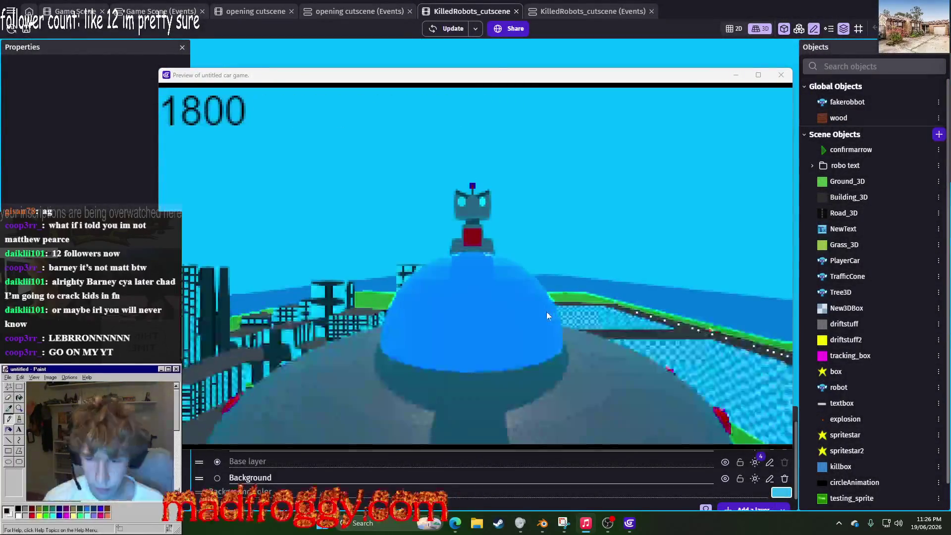
# Step: Close the preview and both opening cutscene tabs, then open the KilledRobots_cutscene (Events) sheet
pyautogui.click(779, 75)
pyautogui.hotkey('ctrl', 'Tab')
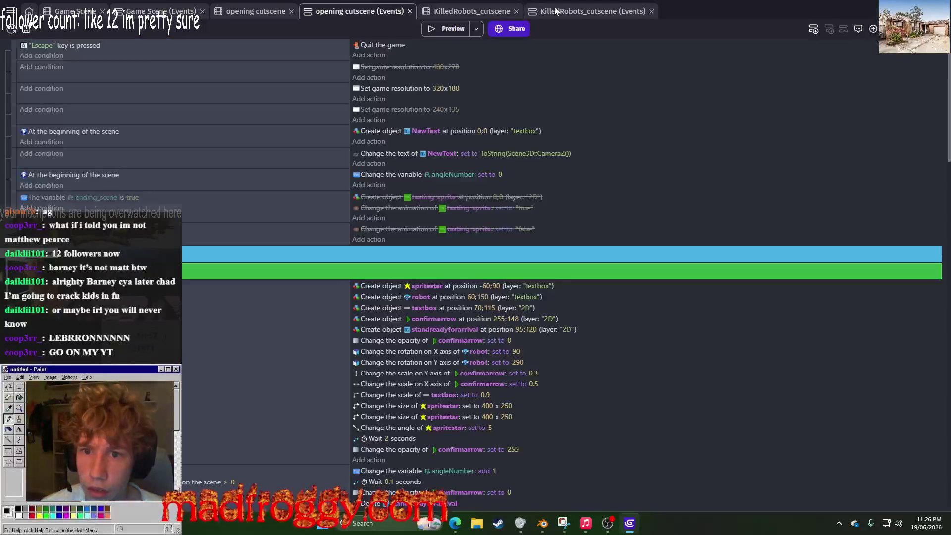
pyautogui.click(458, 12)
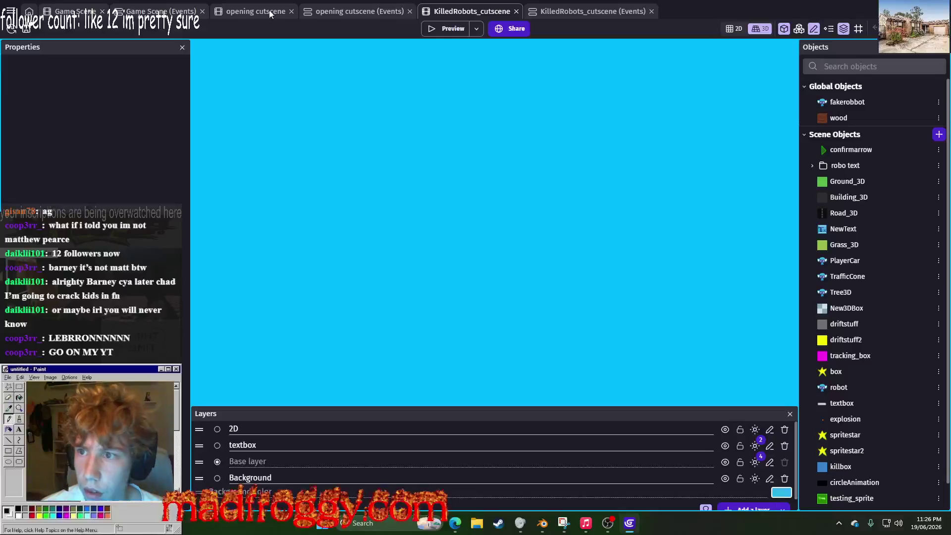
pyautogui.click(291, 11)
pyautogui.click(322, 13)
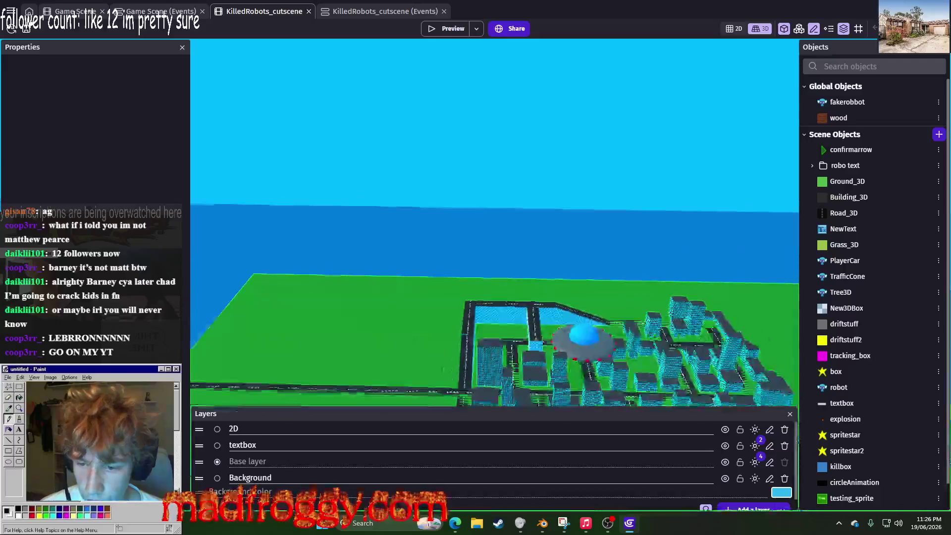
pyautogui.click(356, 10)
pyautogui.scroll(-6, 441, 339)
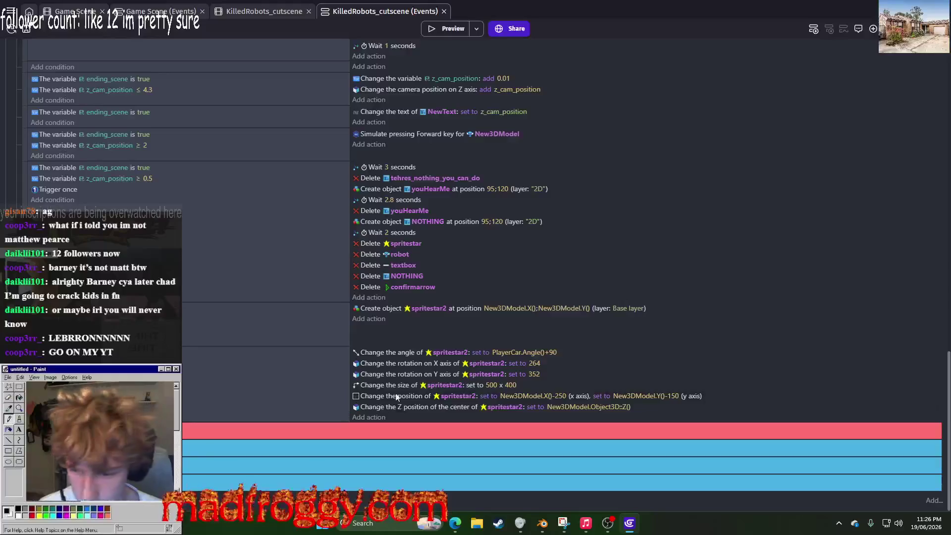
pyautogui.click(373, 297)
pyautogui.press('Escape')
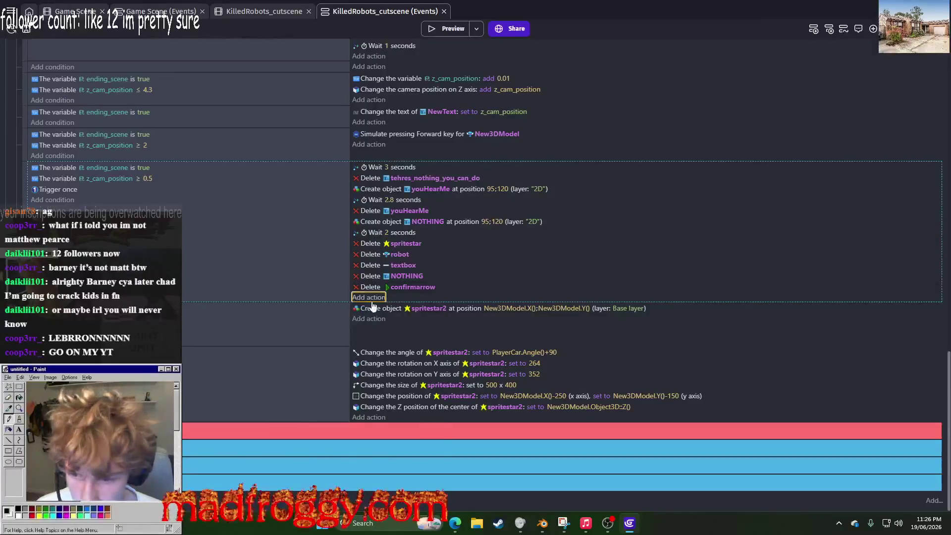
pyautogui.click(59, 172)
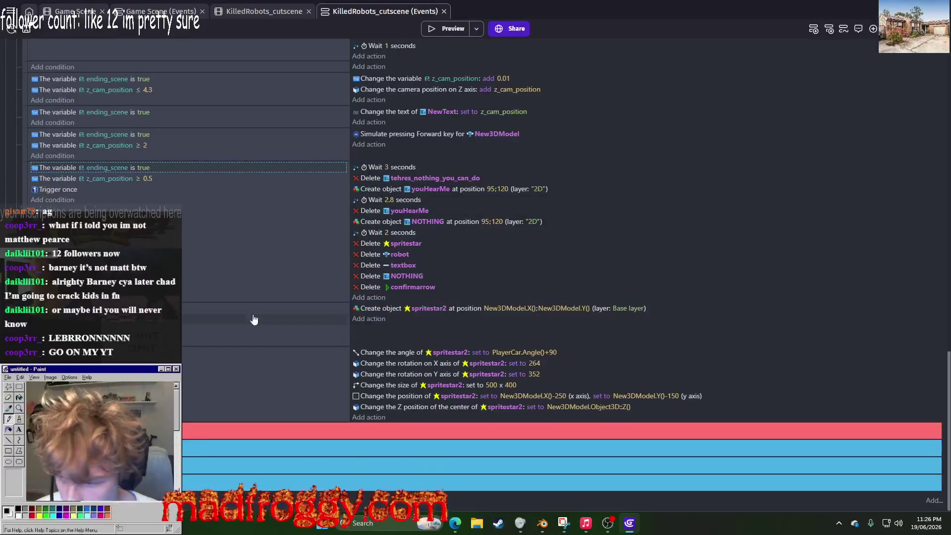
pyautogui.scroll(10, 312, 270)
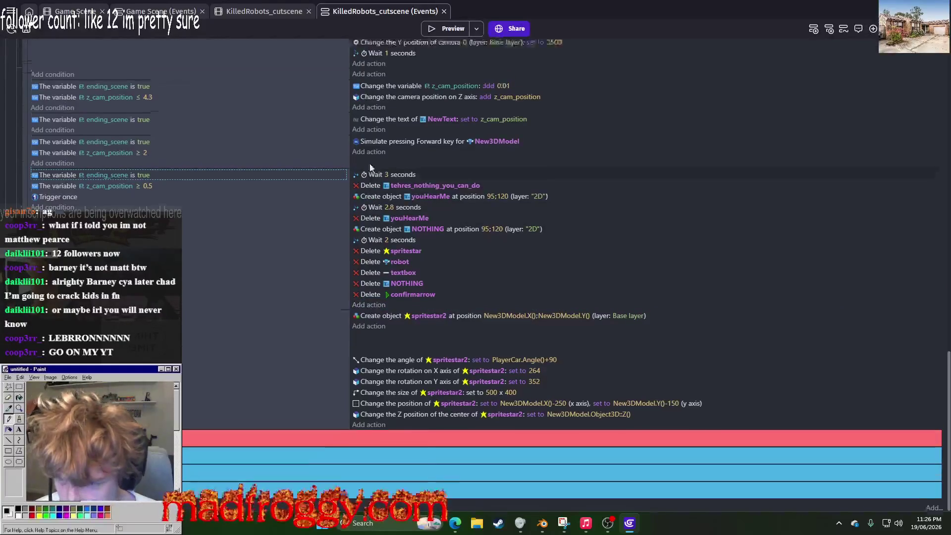
pyautogui.scroll(5, 276, 251)
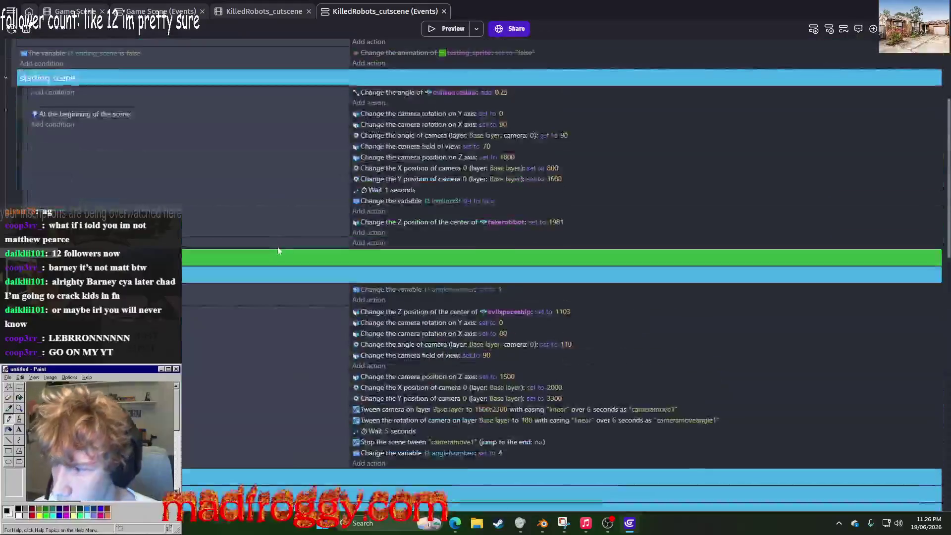
pyautogui.click(375, 367)
pyautogui.press('Escape')
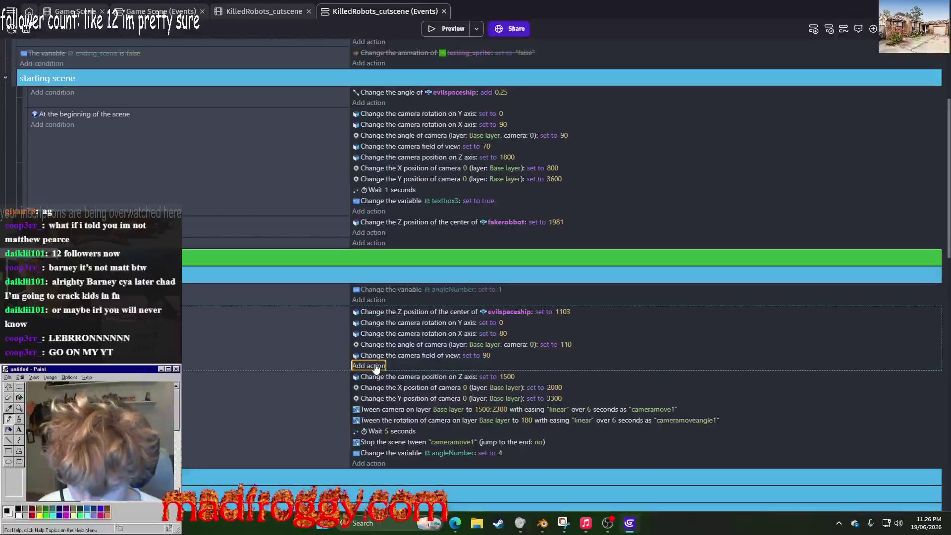
pyautogui.click(369, 367)
# Step: Search the action list for camera tween actions, trying the camera X and position options
pyautogui.write('wt')
pyautogui.write(' cameraa x')
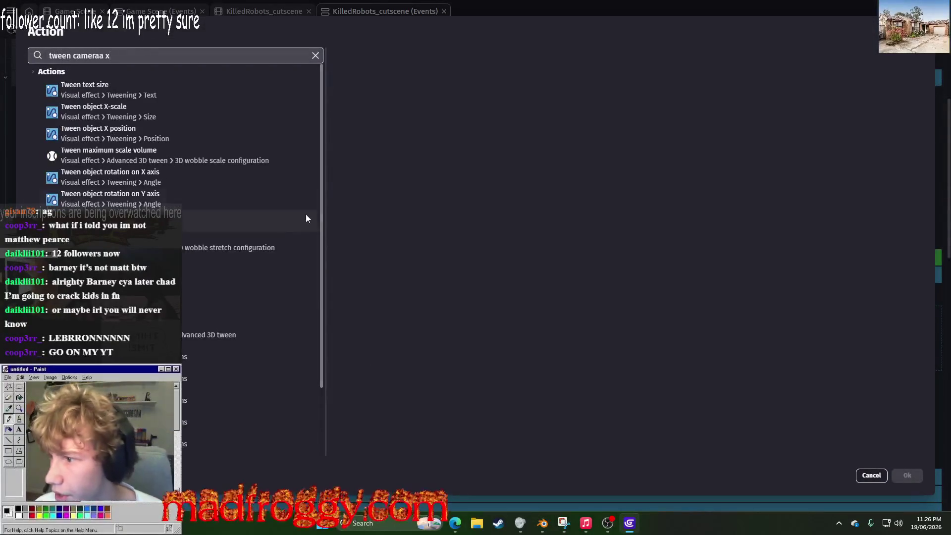
pyautogui.click(146, 142)
pyautogui.click(146, 144)
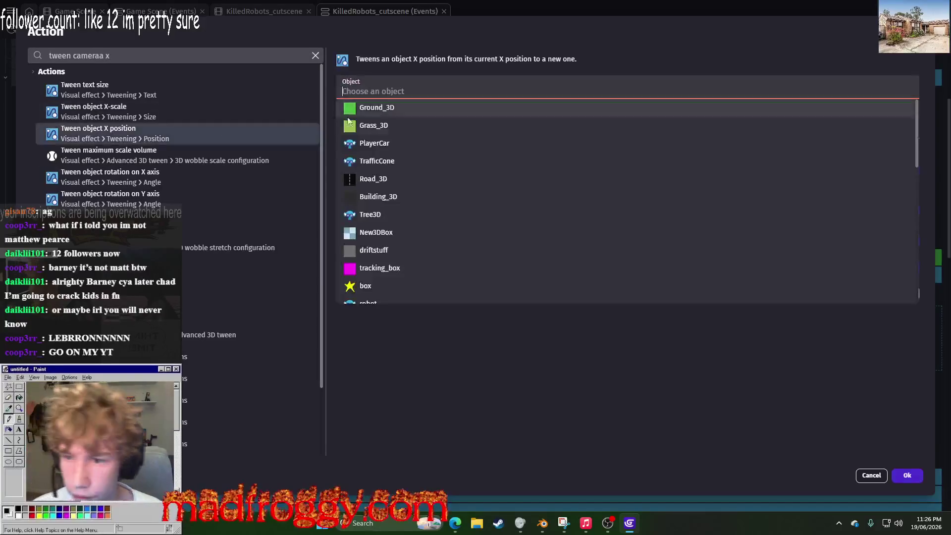
pyautogui.scroll(-3, 427, 200)
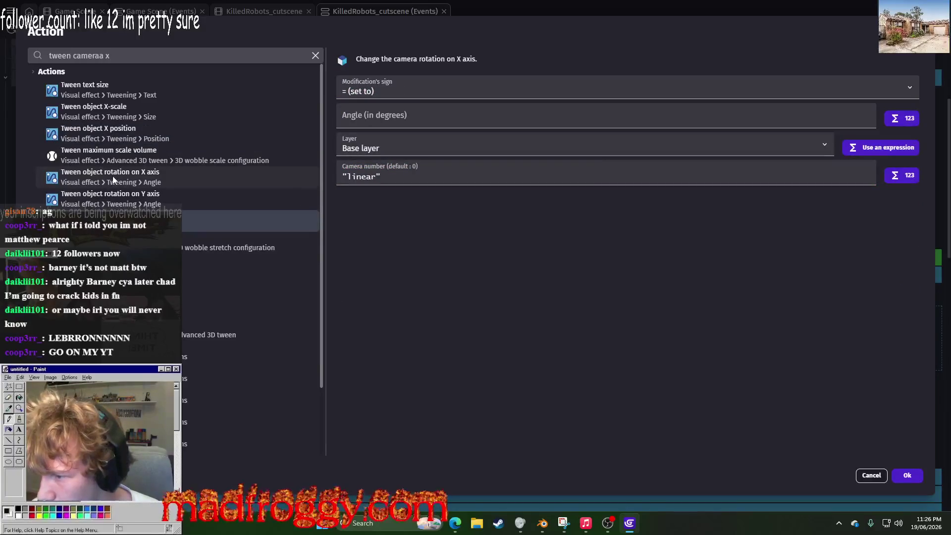
pyautogui.scroll(-2, 112, 176)
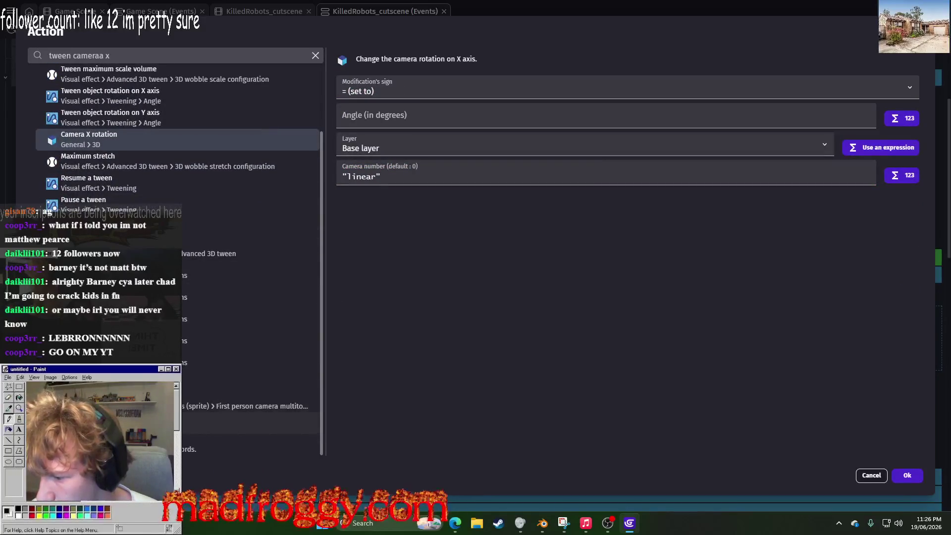
pyautogui.click(208, 422)
pyautogui.scroll(3, 129, 116)
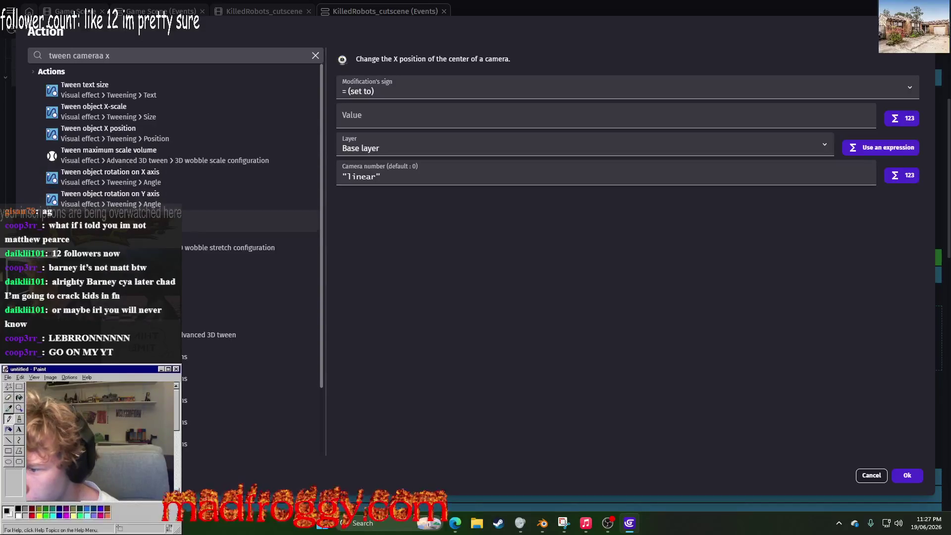
pyautogui.click(102, 57)
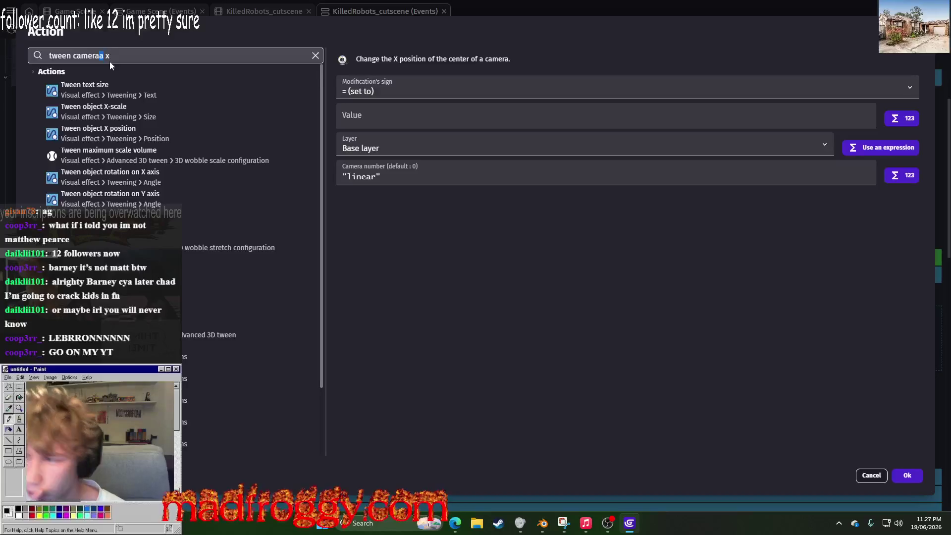
pyautogui.press('BackSpace')
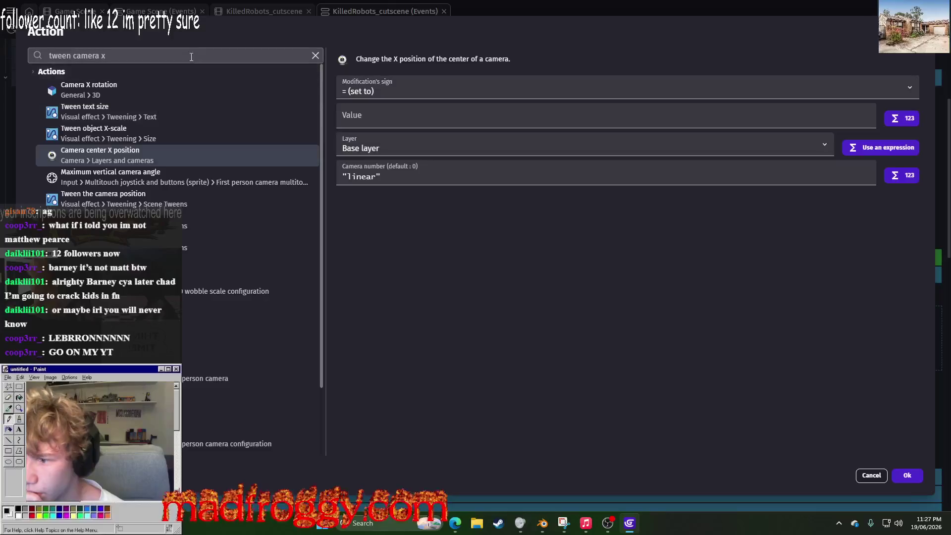
pyautogui.click(95, 196)
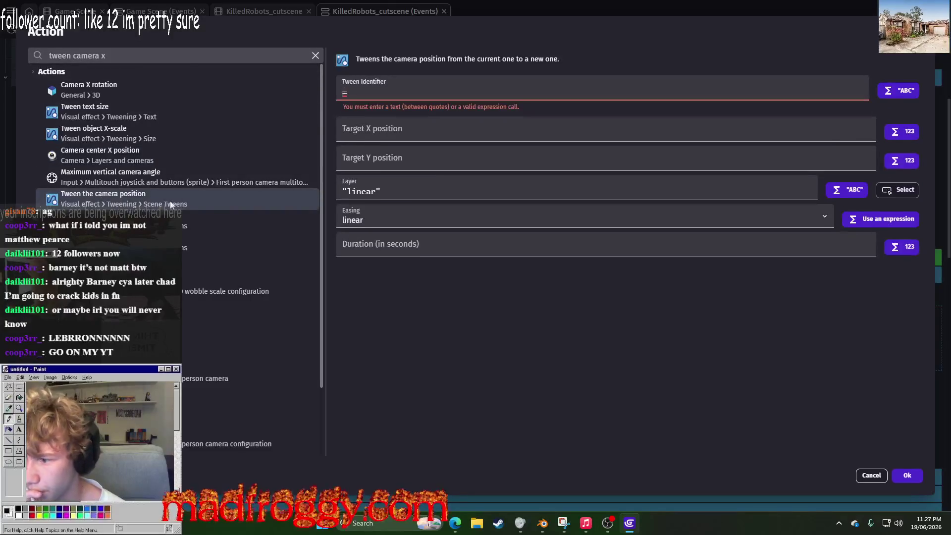
pyautogui.click(223, 264)
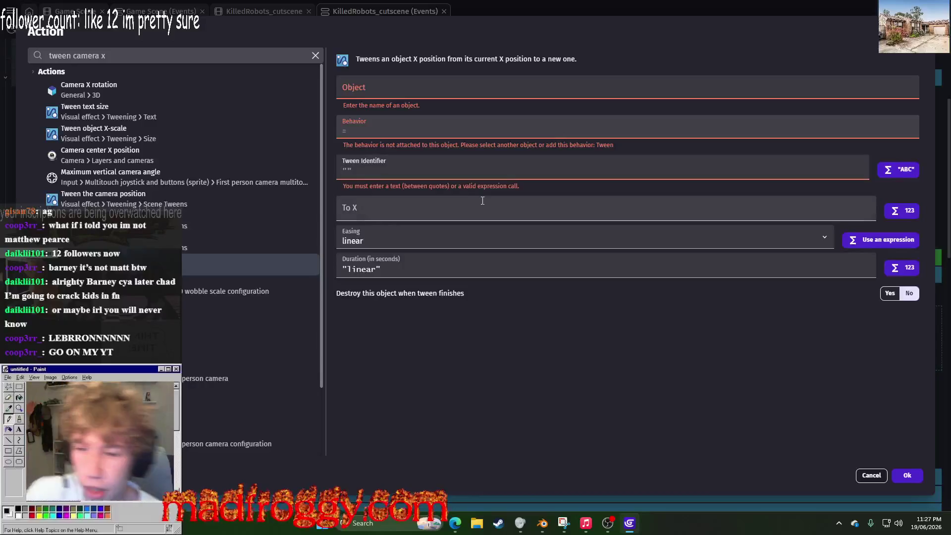
pyautogui.click(441, 85)
pyautogui.click(520, 363)
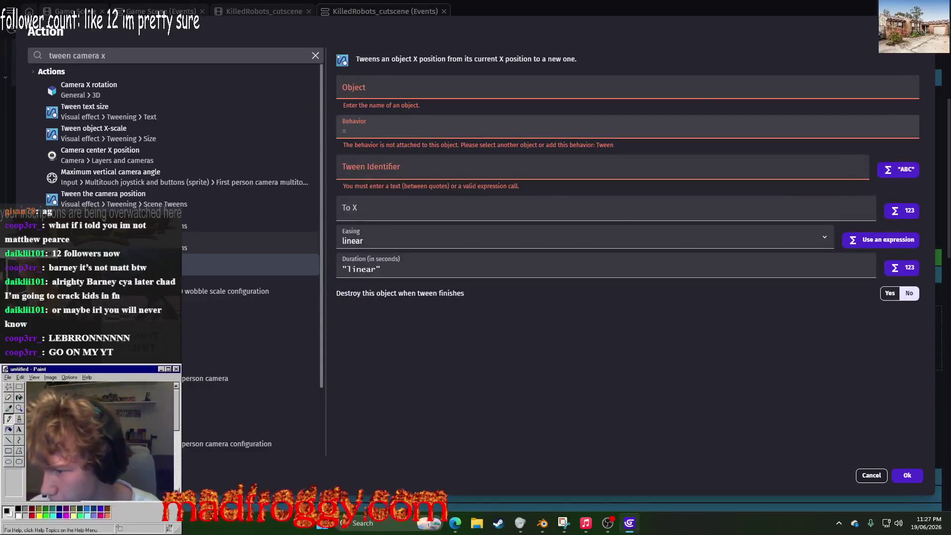
# Step: Add 'Tween the camera zoom' with identifier camerazoom1, zoom 0.5, Base layer, linear easing
pyautogui.click(223, 243)
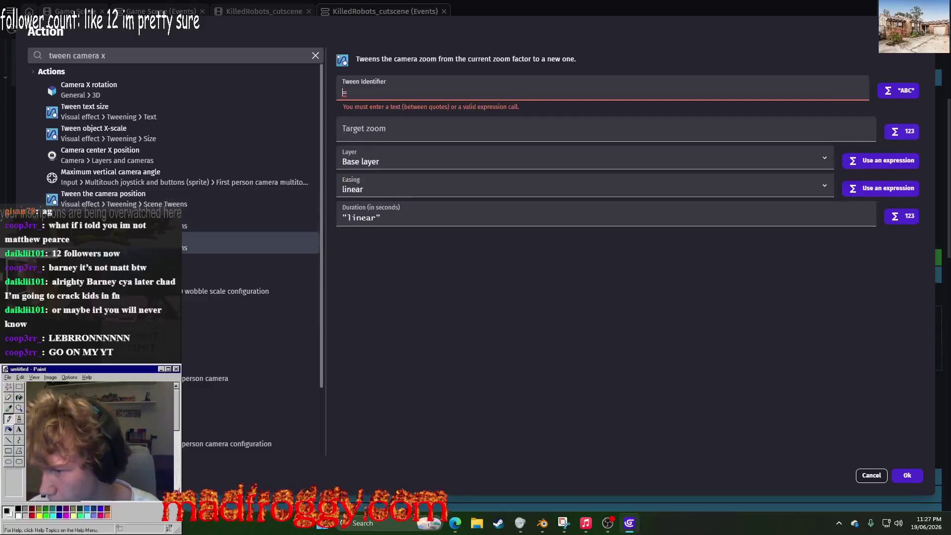
pyautogui.click(411, 92)
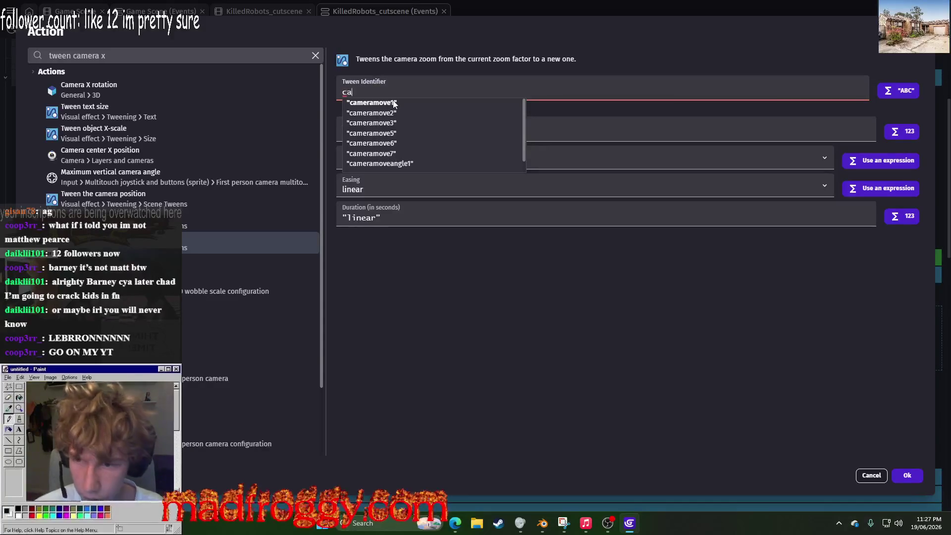
pyautogui.press('BackSpace')
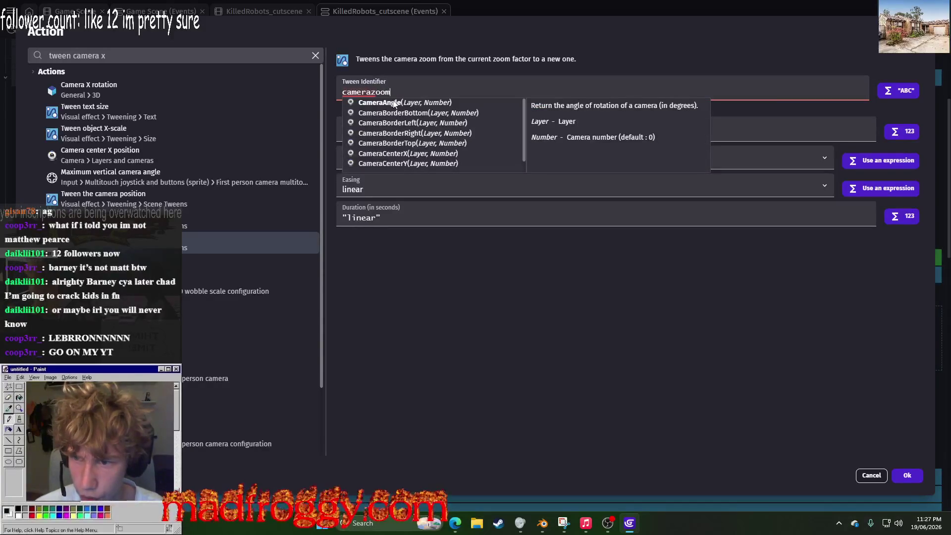
pyautogui.write('1"')
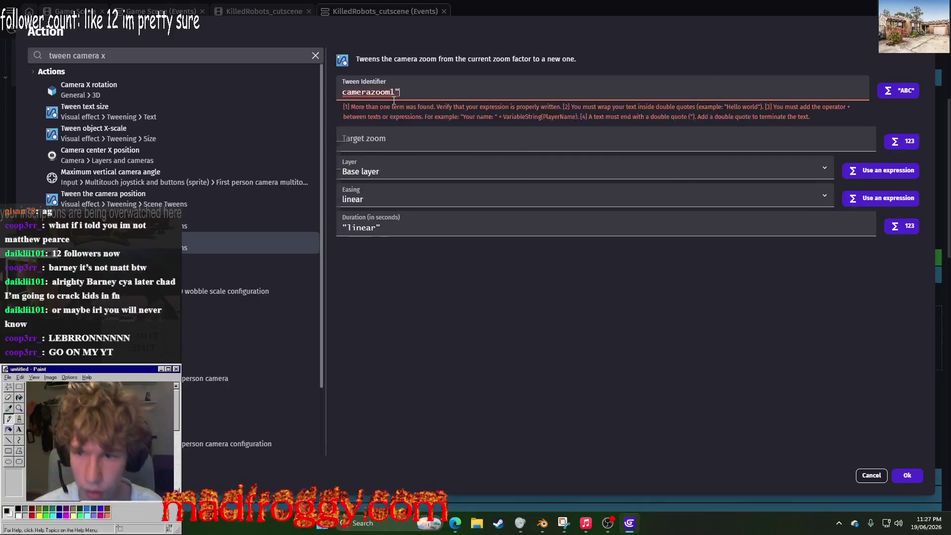
pyautogui.click(408, 118)
pyautogui.write('0.5')
pyautogui.click(599, 356)
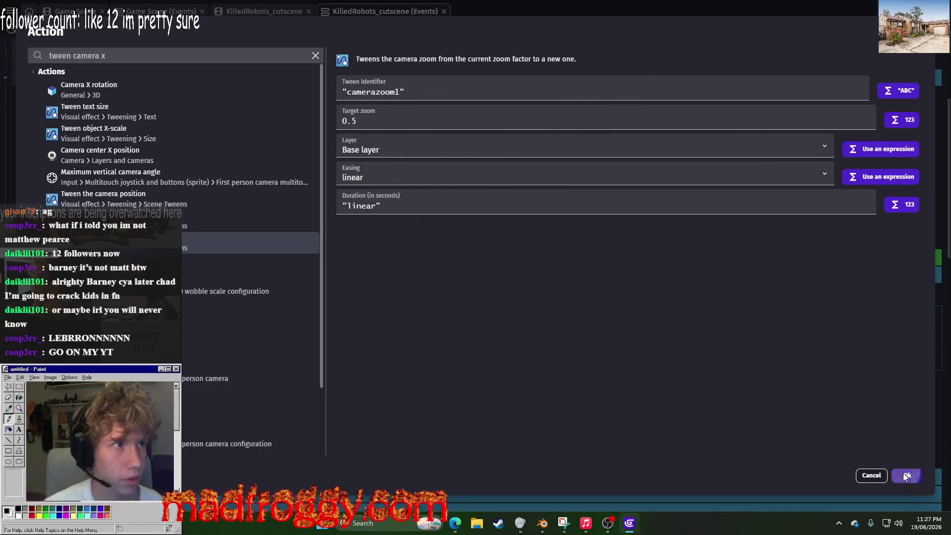
pyautogui.click(902, 474)
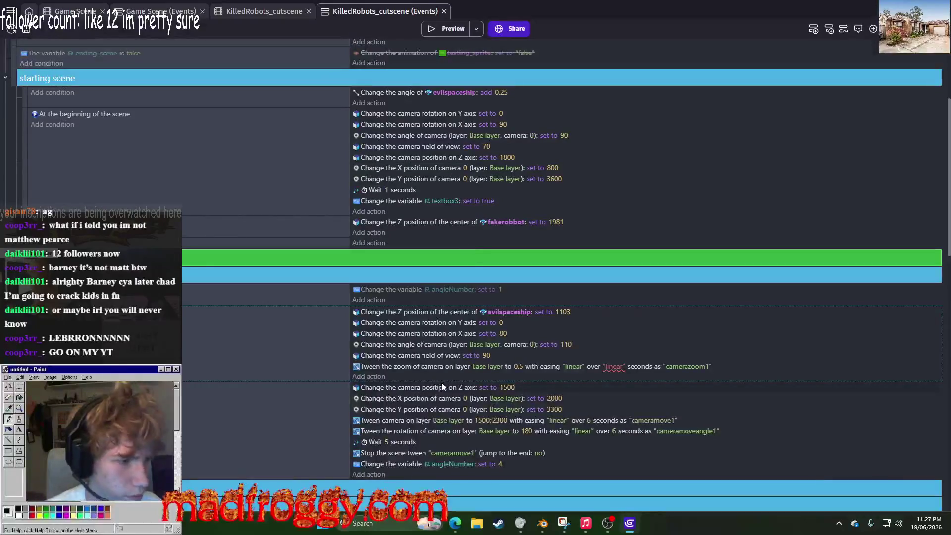
# Step: Set the camerazoom1 duration to 5 seconds, move it to the top of the actions, and preview
pyautogui.click(618, 367)
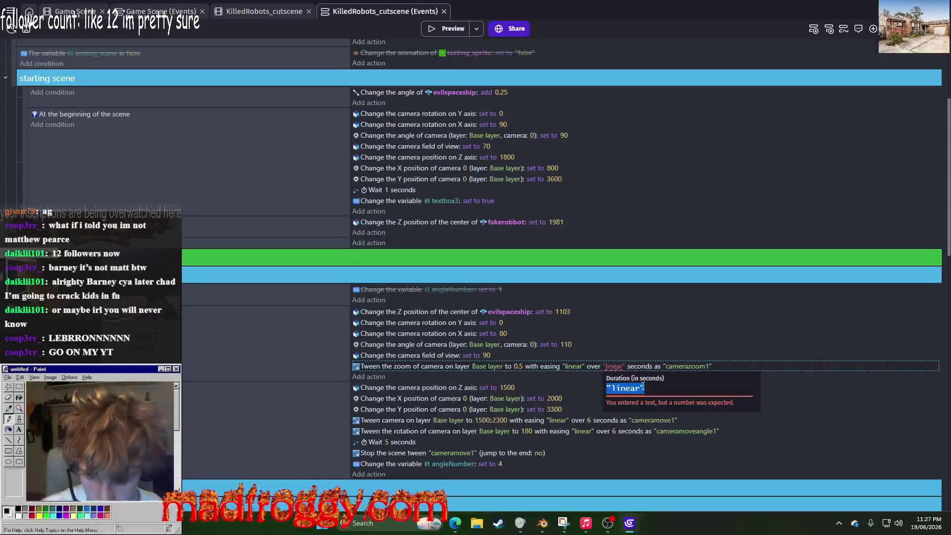
pyautogui.write('5')
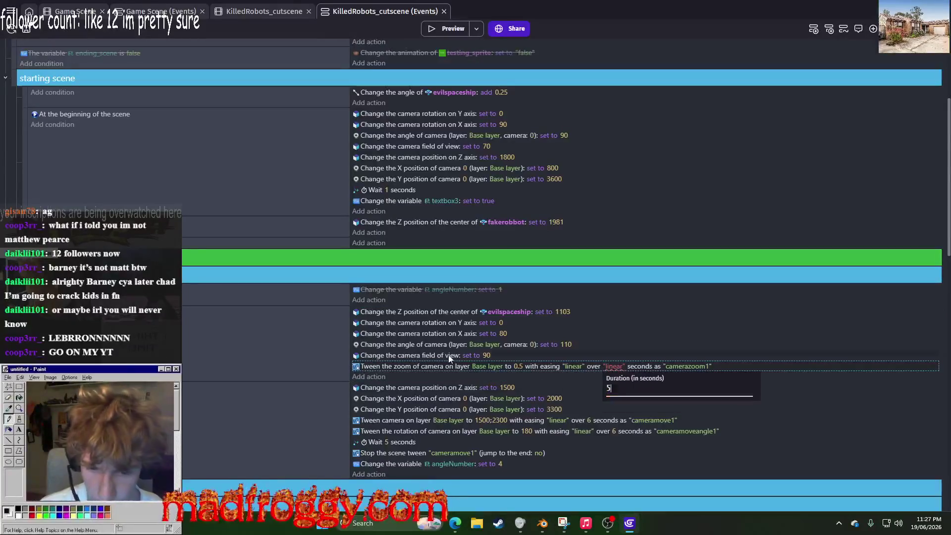
pyautogui.click(474, 372)
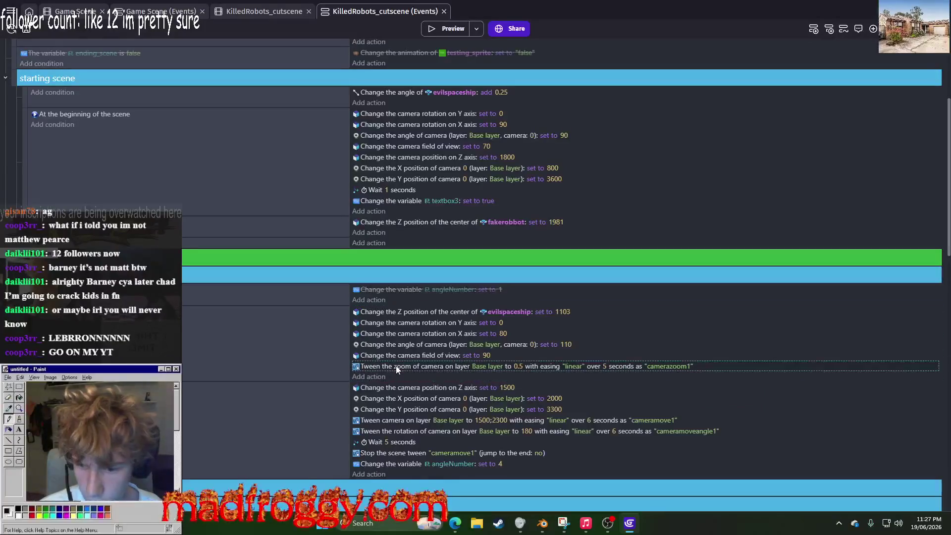
pyautogui.moveTo(409, 366)
pyautogui.mouseDown()
pyautogui.moveTo(412, 312)
pyautogui.moveTo(388, 374)
pyautogui.mouseUp()
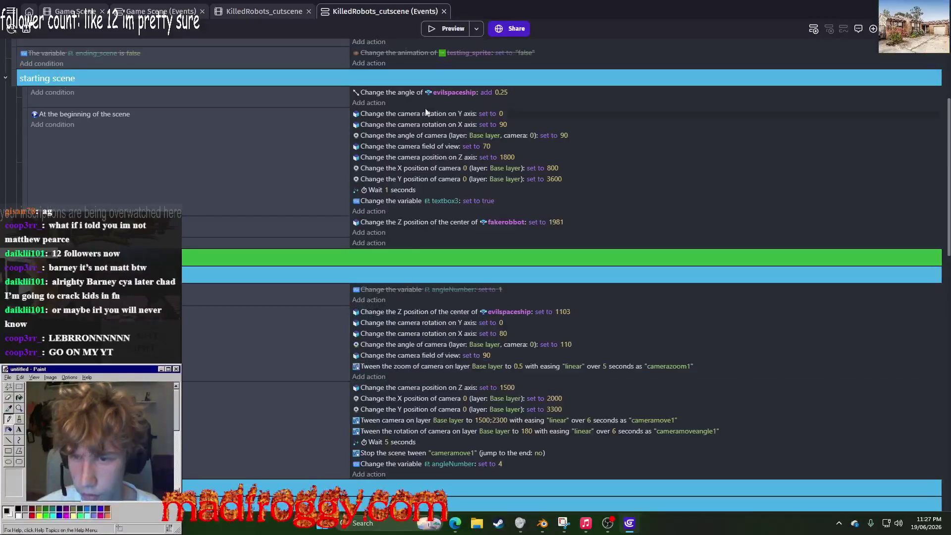
pyautogui.click(440, 30)
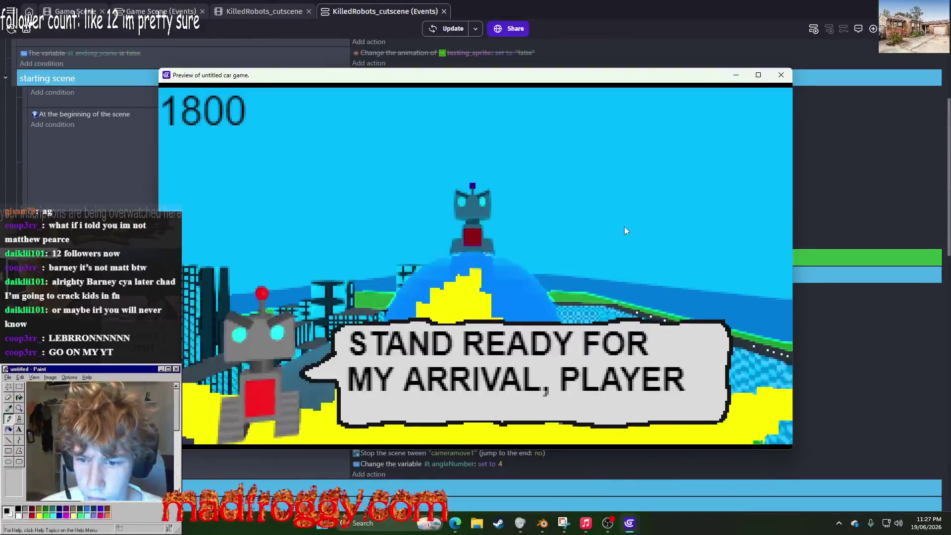
# Step: Move the camerazoom1 zoom tween into the starting-scene event and preview the cutscene
pyautogui.click(781, 75)
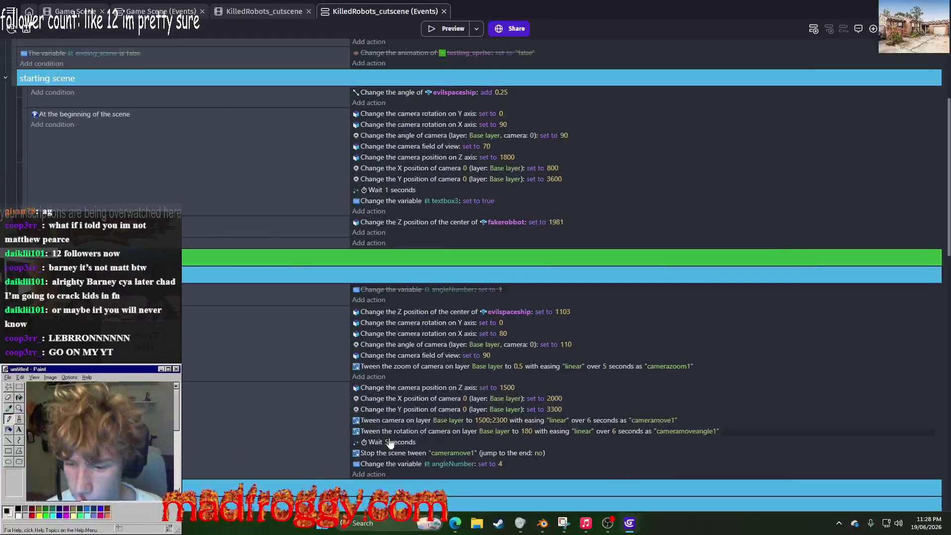
pyautogui.click(397, 367)
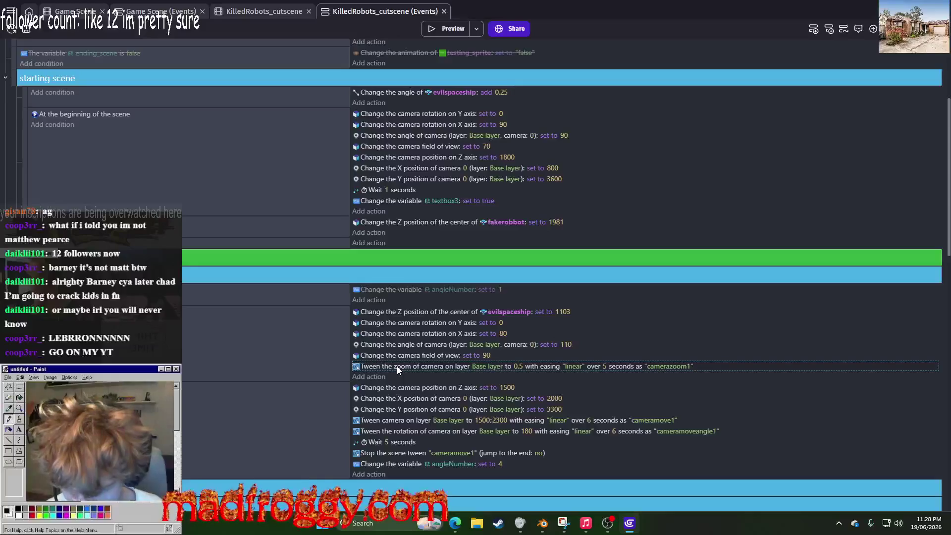
pyautogui.moveTo(397, 367); pyautogui.dragTo(394, 193)
pyautogui.click(453, 30)
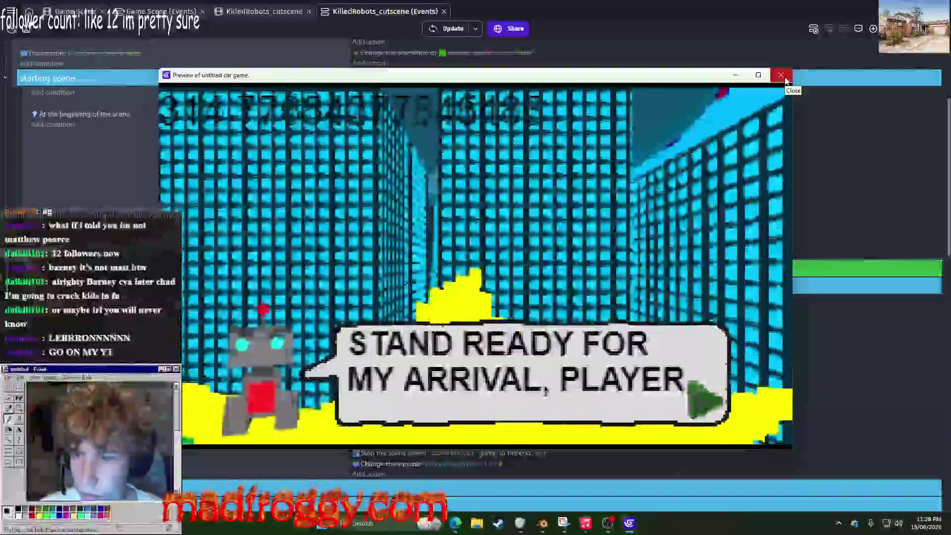
pyautogui.click(785, 79)
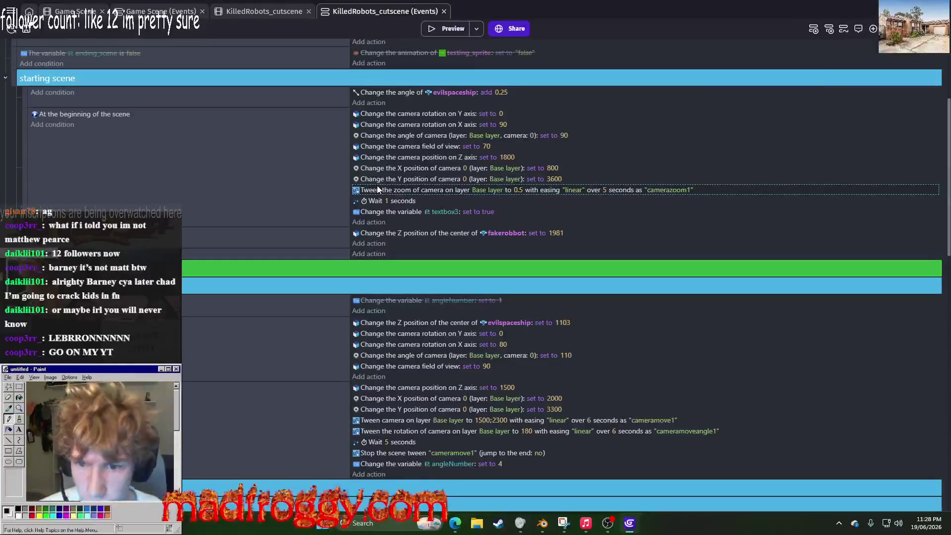
# Step: Place the zoom tween above evilspaceship's Z 1103 change and preview the cutscene again
pyautogui.moveTo(376, 188)
pyautogui.mouseDown()
pyautogui.moveTo(383, 356)
pyautogui.moveTo(381, 317)
pyautogui.mouseUp()
pyautogui.scroll(3, 389, 283)
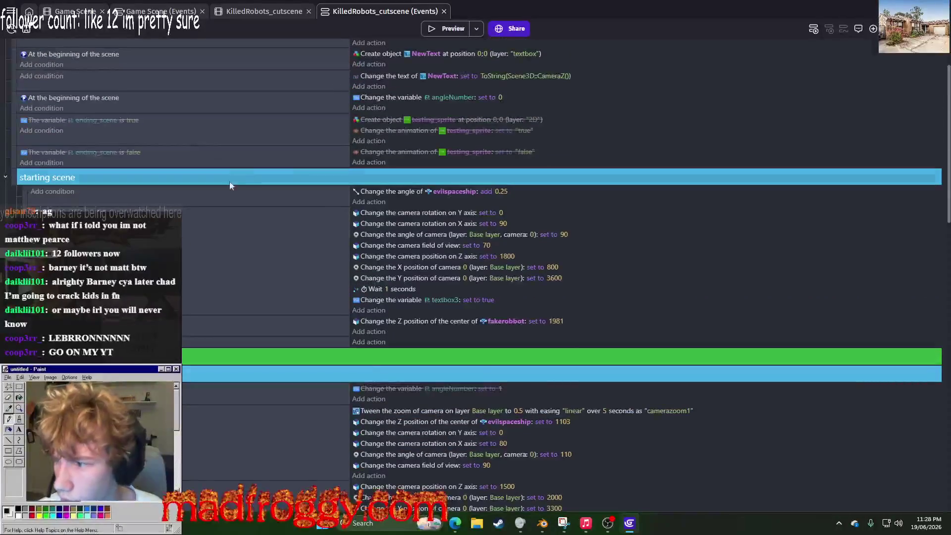
pyautogui.click(444, 30)
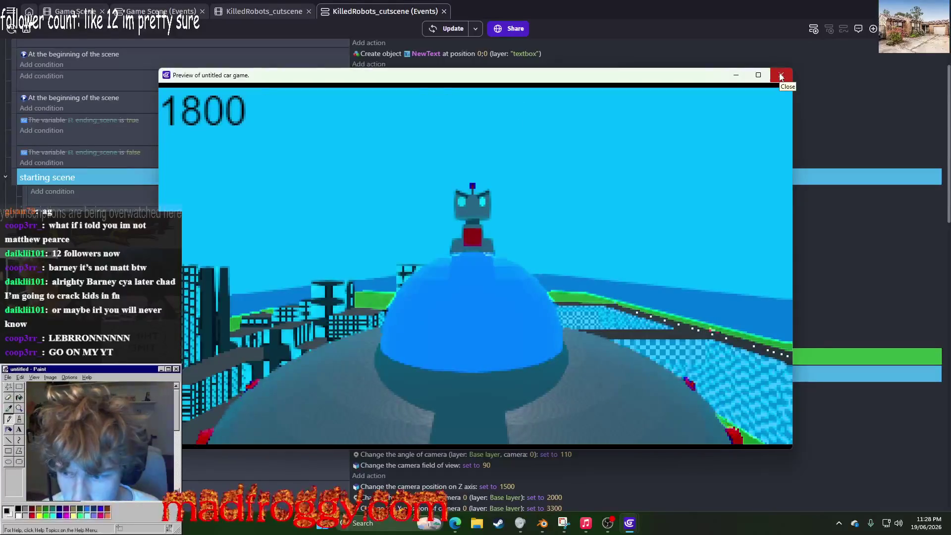
pyautogui.click(781, 76)
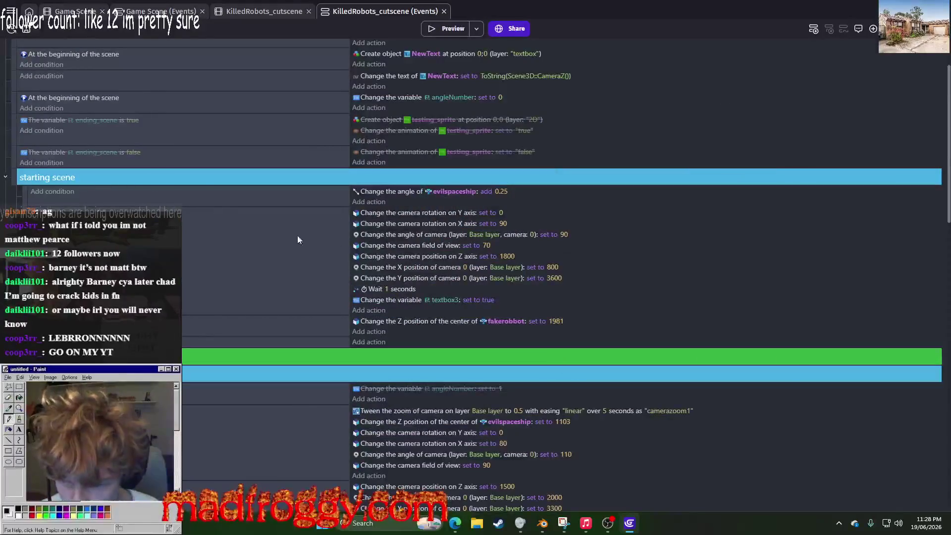
# Step: Search and browse the action list for a camera position action, checking the camera centre options
pyautogui.click(381, 310)
pyautogui.write('came')
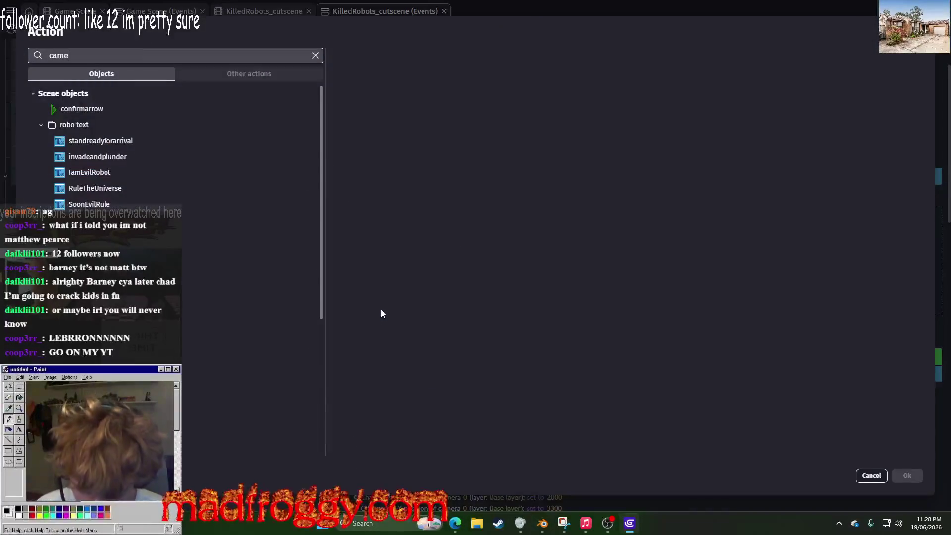
pyautogui.write('ra z possit')
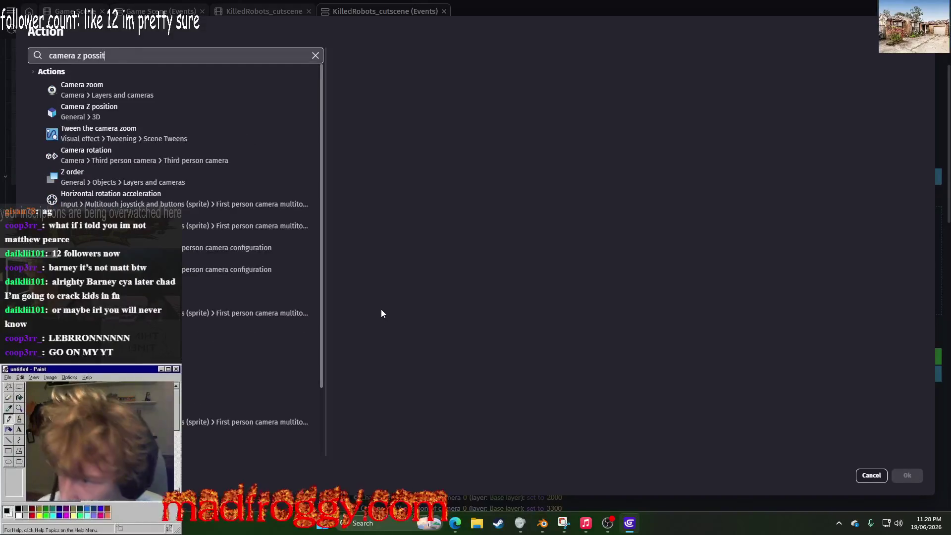
pyautogui.write('ion')
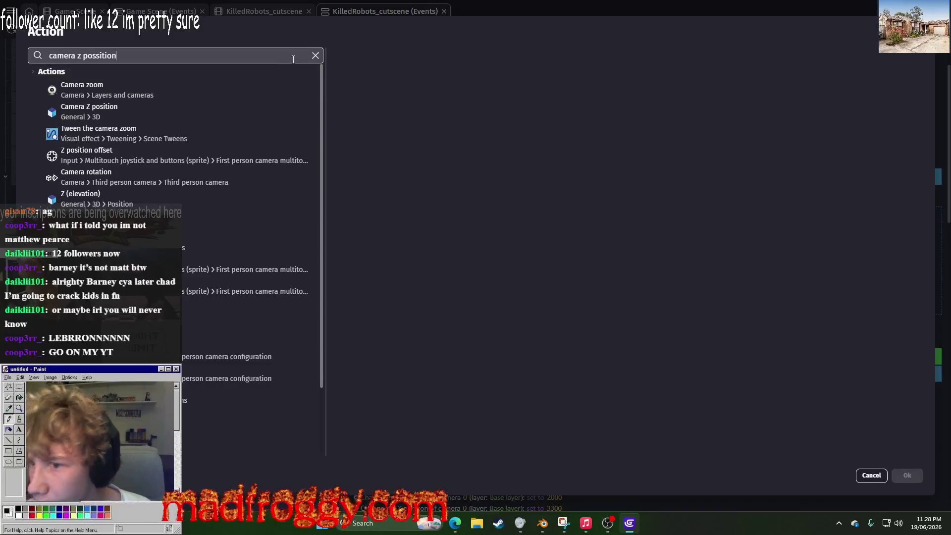
pyautogui.click(314, 56)
pyautogui.scroll(-10, 118, 171)
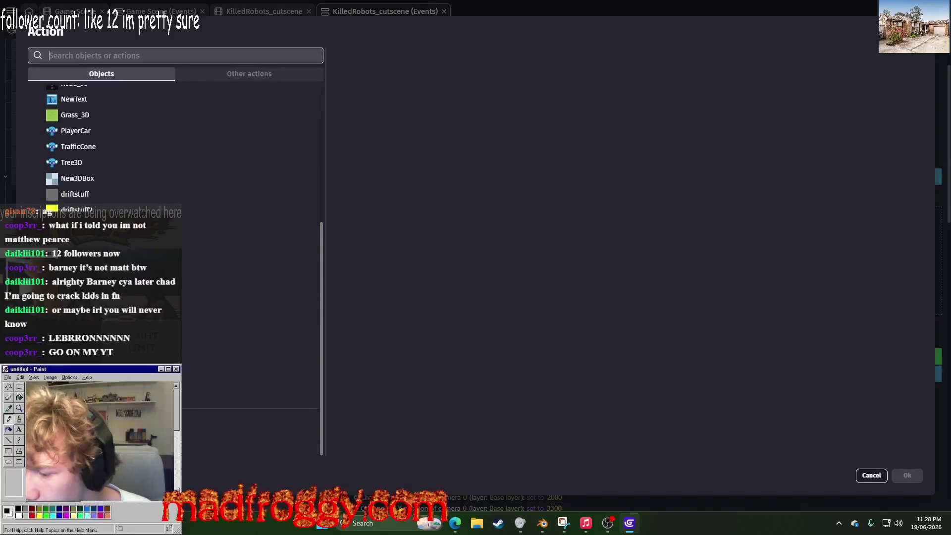
pyautogui.click(233, 73)
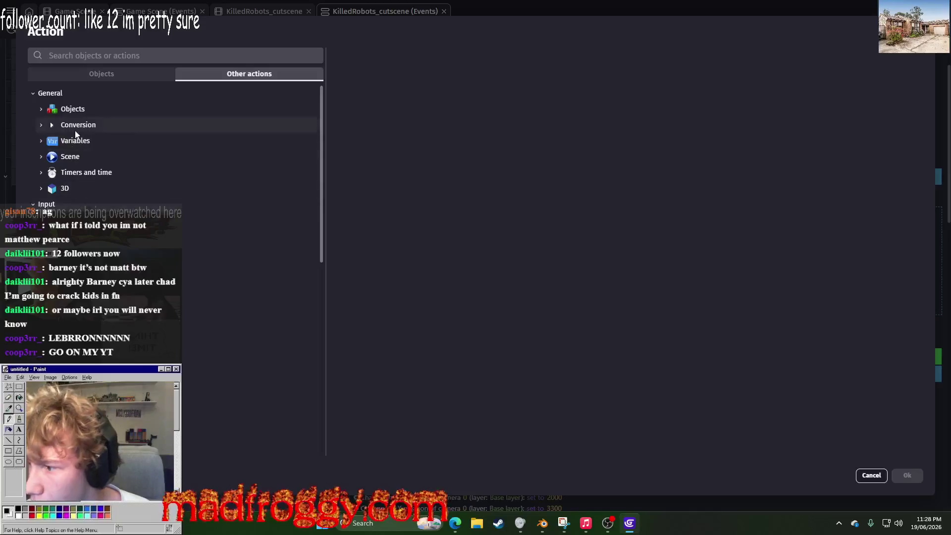
pyautogui.scroll(-15, 149, 220)
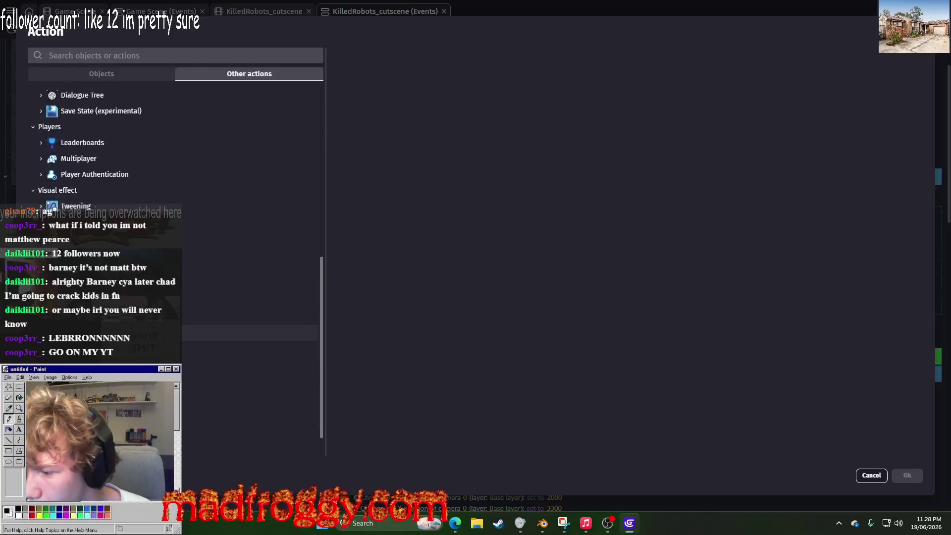
pyautogui.scroll(15, 99, 179)
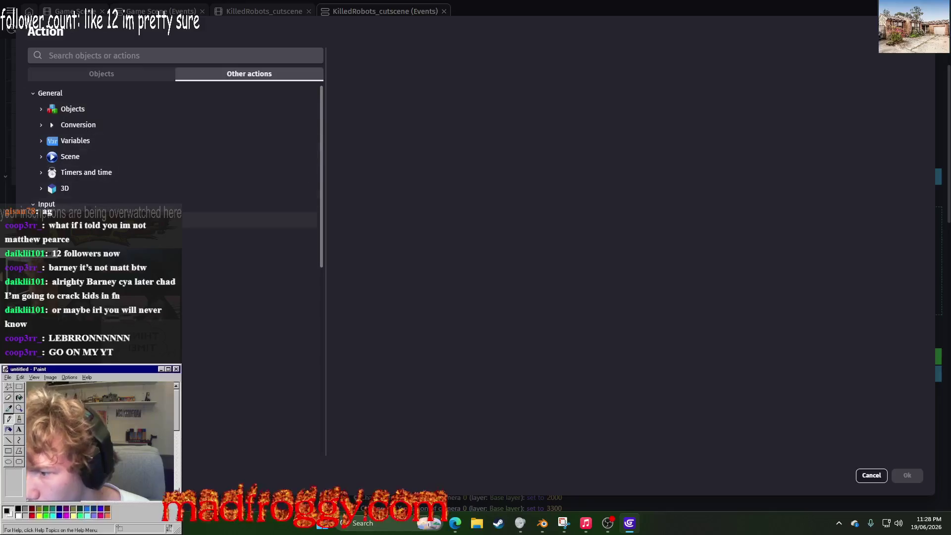
pyautogui.scroll(-1, 248, 302)
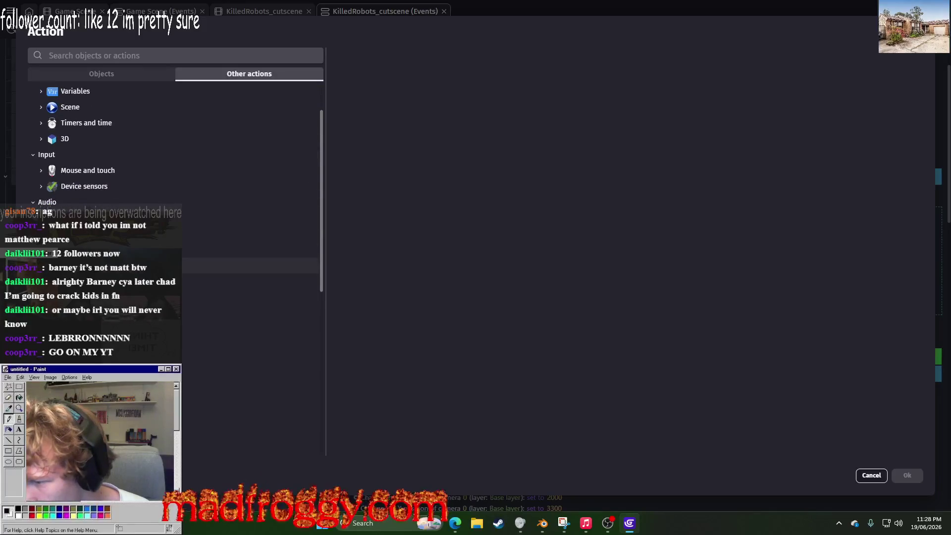
pyautogui.scroll(-1, 248, 265)
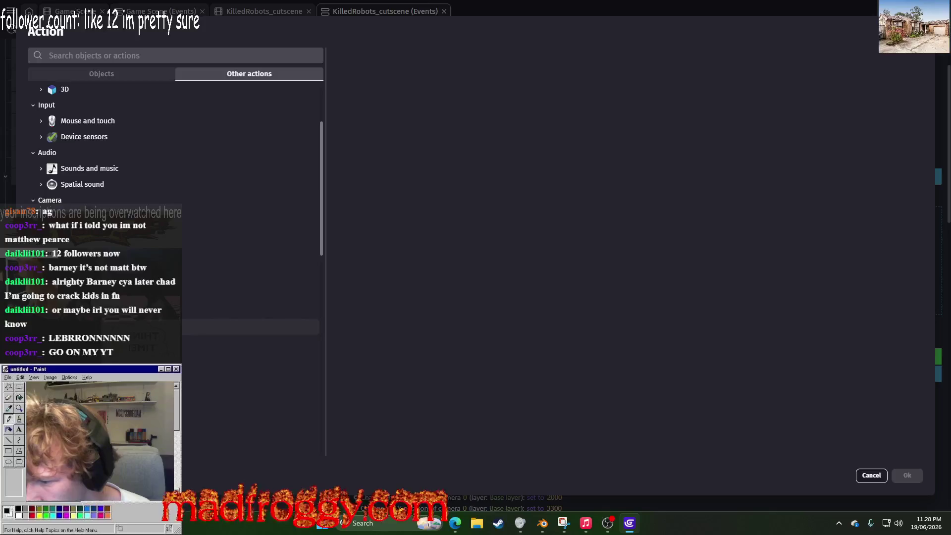
pyautogui.click(248, 326)
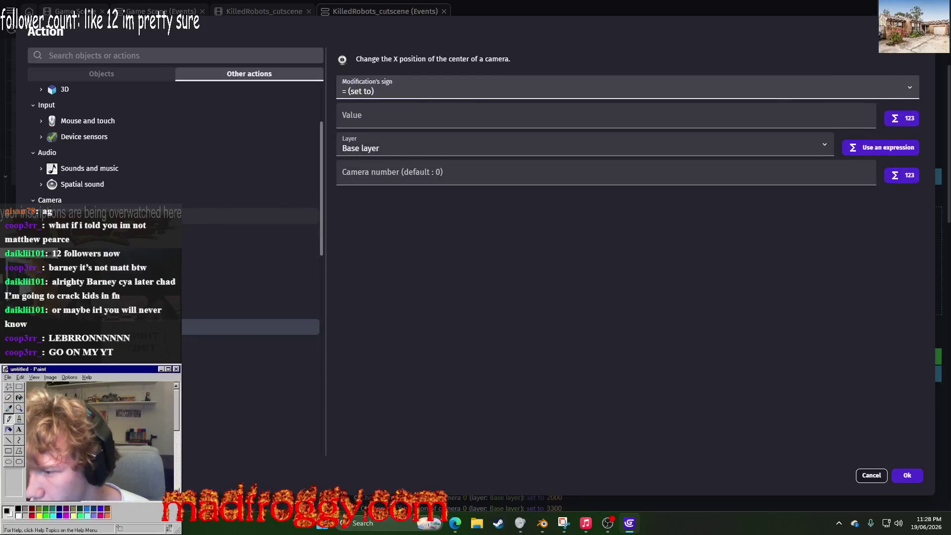
pyautogui.click(183, 229)
pyautogui.scroll(-2, 163, 193)
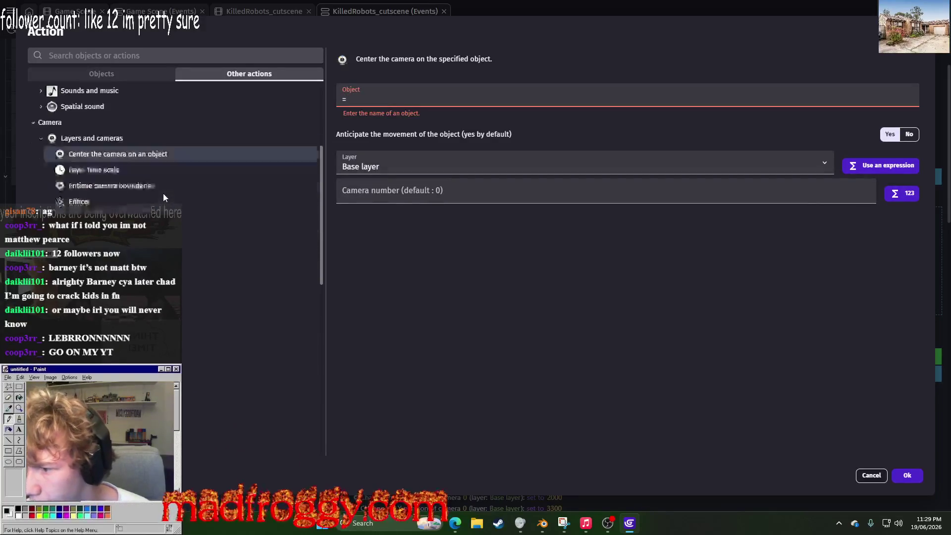
pyautogui.scroll(-10, 247, 250)
# Step: Add a Tween camera position action with the tween identifier cameramove1
pyautogui.click(162, 61)
pyautogui.write('zoom')
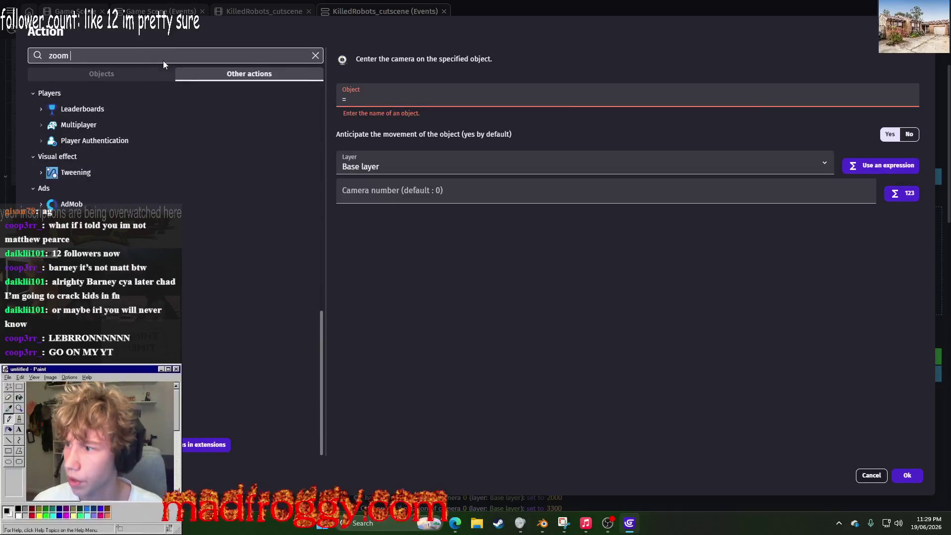
pyautogui.press('BackSpace')
pyautogui.press('BackSpace')
pyautogui.press('BackSpace')
pyautogui.write('came')
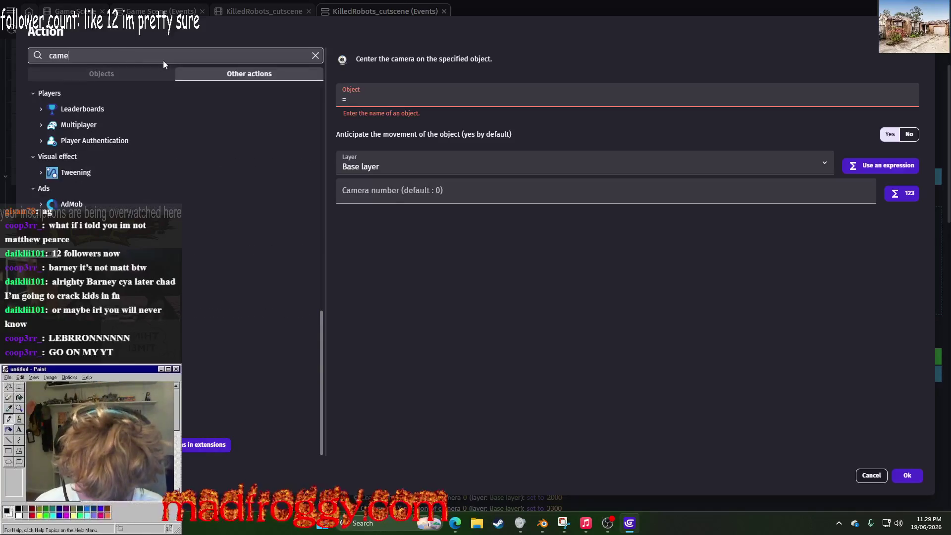
pyautogui.write('ra x position zoom')
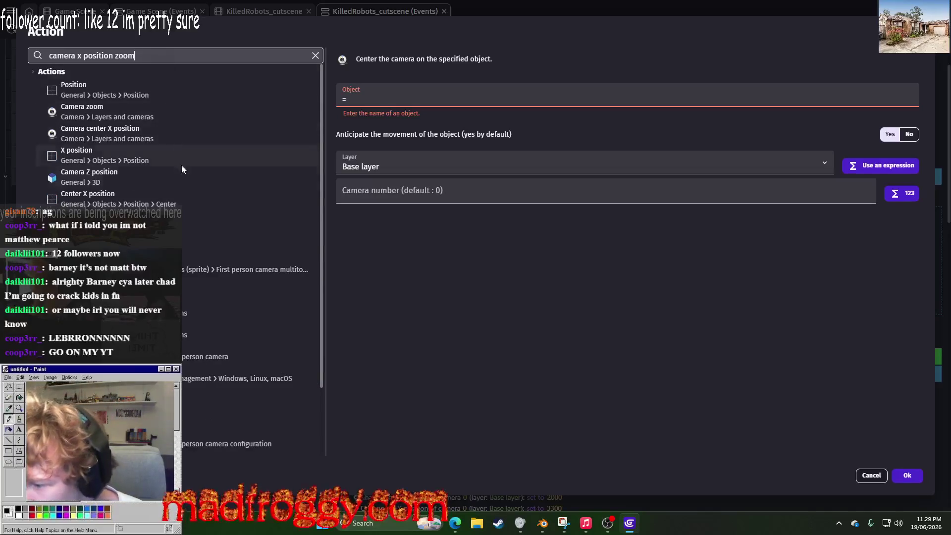
pyautogui.click(185, 292)
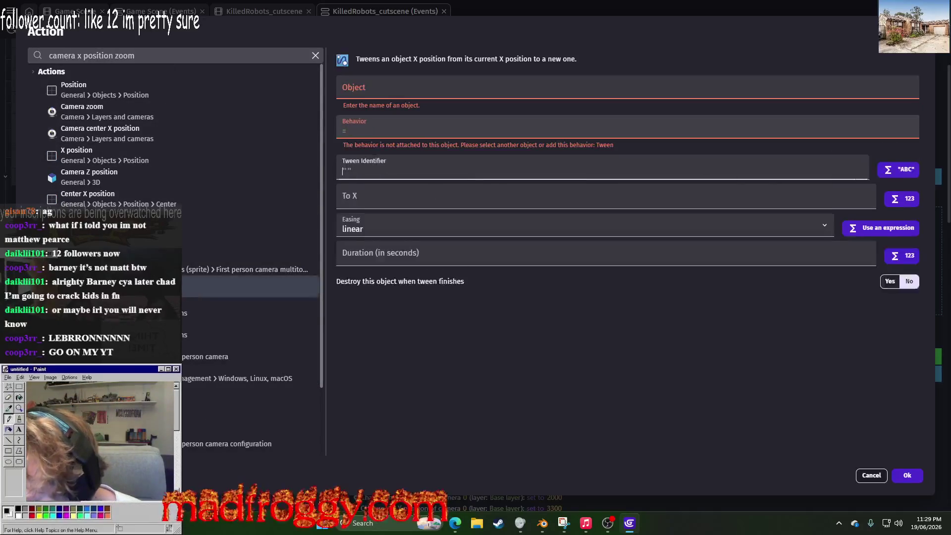
pyautogui.click(183, 308)
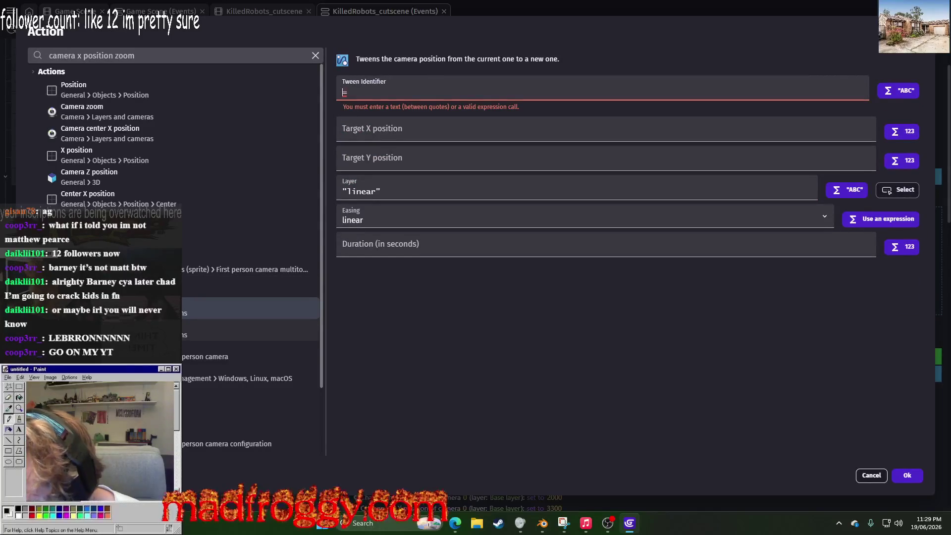
pyautogui.scroll(-3, 248, 298)
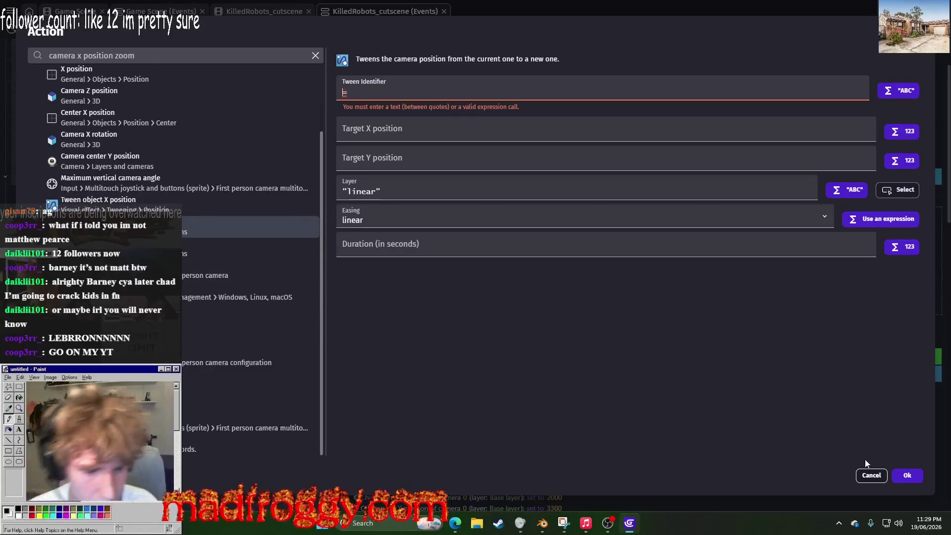
pyautogui.write('""')
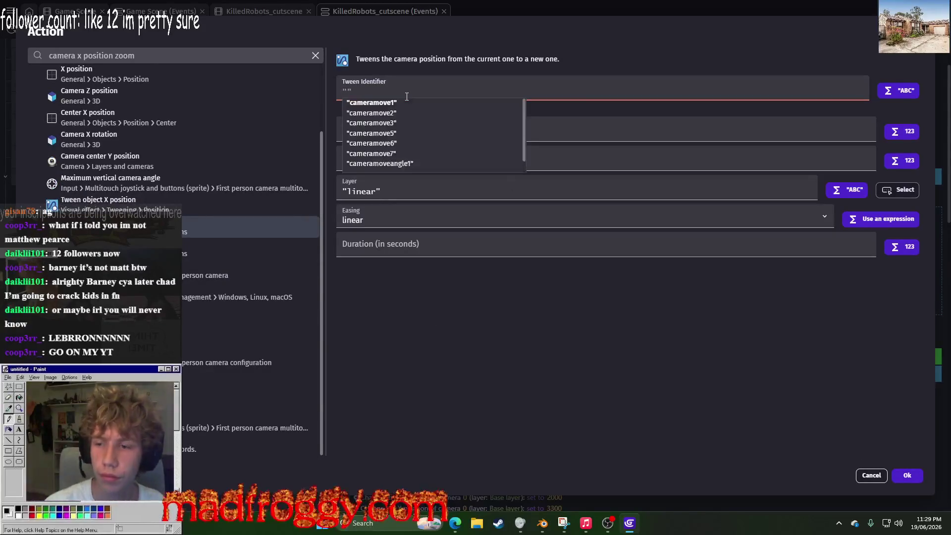
pyautogui.click(388, 104)
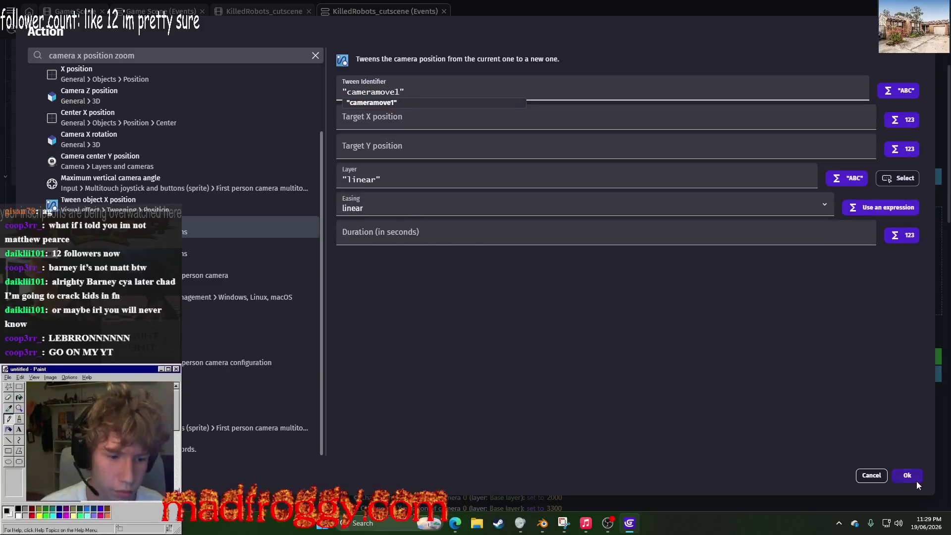
pyautogui.click(916, 480)
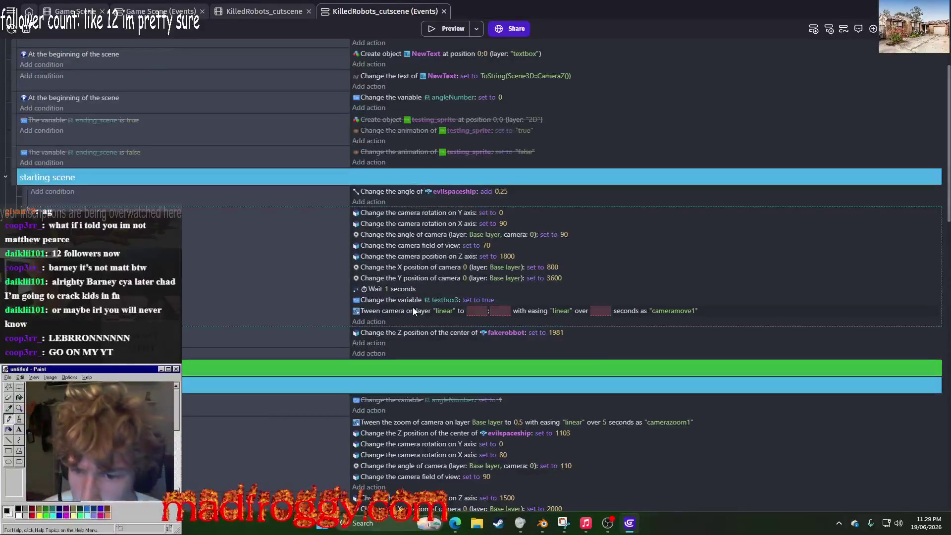
# Step: Enter 3600 as the cameramove1 target Y, with X left at 800, and switch to the KilledRobots_cutscene scene
pyautogui.scroll(-4, 413, 311)
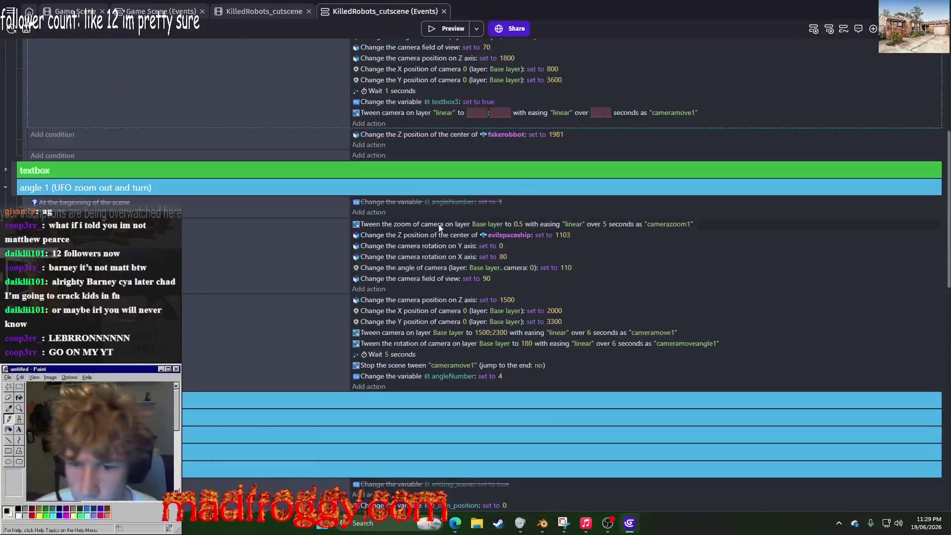
pyautogui.scroll(3, 475, 112)
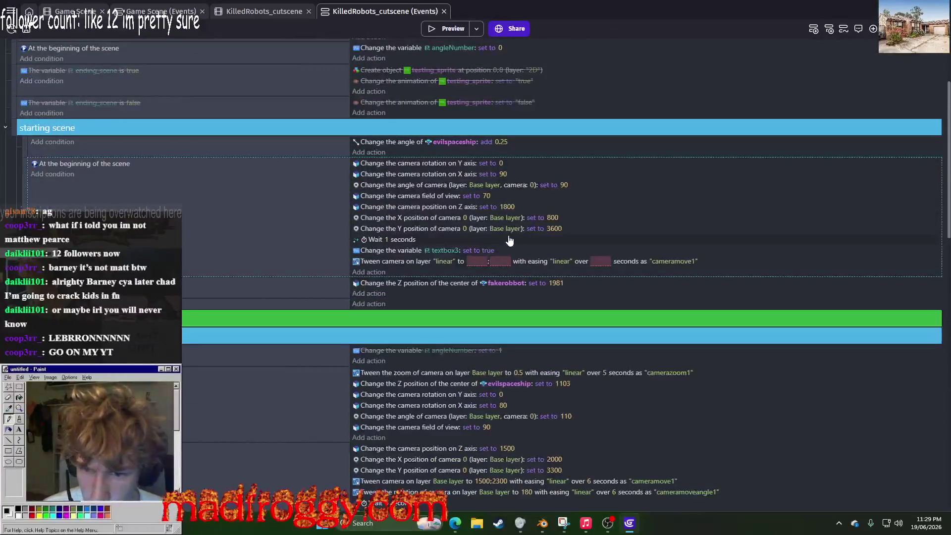
pyautogui.click(493, 263)
pyautogui.write('3600')
pyautogui.click(549, 243)
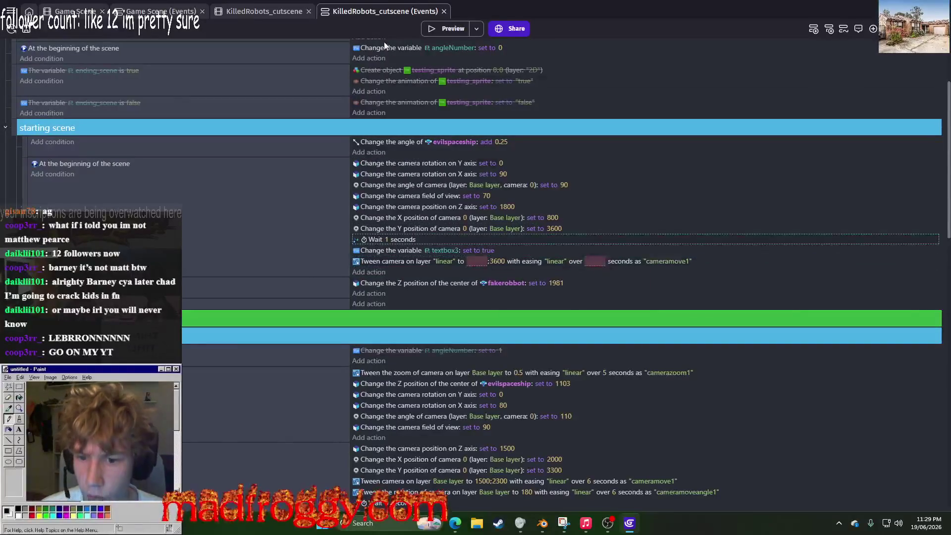
pyautogui.click(557, 218)
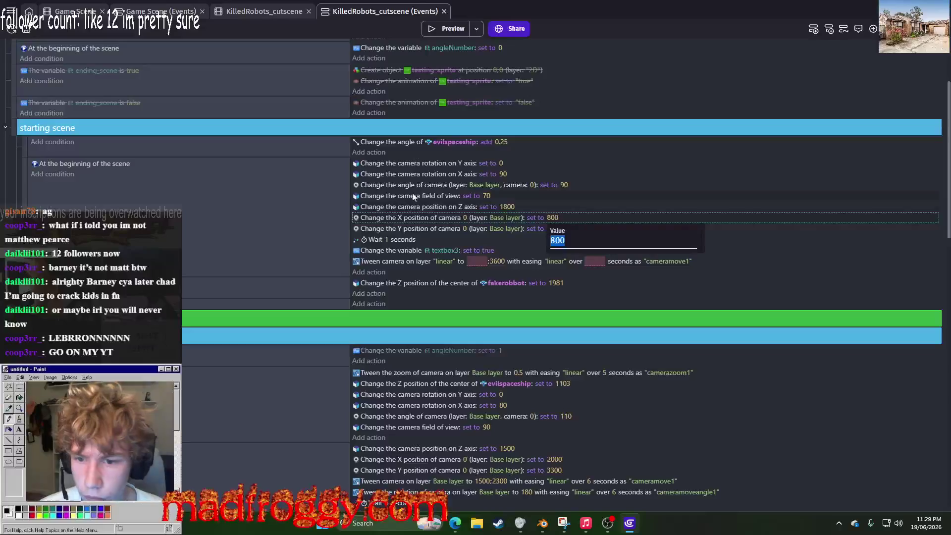
pyautogui.click(237, 11)
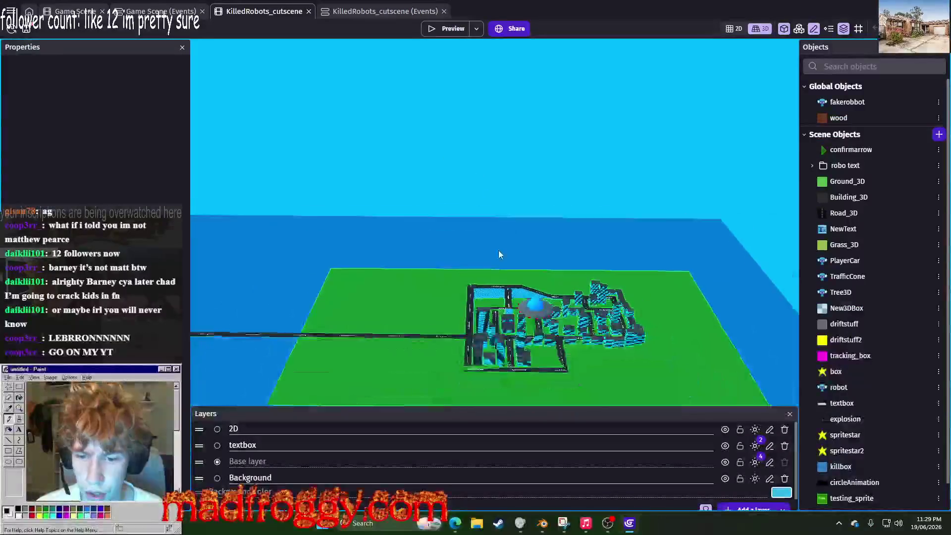
# Step: Orbit the 3D city view and select the evilspaceship and nearby buildings to check positions, then return to events
pyautogui.moveTo(629, 303)
pyautogui.mouseDown()
pyautogui.moveTo(345, 166)
pyautogui.moveTo(520, 223)
pyautogui.moveTo(678, 252)
pyautogui.mouseUp()
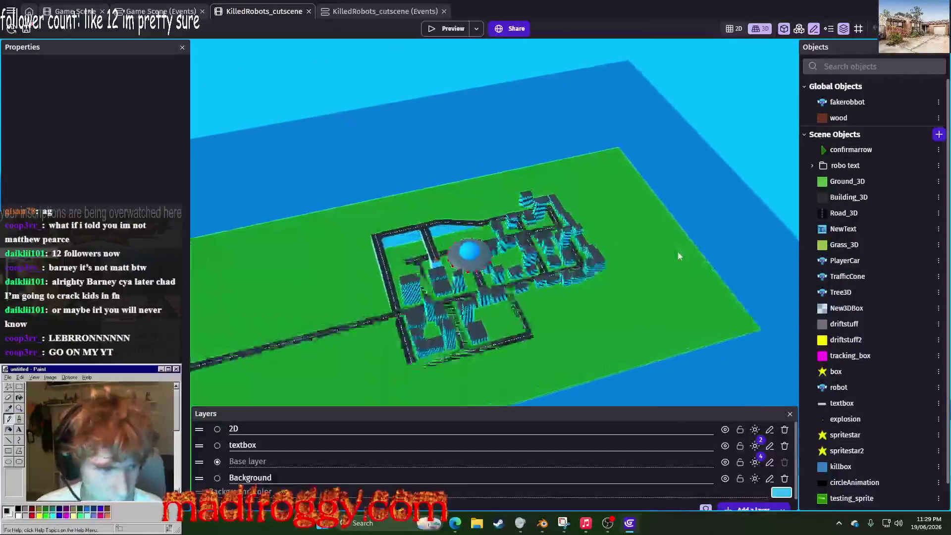
pyautogui.scroll(5, 678, 255)
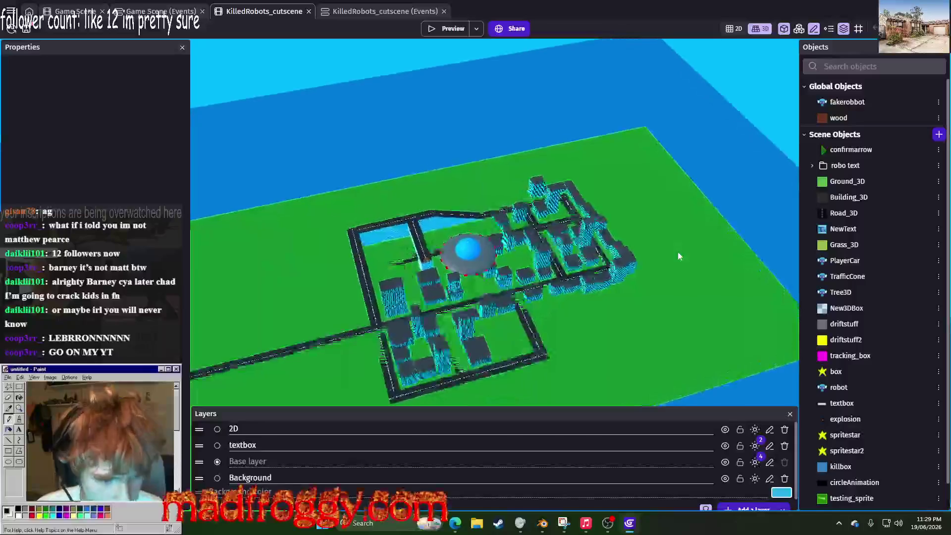
pyautogui.moveTo(678, 252); pyautogui.dragTo(677, 235)
pyautogui.click(356, 205)
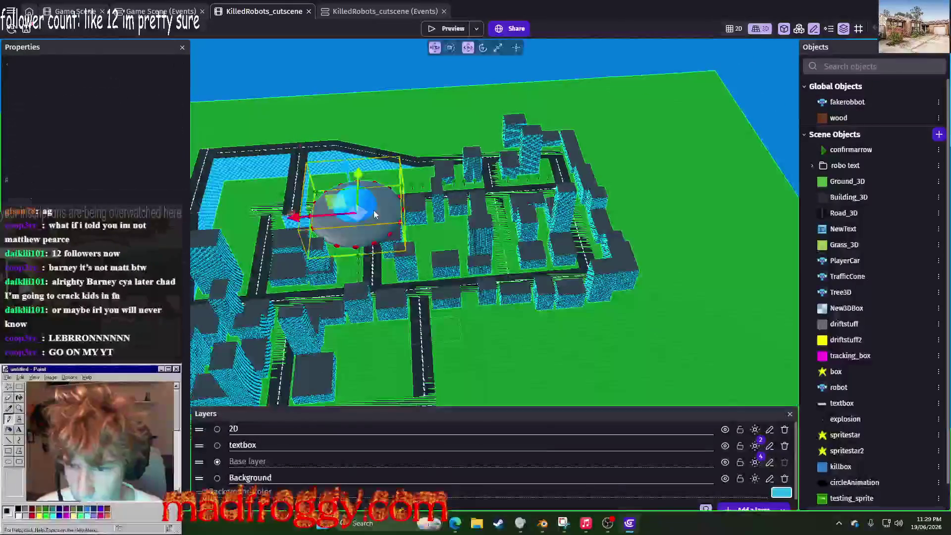
pyautogui.click(439, 216)
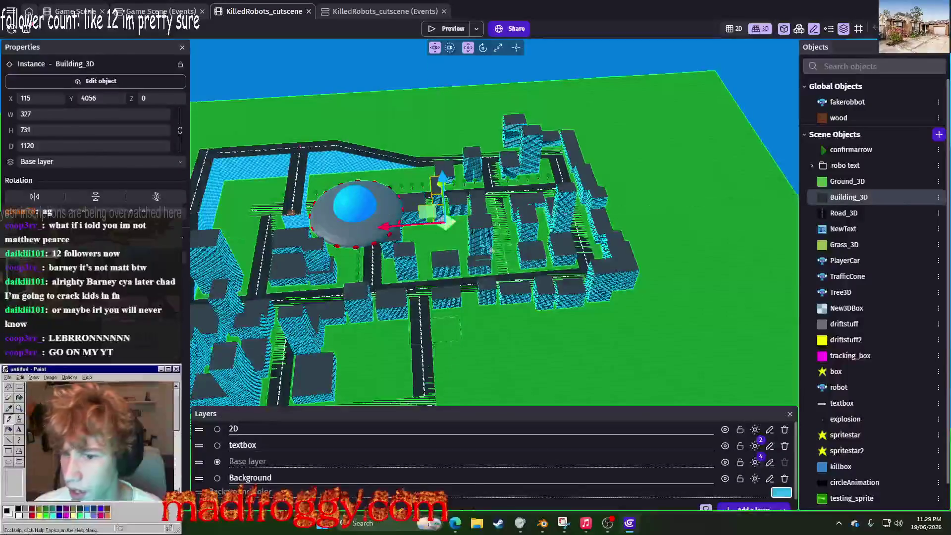
pyautogui.click(430, 224)
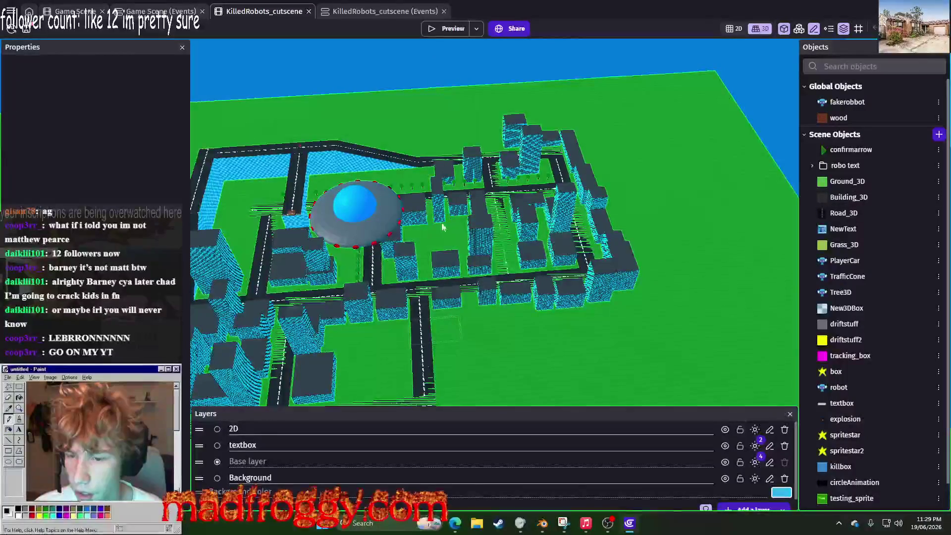
pyautogui.click(478, 212)
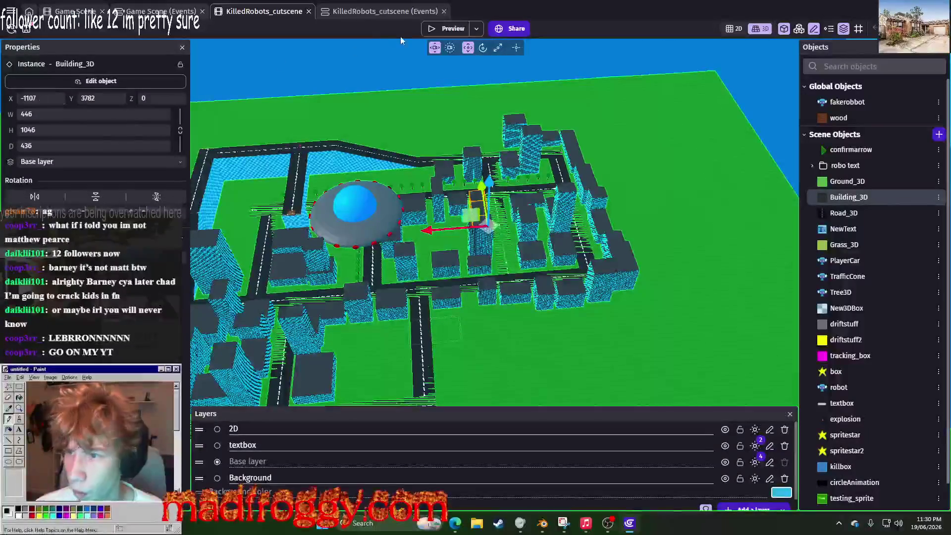
pyautogui.click(358, 12)
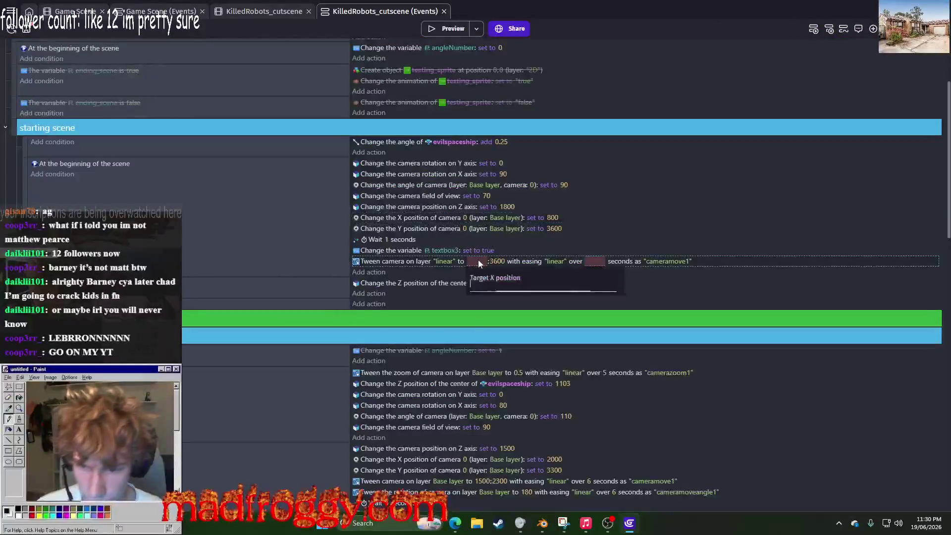
pyautogui.write('0')
# Step: Give the cameramove1 tween a 5-second duration and preview the cutscene
pyautogui.press('Escape')
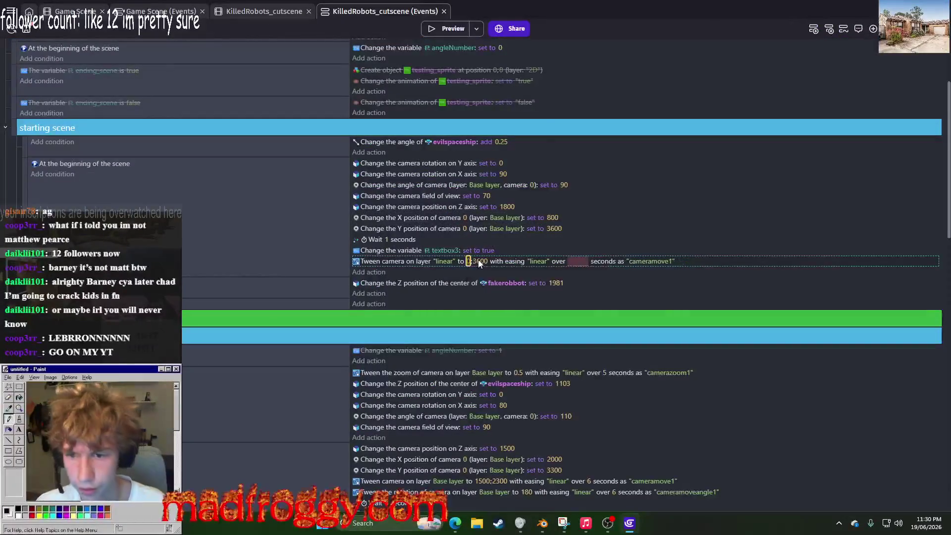
pyautogui.click(577, 262)
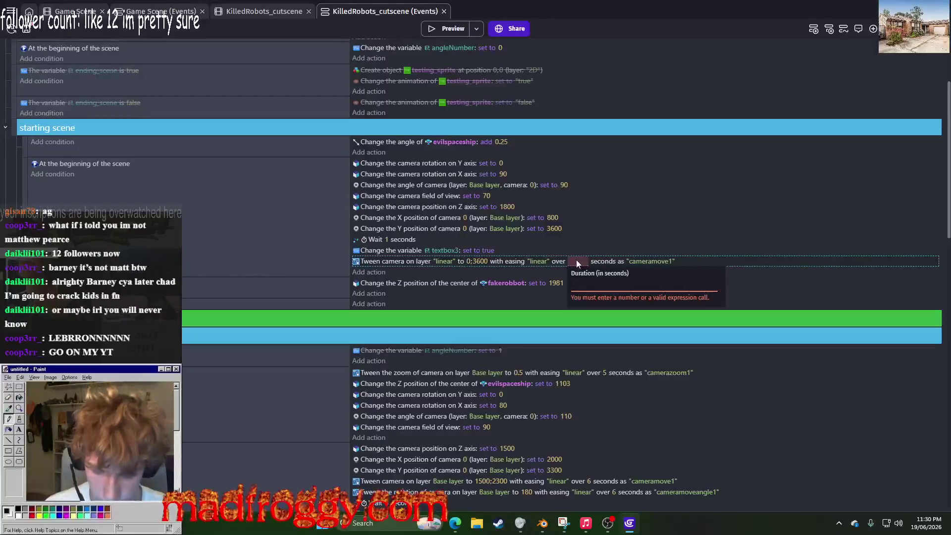
pyautogui.write('5')
pyautogui.press('Return')
pyautogui.click(444, 29)
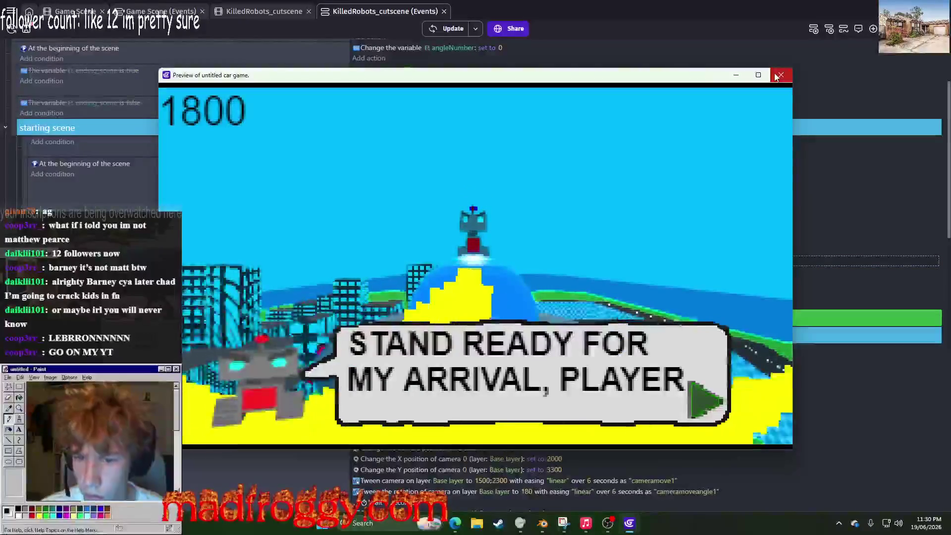
pyautogui.click(776, 75)
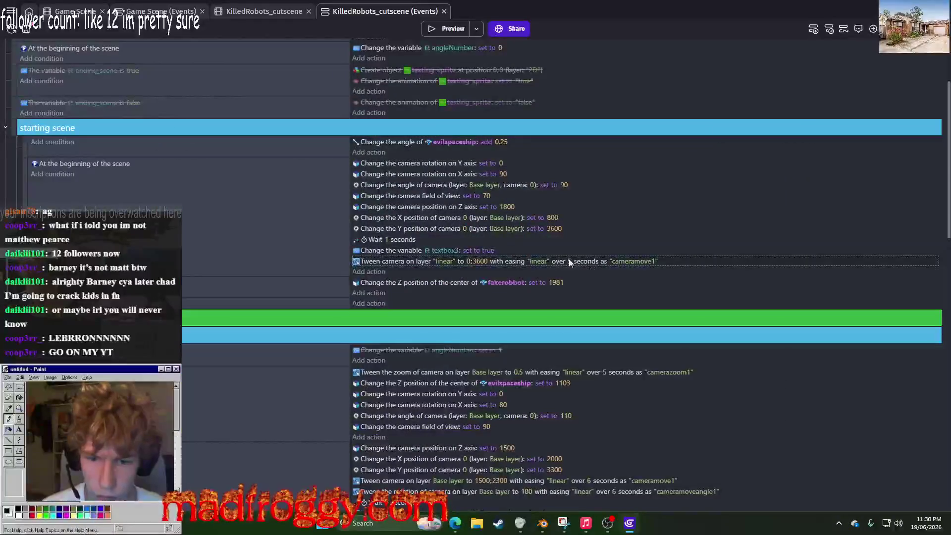
# Step: Shorten the tween duration to 4 seconds and look over the robo text dialogue objects
pyautogui.click(569, 261)
pyautogui.write('4')
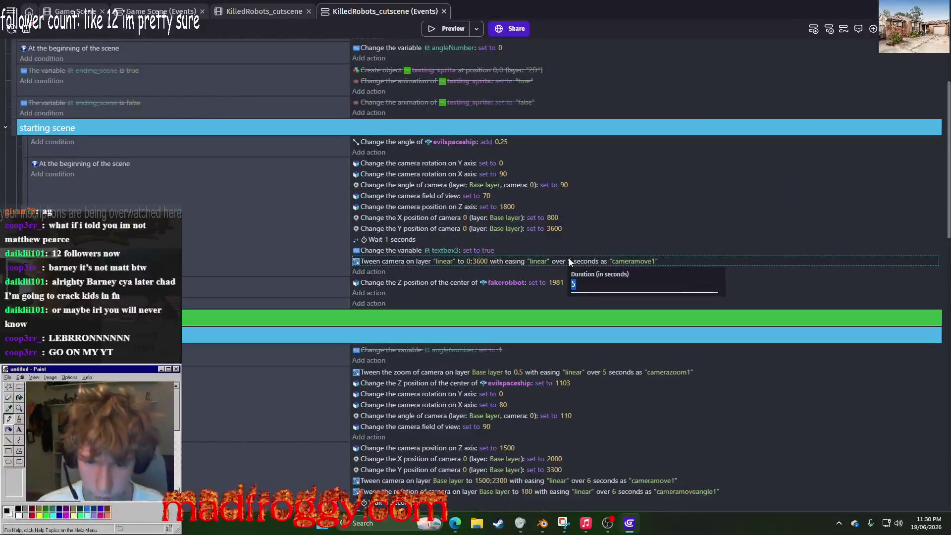
pyautogui.press('Return')
pyautogui.click(264, 11)
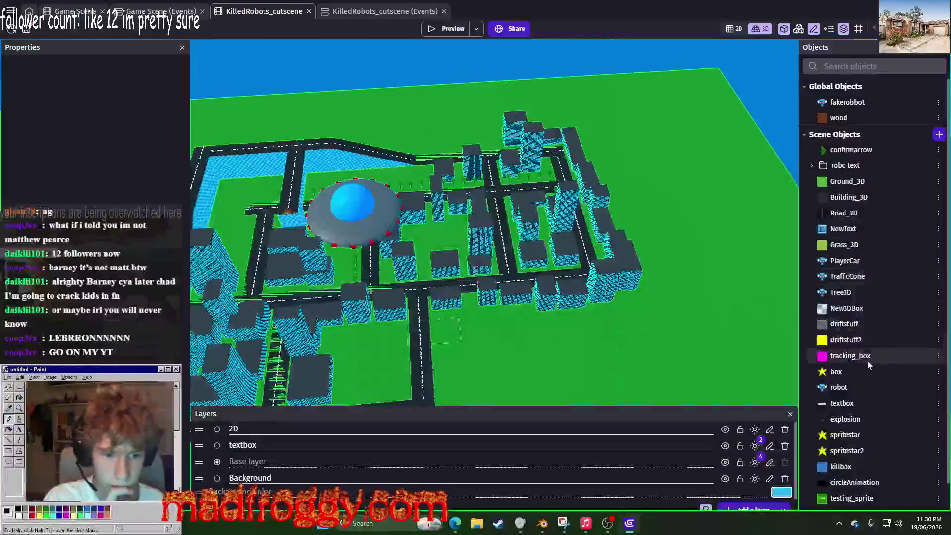
pyautogui.scroll(-1, 866, 360)
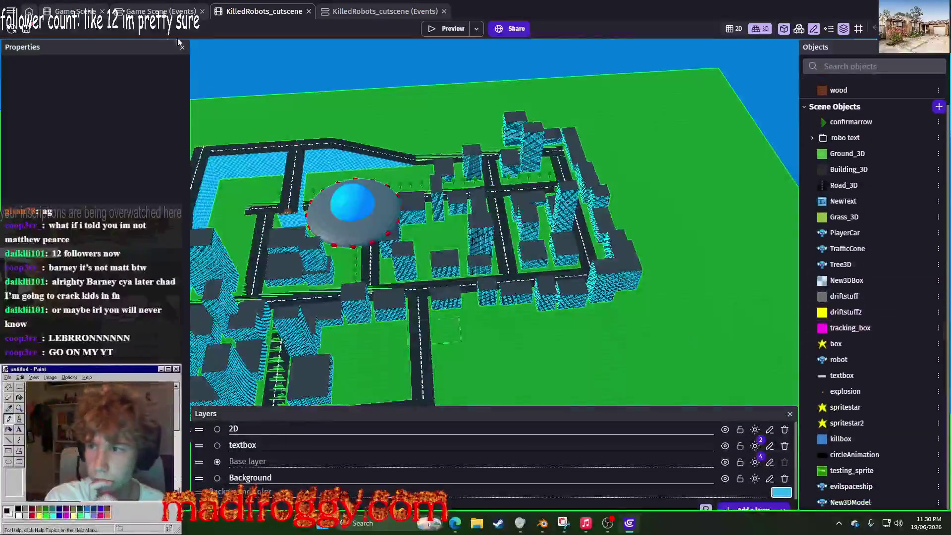
pyautogui.click(812, 137)
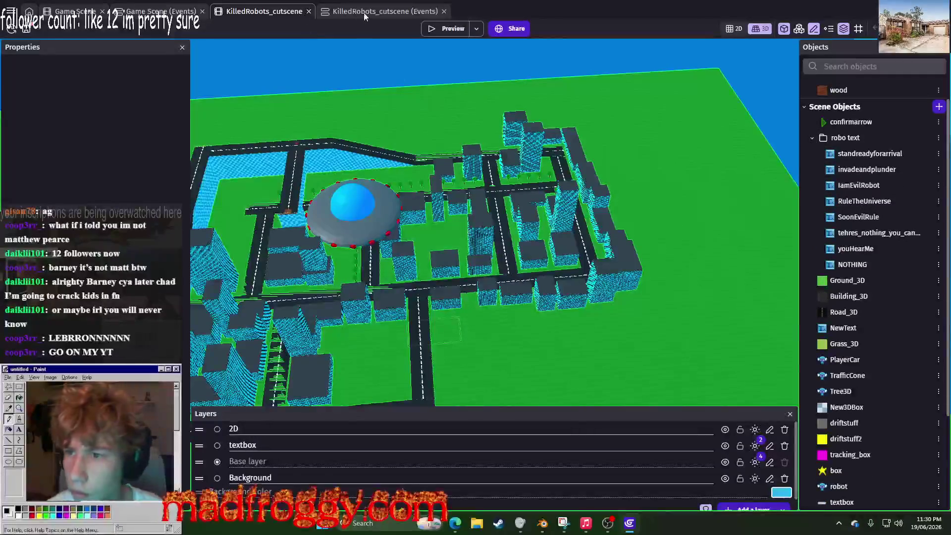
pyautogui.click(365, 11)
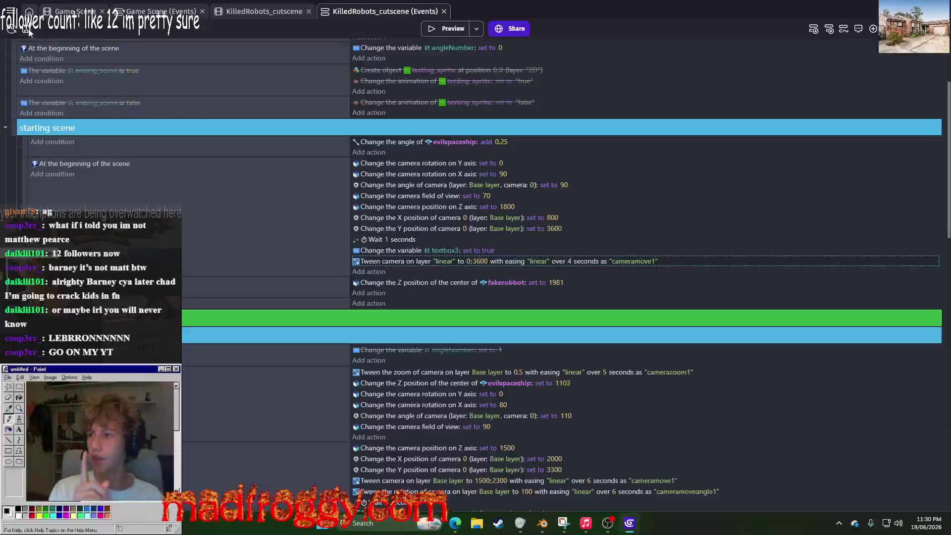
pyautogui.press('super')
# Step: Launch Notepad and go to the end of the villain script
pyautogui.write('robot')
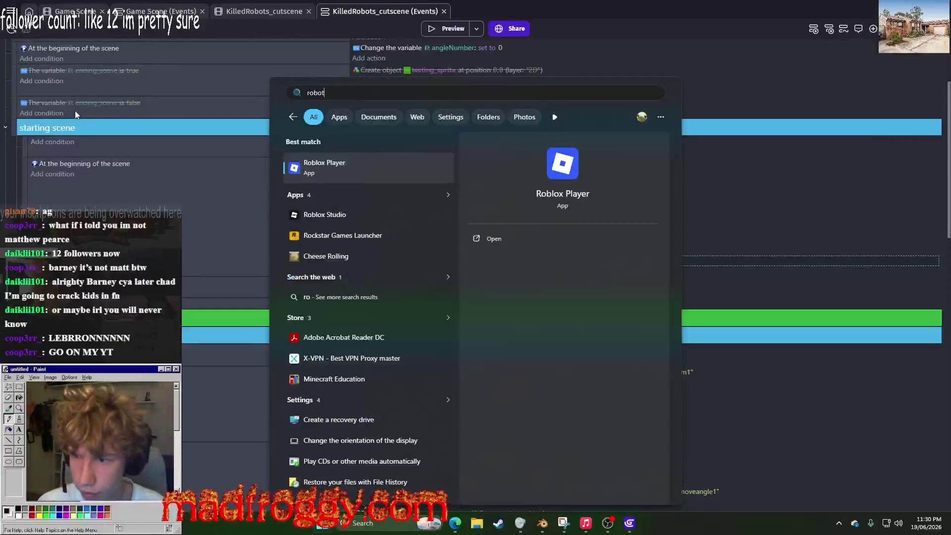
pyautogui.press('BackSpace')
pyautogui.press('BackSpace')
pyautogui.press('BackSpace')
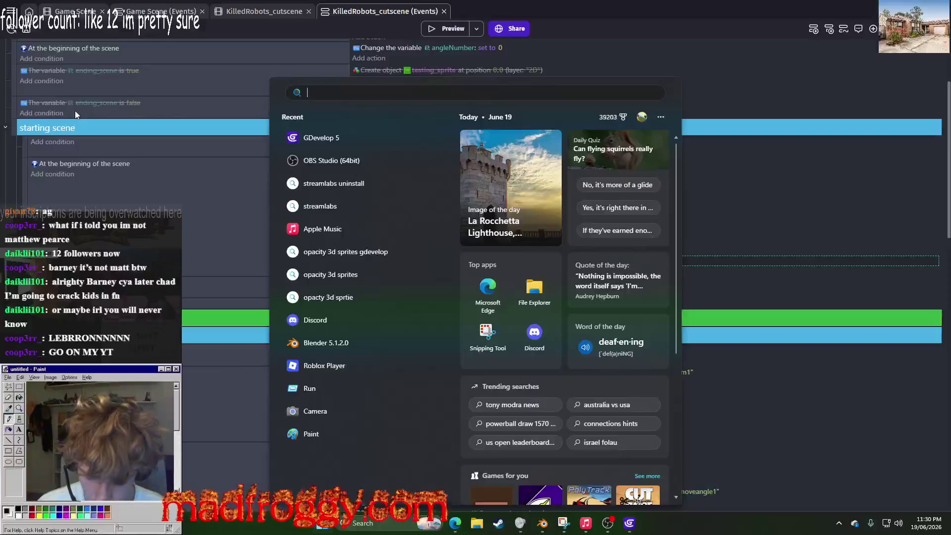
pyautogui.write('notepad')
pyautogui.press('Return')
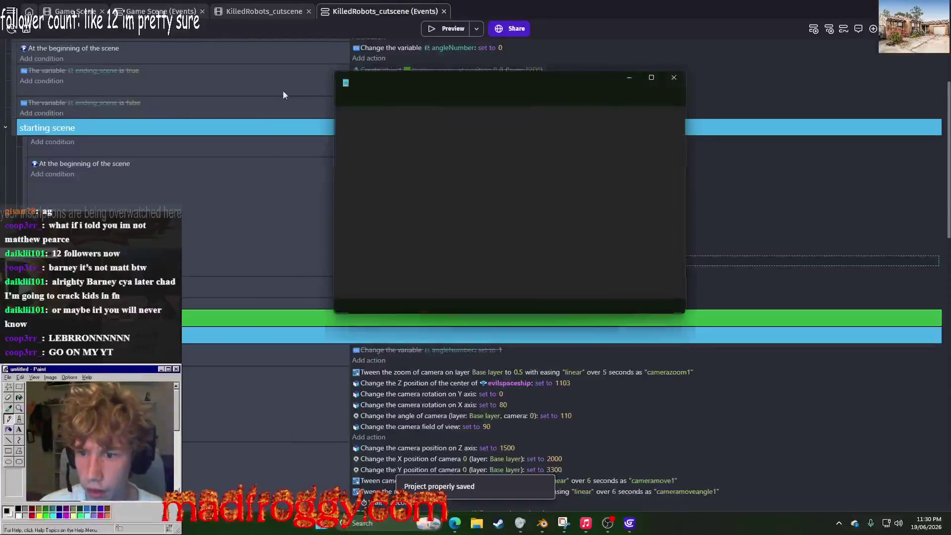
pyautogui.moveTo(580, 85); pyautogui.dragTo(658, 52)
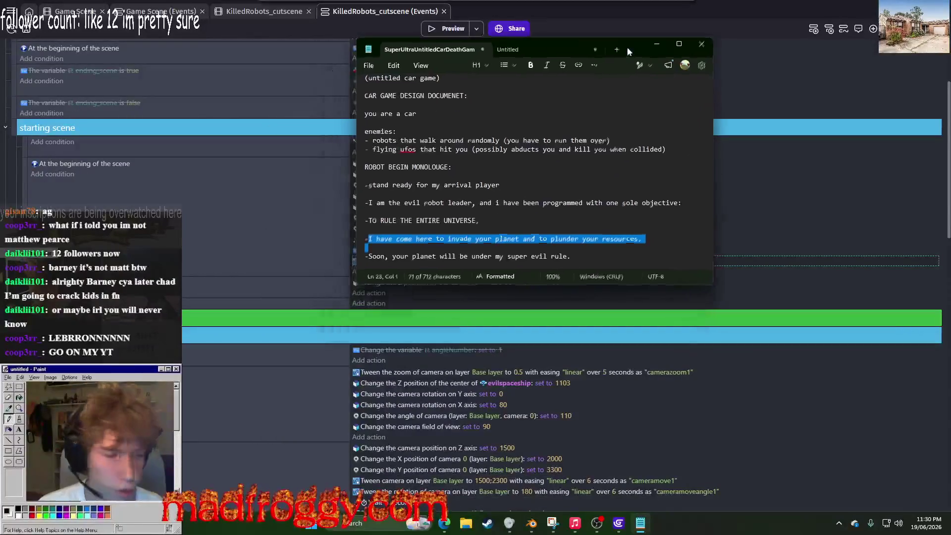
pyautogui.scroll(-2, 592, 198)
pyautogui.click(591, 199)
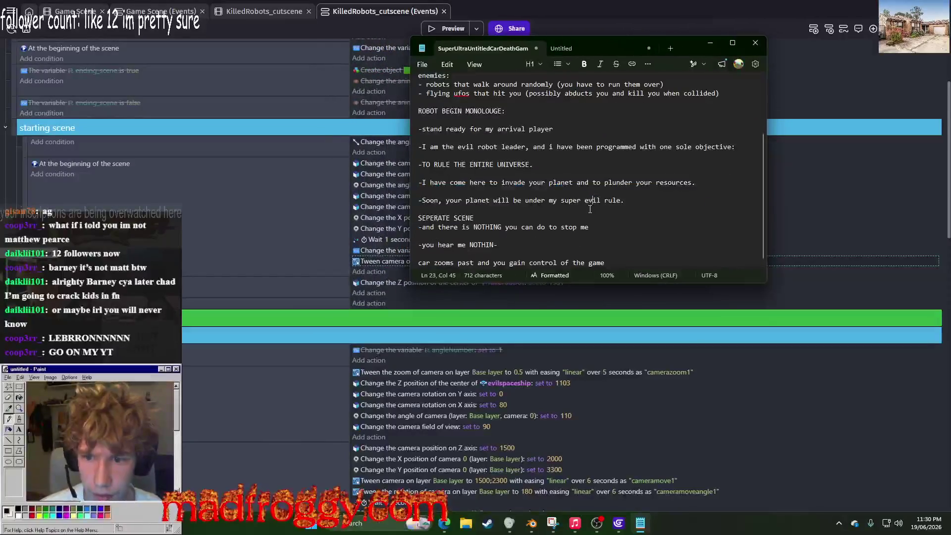
pyautogui.click(616, 262)
# Step: Add an 'AFTER ROBOT ARMY HAS FALLEN' heading with a dashed divider beneath it
pyautogui.press('Return')
pyautogui.press('Return')
pyautogui.press('Return')
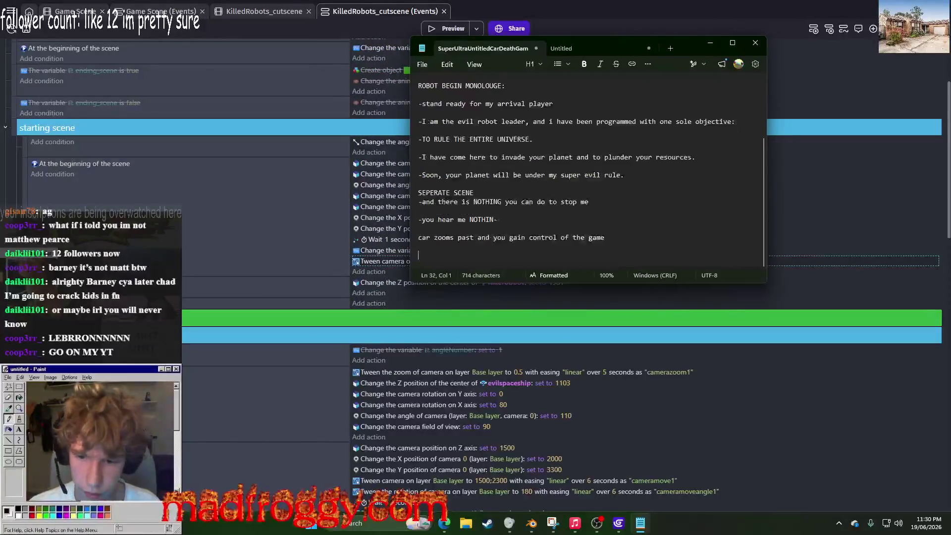
pyautogui.write('AFTER ')
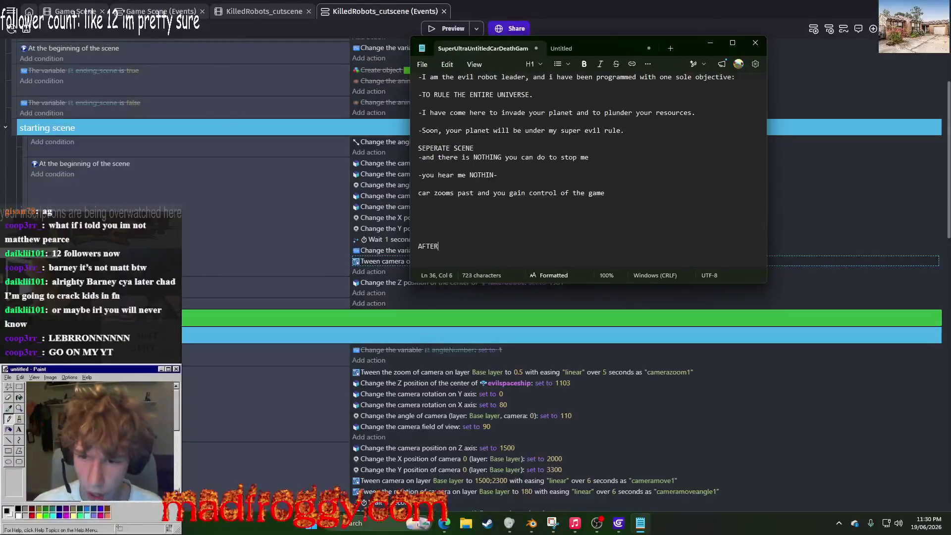
pyautogui.write('ROBOT ')
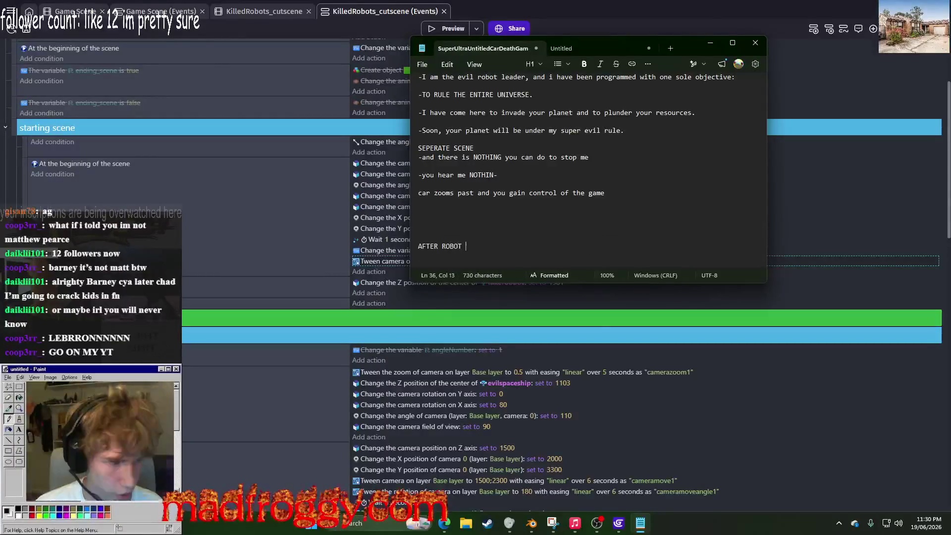
pyautogui.write('ARMY ')
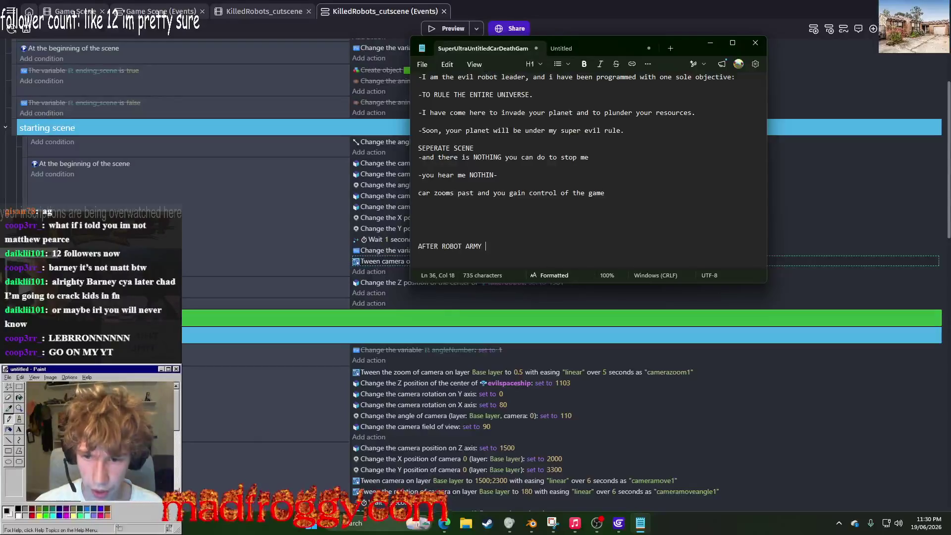
pyautogui.write('HAS FALLEN')
pyautogui.press('Return')
pyautogui.write('-')
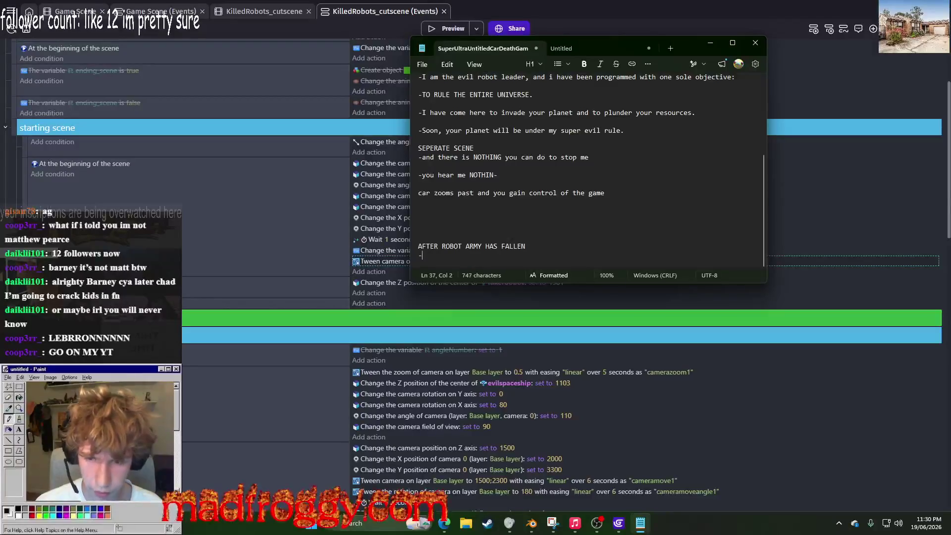
pyautogui.write('------------------------------------')
pyautogui.press('Return')
pyautogui.press('Return')
pyautogui.press('Return')
pyautogui.press('BackSpace')
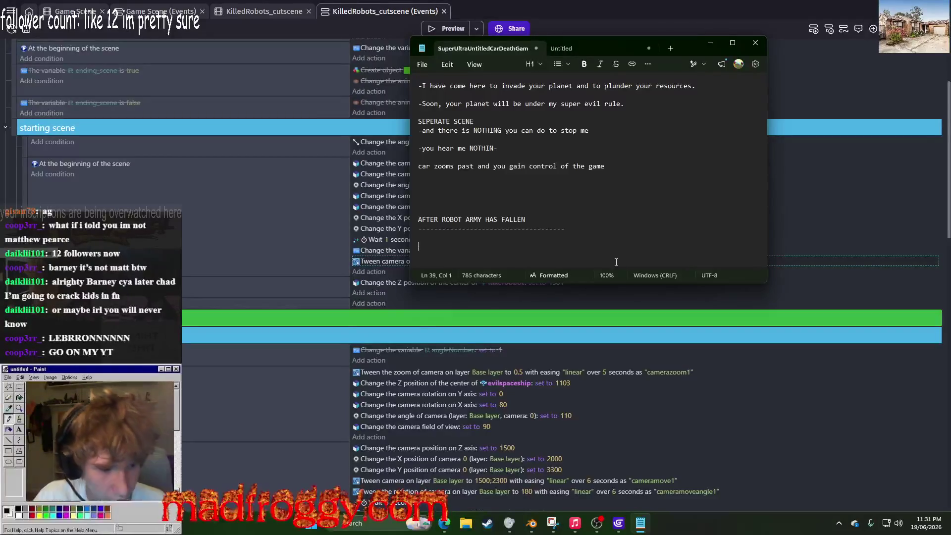
# Step: Write the villain line '-WHAT?! THIS CANNOT BE!'
pyautogui.write('-')
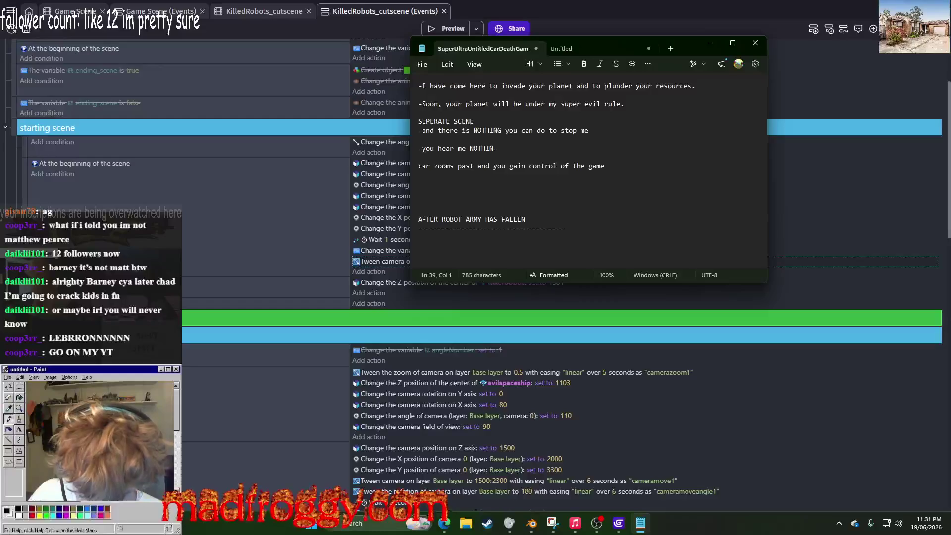
pyautogui.write('WAHT')
pyautogui.press('BackSpace')
pyautogui.press('BackSpace')
pyautogui.press('BackSpace')
pyautogui.write('hat?!')
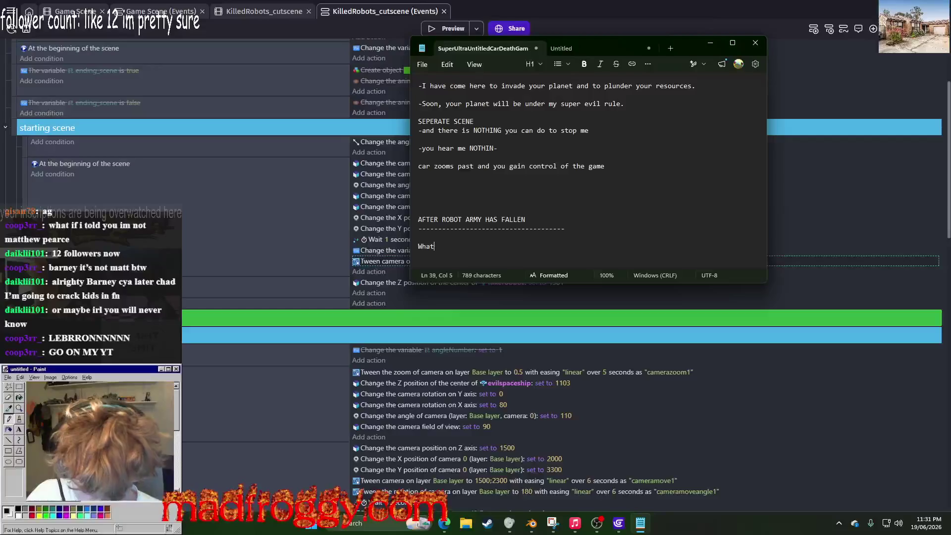
pyautogui.press('BackSpace')
pyautogui.press('BackSpace')
pyautogui.press('BackSpace')
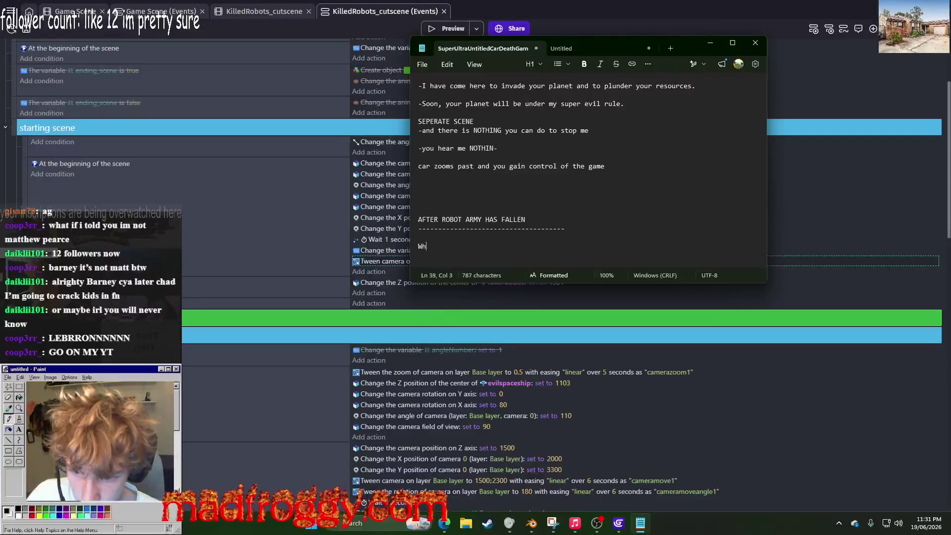
pyautogui.write('HAT?')
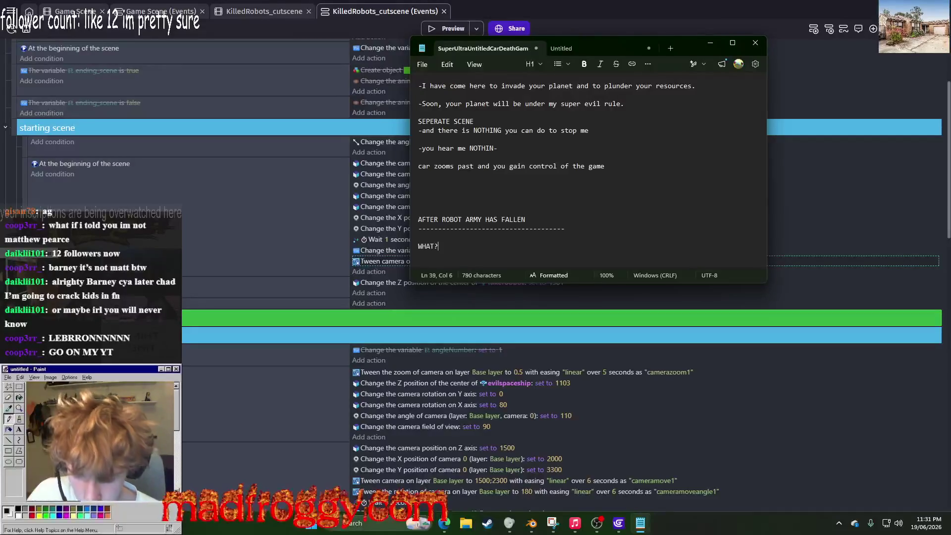
pyautogui.write('! THIS ')
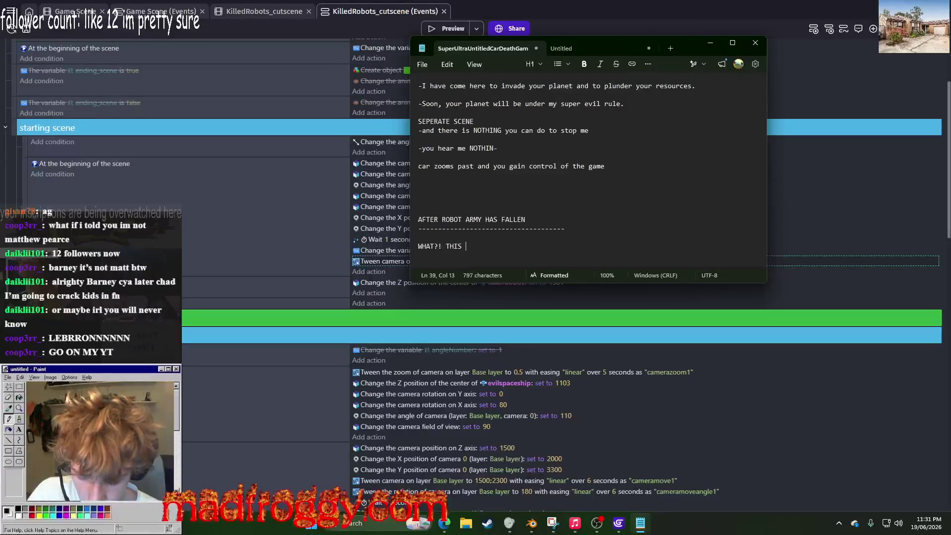
pyautogui.write('CANNOT BE!')
pyautogui.press('Return')
pyautogui.press('Return')
# Step: Replace a 'fraction of my power' draft with the line 'YOU HAVE DEFEATED MY ROBOT ARMY'
pyautogui.write('YOU')
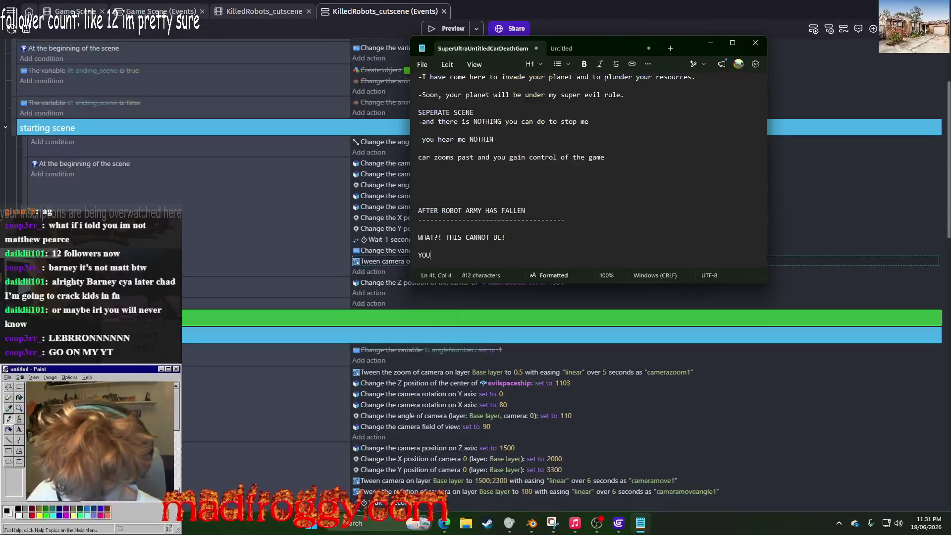
pyautogui.write(' M')
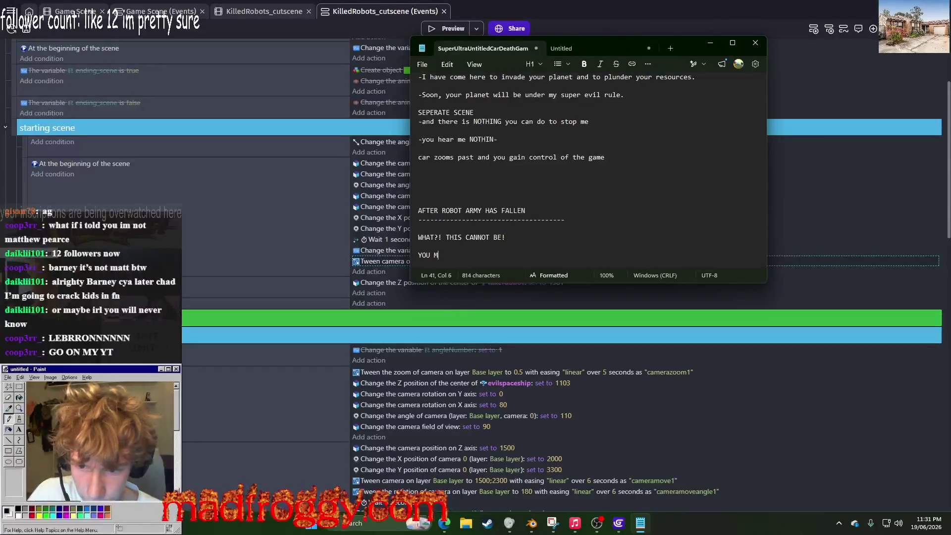
pyautogui.write('EREL')
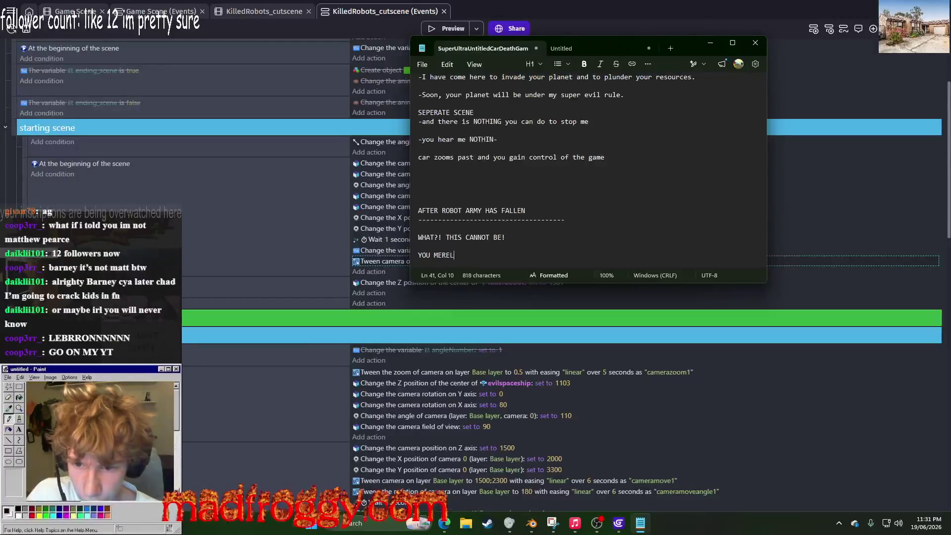
pyautogui.write('Y DEFEAS')
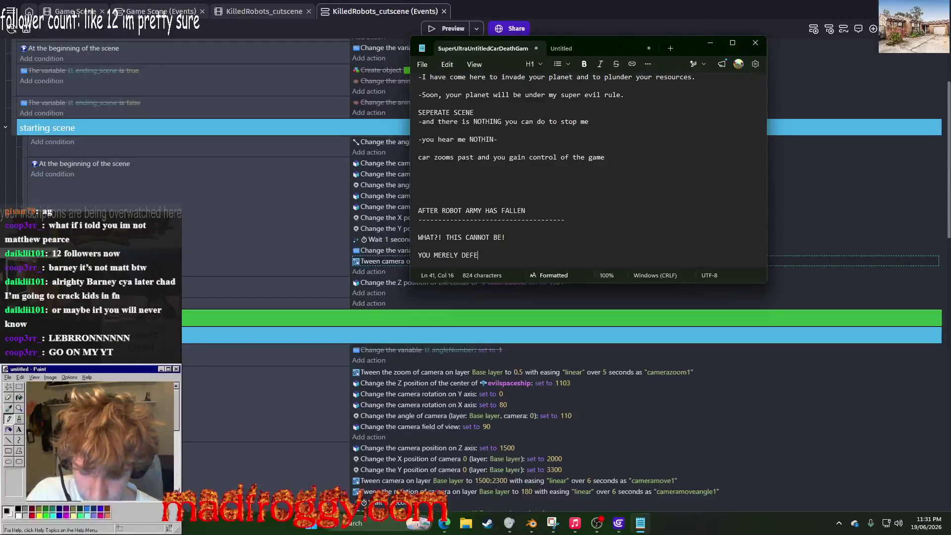
pyautogui.press('BackSpace')
pyautogui.write('T')
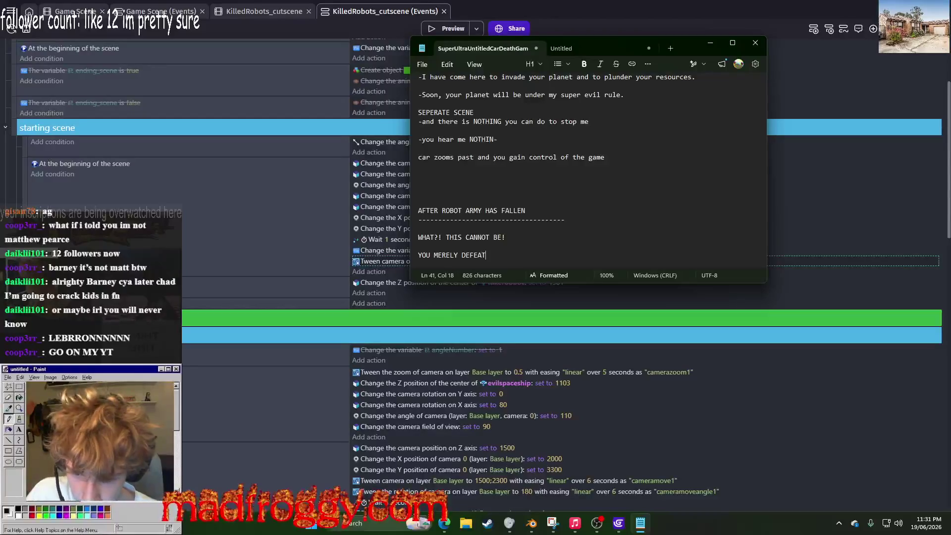
pyautogui.write('ED A FRACT')
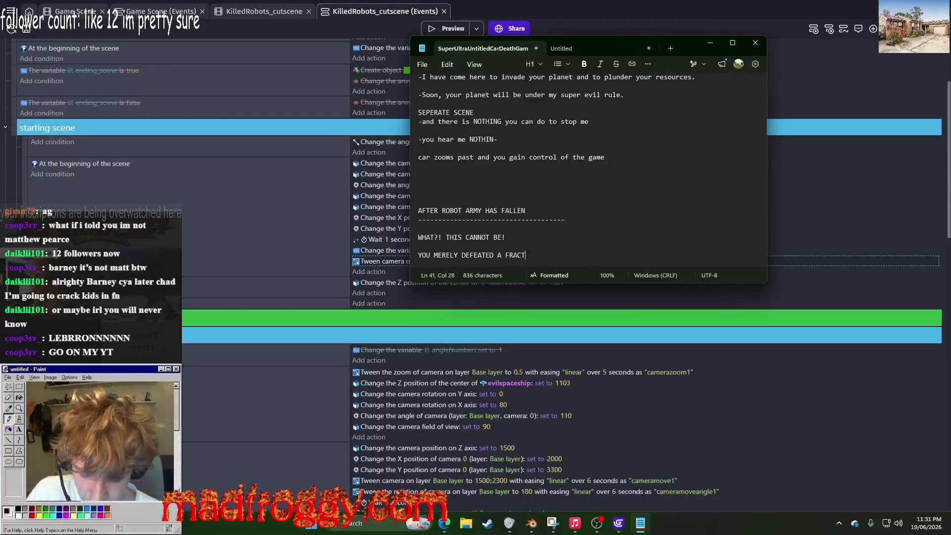
pyautogui.write('ION OF MY POWER')
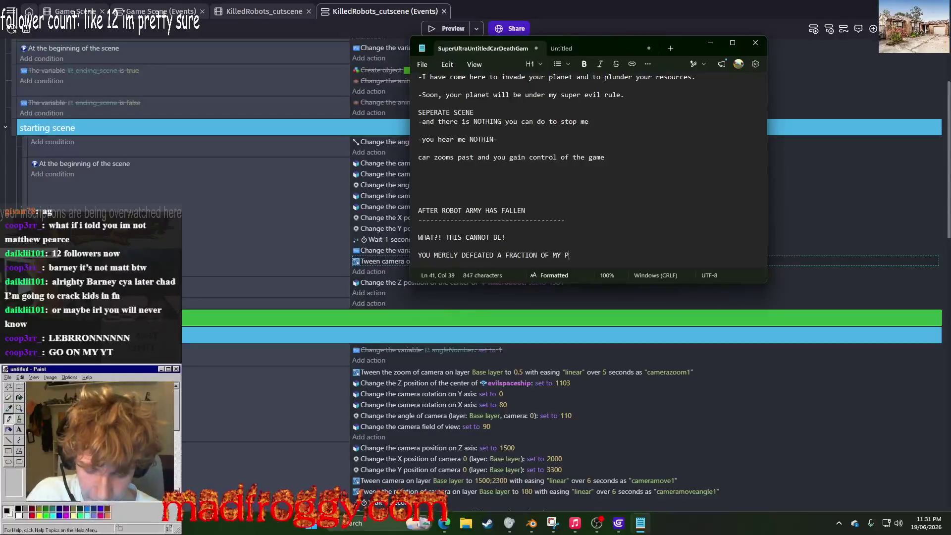
pyautogui.press('Return')
pyautogui.press('Return')
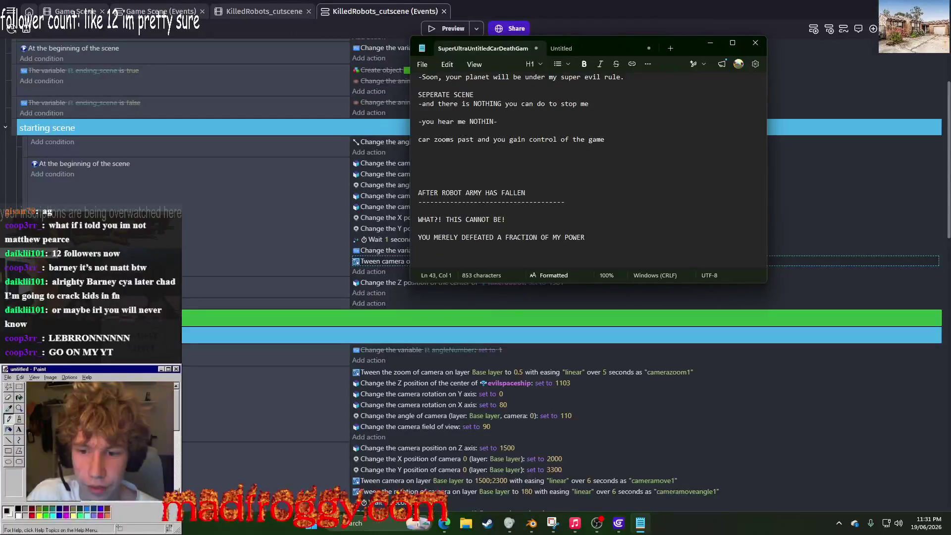
pyautogui.write('PREP')
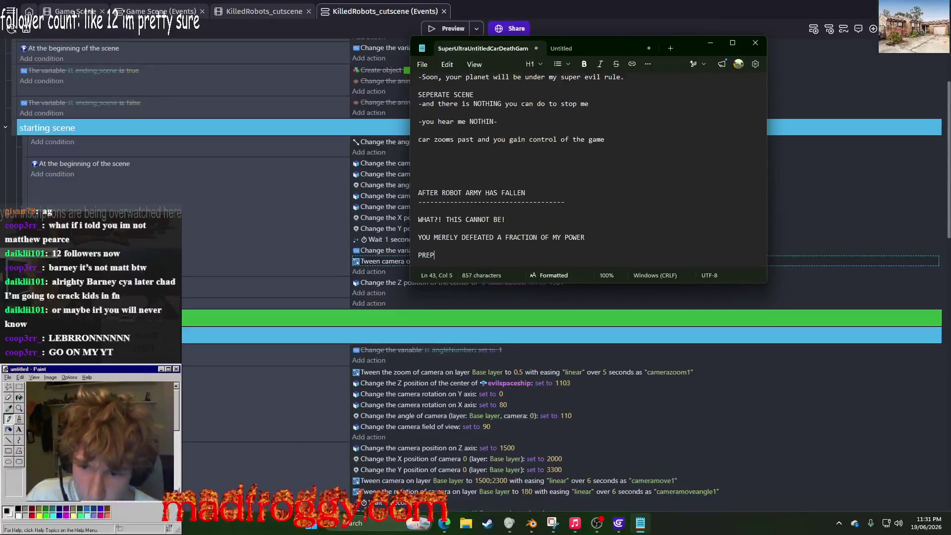
pyautogui.write('ARE TO FA')
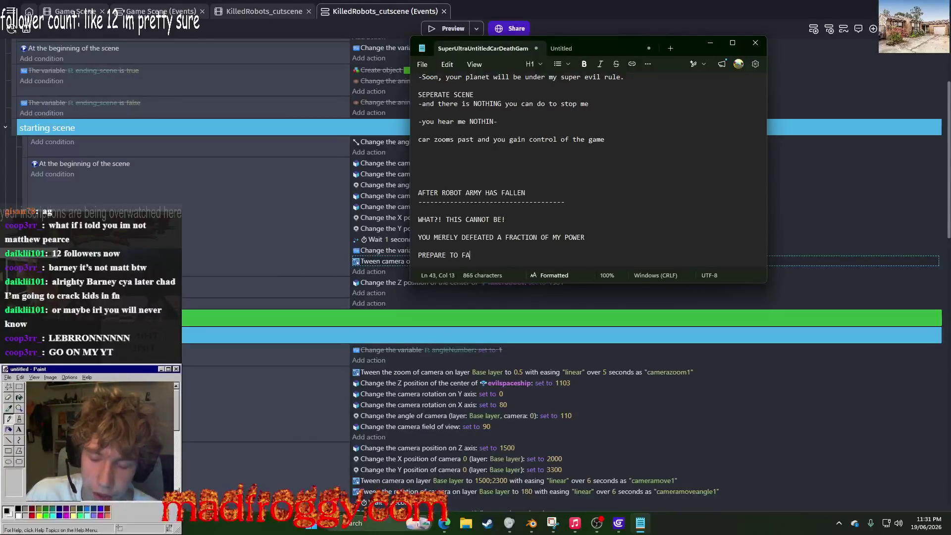
pyautogui.write('CE')
pyautogui.press('BackSpace')
pyautogui.press('BackSpace')
pyautogui.press('BackSpace')
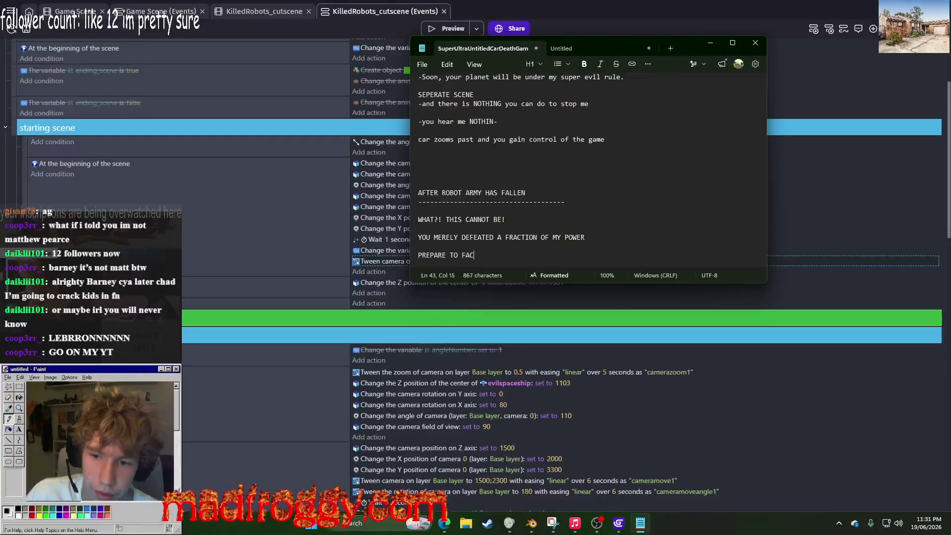
pyautogui.press('BackSpace')
pyautogui.press('BackSpace')
pyautogui.press('BackSpace')
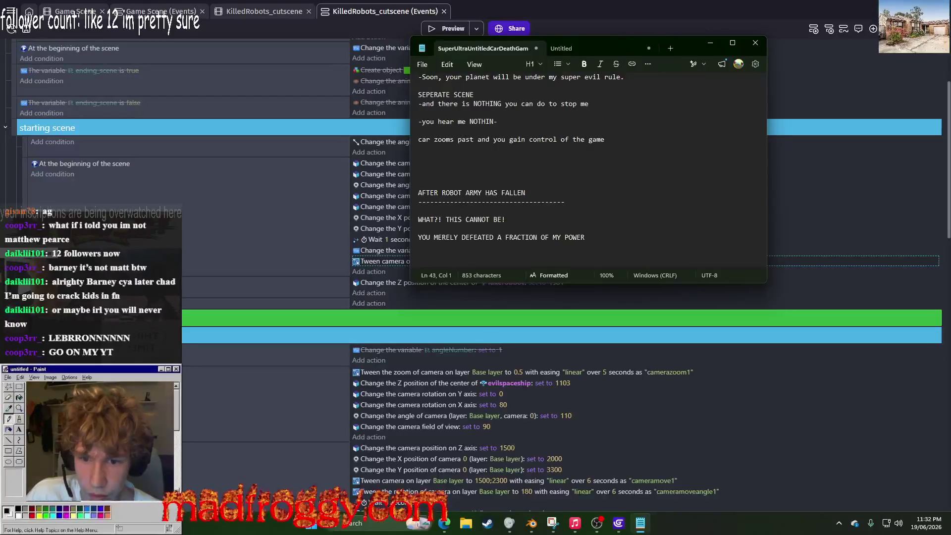
pyautogui.press('BackSpace')
pyautogui.press('BackSpace')
pyautogui.press('BackSpace')
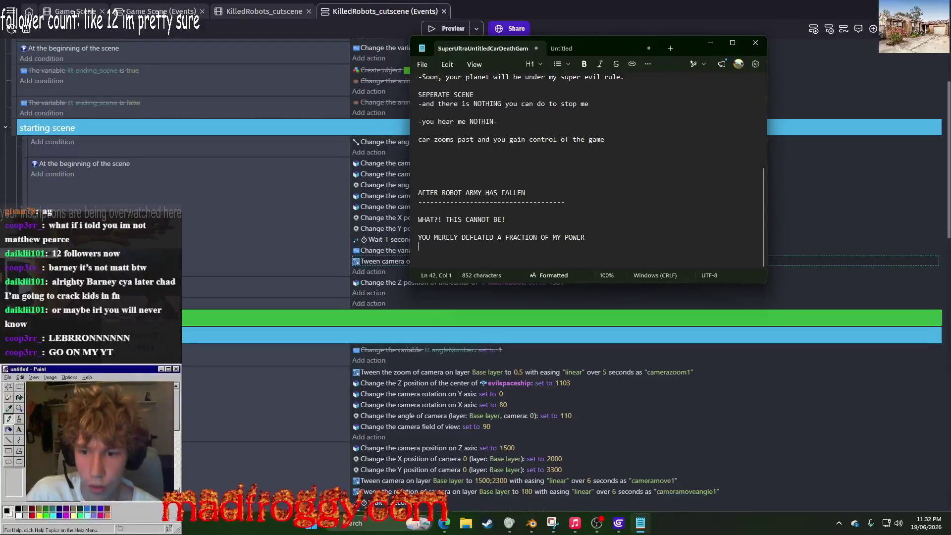
pyautogui.press('BackSpace')
pyautogui.press('BackSpace')
pyautogui.press('BackSpace')
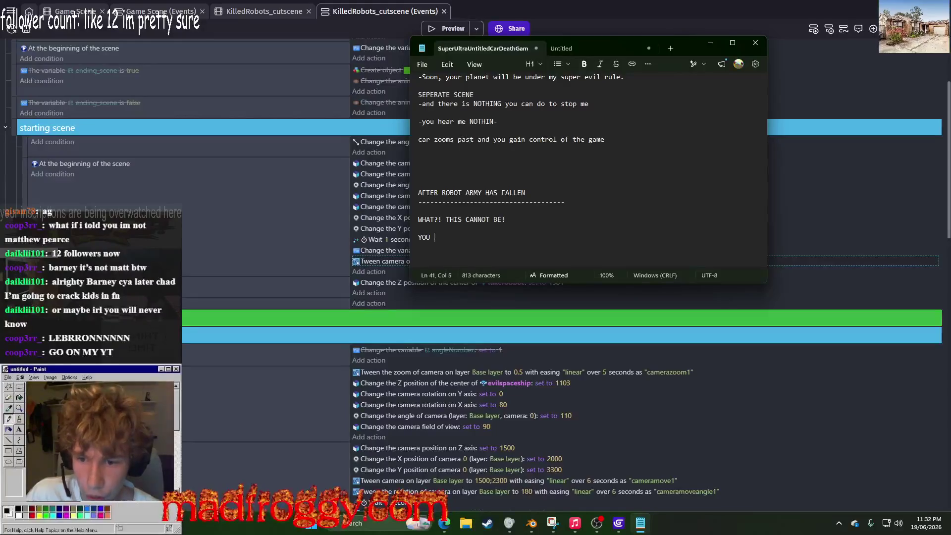
pyautogui.write('HAVE DEF')
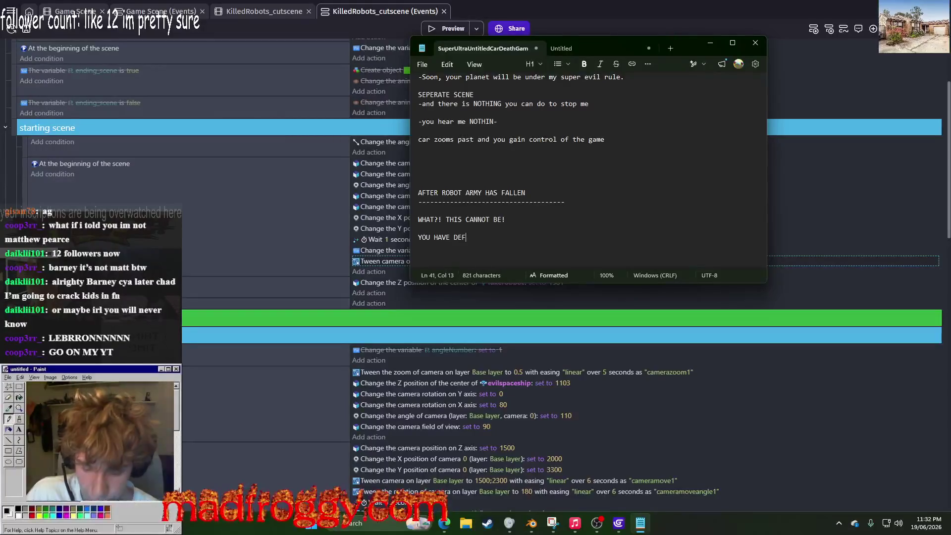
pyautogui.write('EATED MY ROBOT AR')
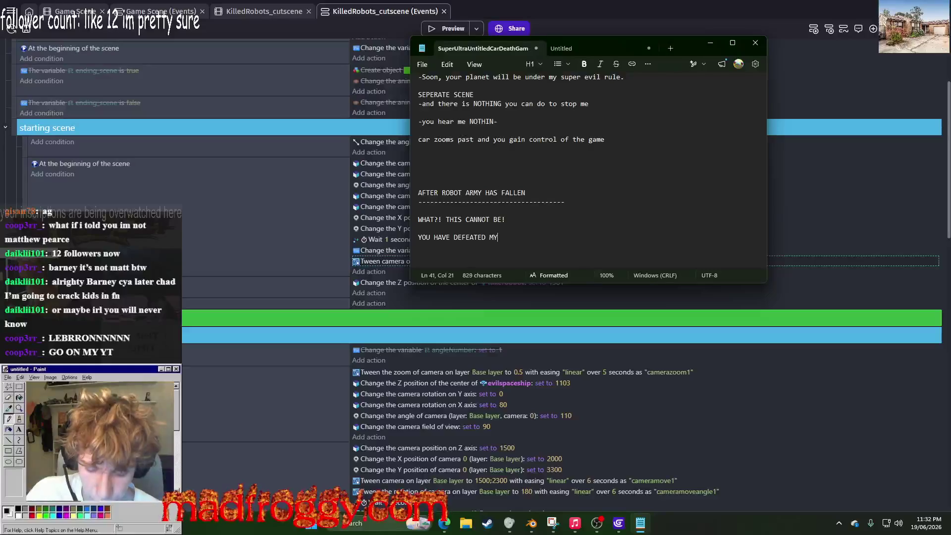
pyautogui.write('MY')
pyautogui.press('Return')
pyautogui.press('Return')
# Step: Write 'YOU SHALL PAY THE PRICE FOR YOUR PITIFUL VICTORY.' after trying other endings
pyautogui.write('YOU ')
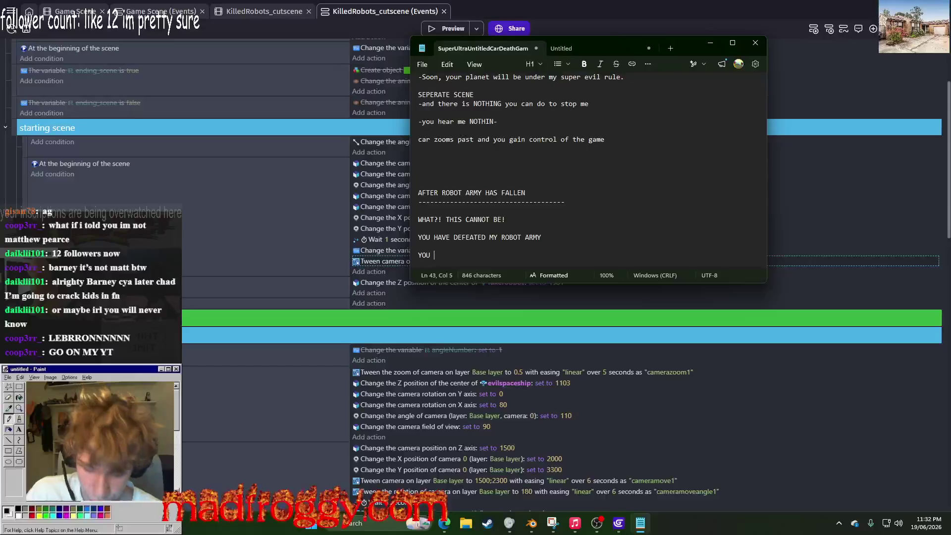
pyautogui.write('SHALL PAY T')
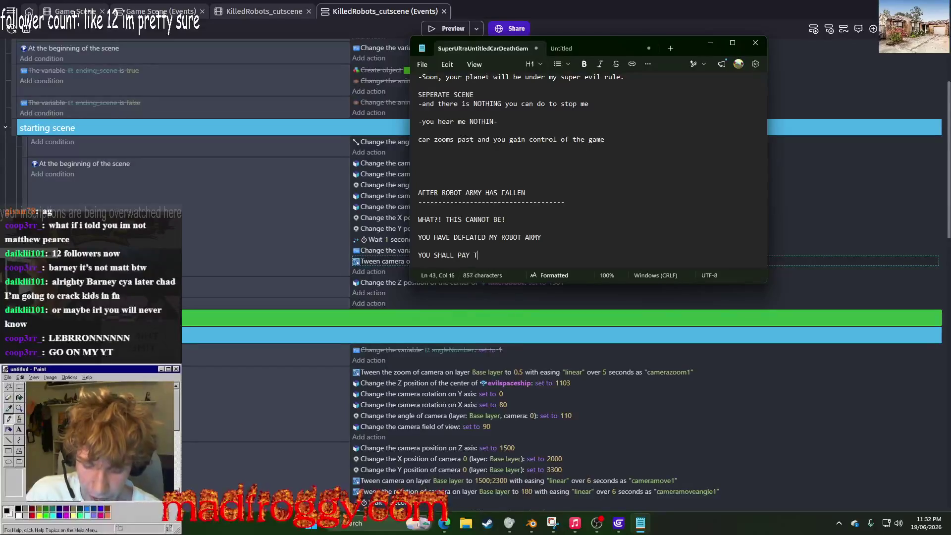
pyautogui.write('HE PRICE FOR THIS')
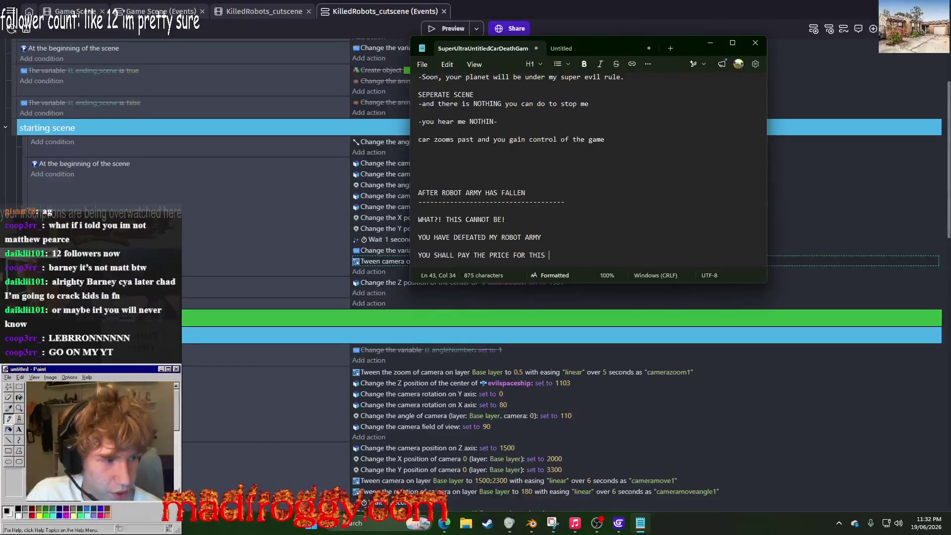
pyautogui.press('BackSpace')
pyautogui.press('BackSpace')
pyautogui.press('BackSpace')
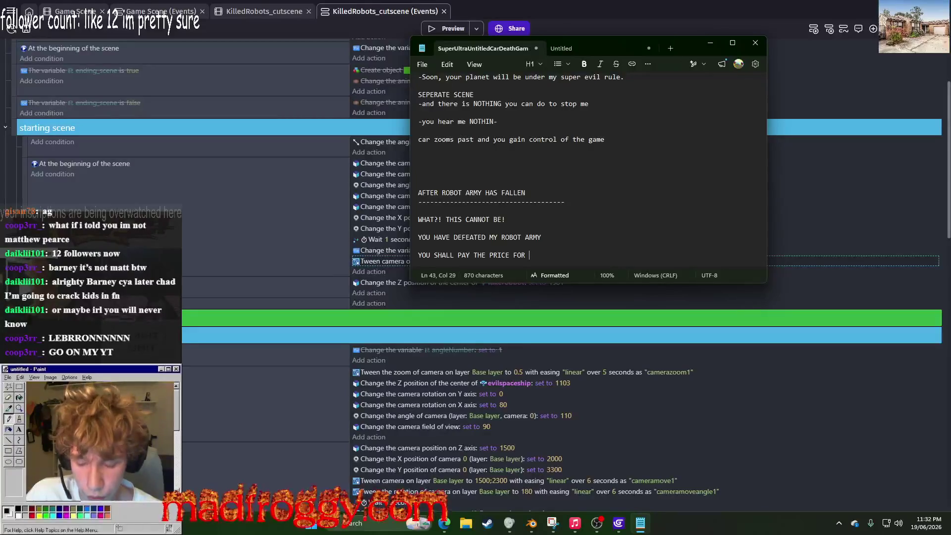
pyautogui.write('YOUR')
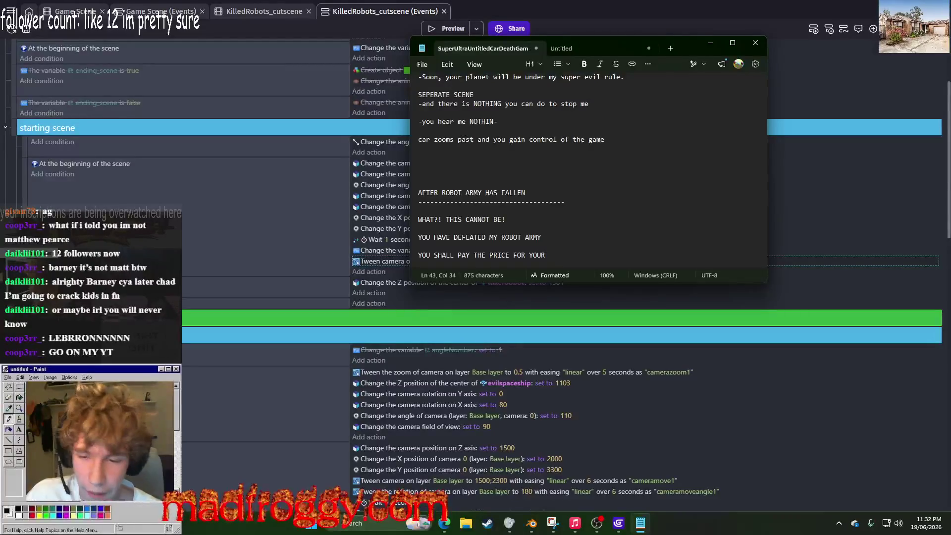
pyautogui.press('BackSpace')
pyautogui.press('BackSpace')
pyautogui.press('BackSpace')
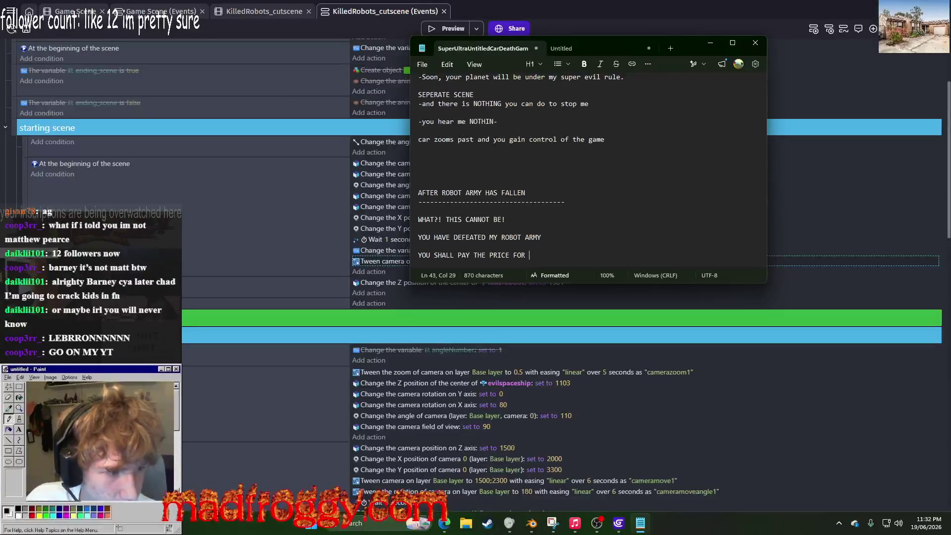
pyautogui.write('SLAUGHTER')
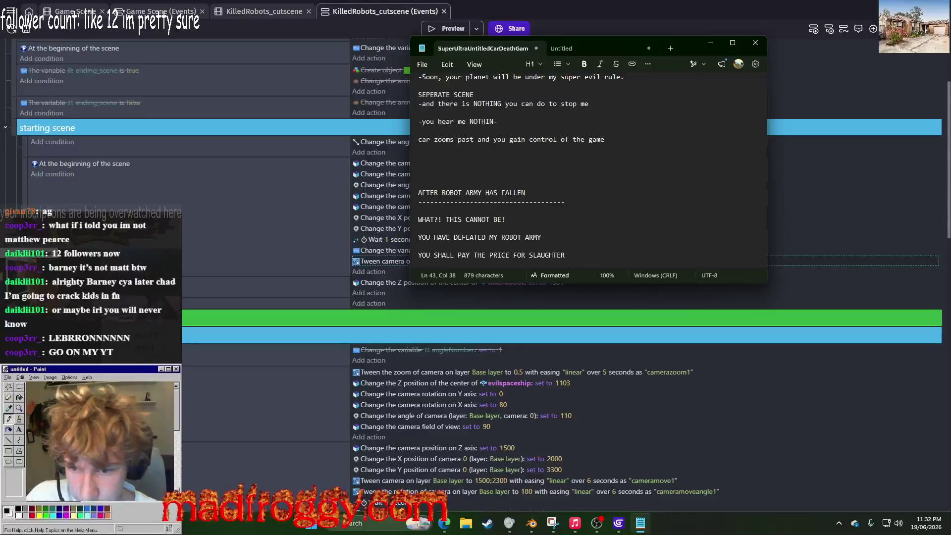
pyautogui.hotkey('ctrl', 'Left')
pyautogui.write('OUR')
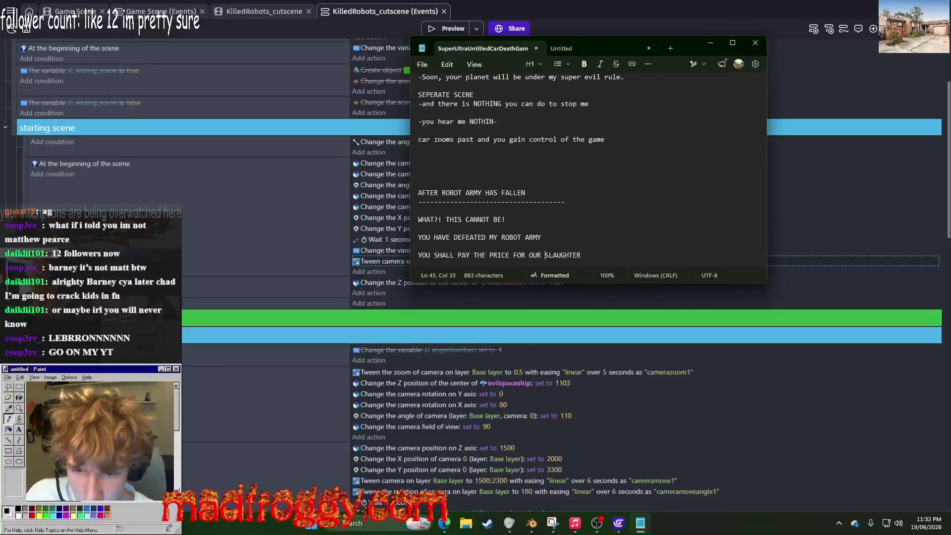
pyautogui.press('BackSpace')
pyautogui.press('BackSpace')
pyautogui.press('BackSpace')
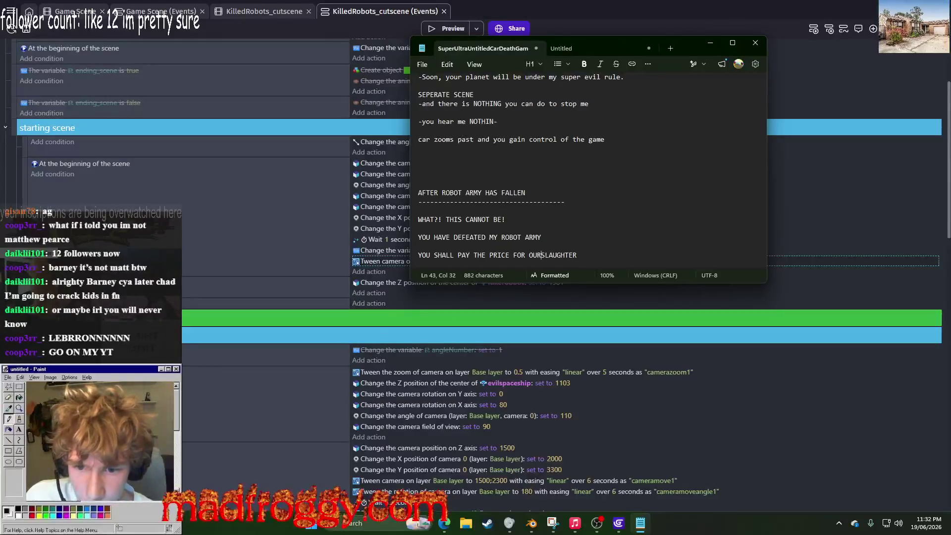
pyautogui.write('YOUR')
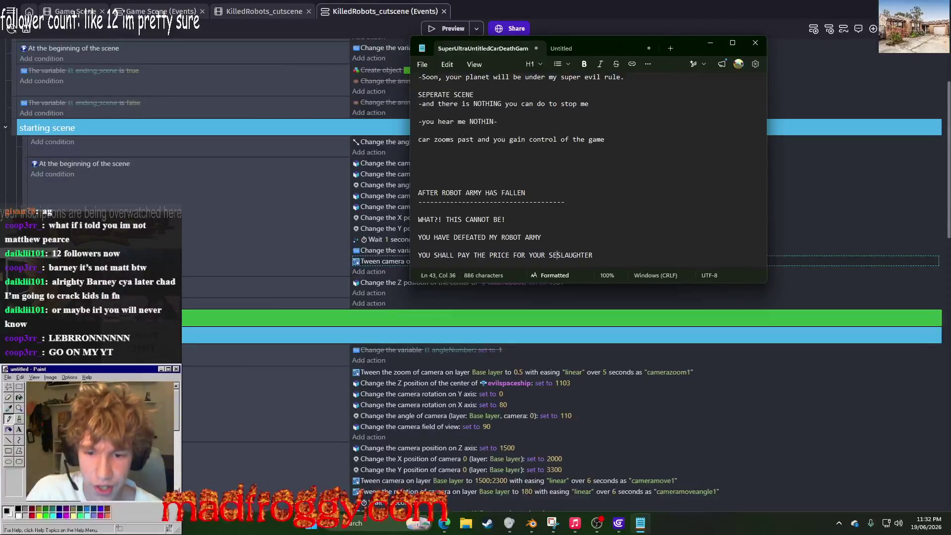
pyautogui.click(549, 255)
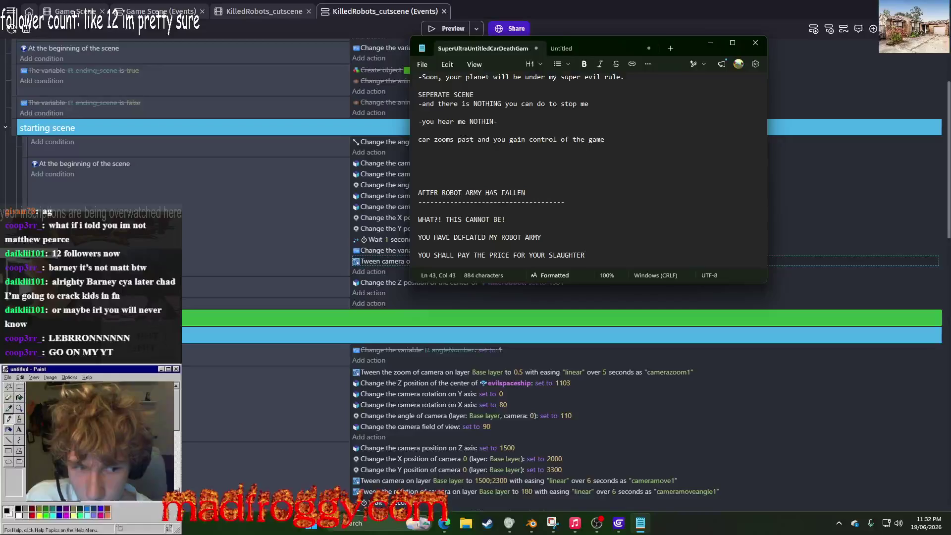
pyautogui.press('BackSpace')
pyautogui.press('BackSpace')
pyautogui.press('BackSpace')
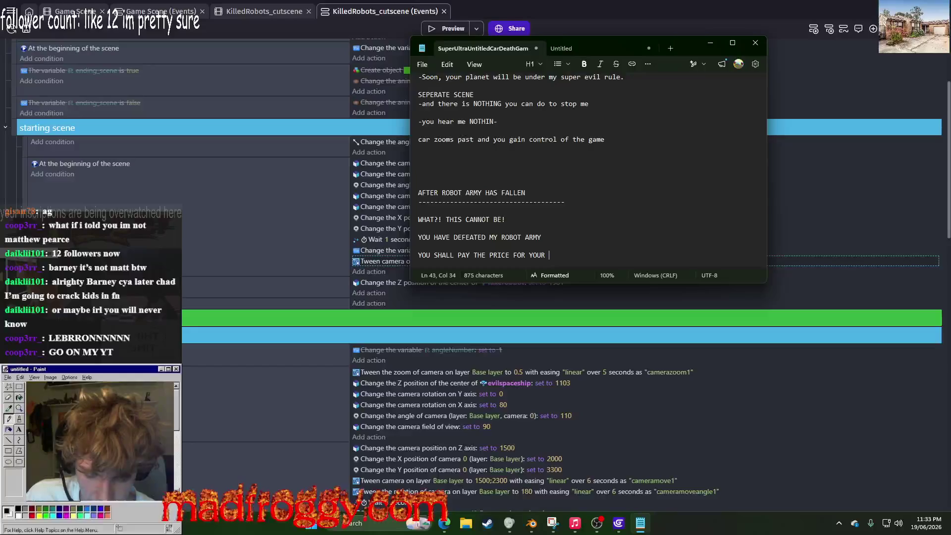
pyautogui.write('PITIFUL ')
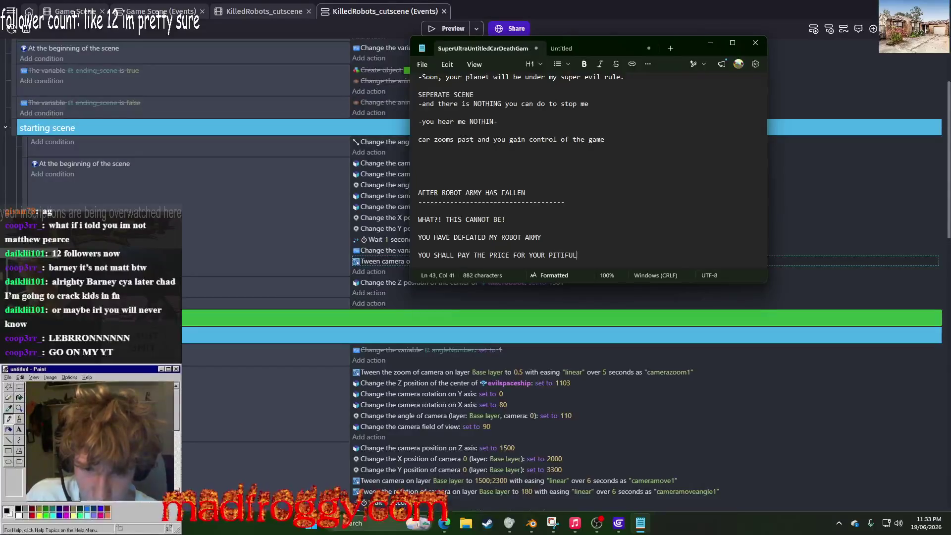
pyautogui.write('VICTORY.')
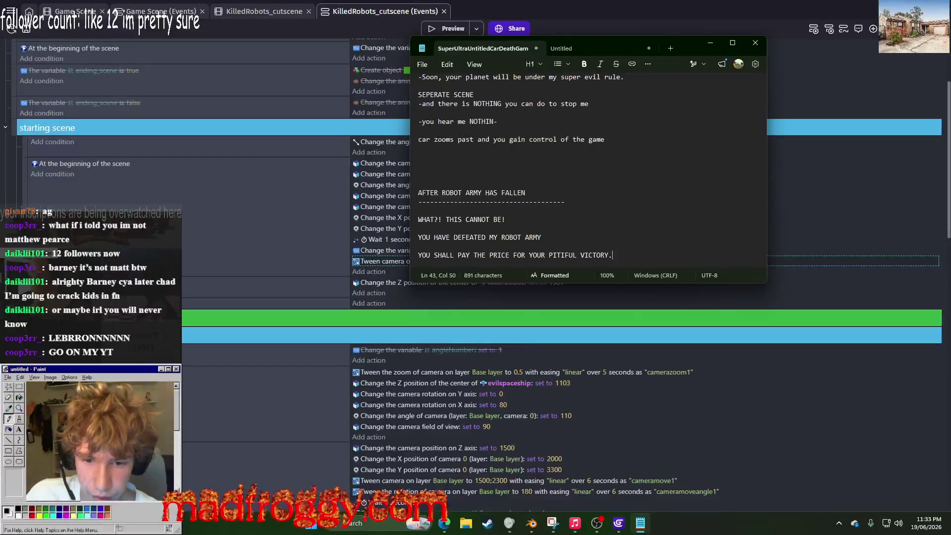
pyautogui.press('Return')
pyautogui.press('Return')
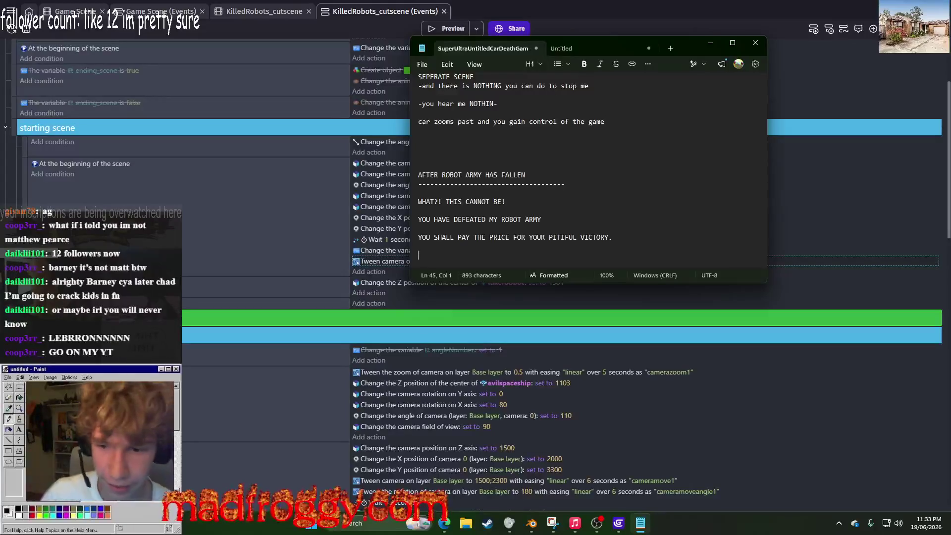
# Step: Add lines '*bombs the entire city*', 'NOW LET'S SEE HOW YOU FAIR AGAINST MY TRUE POWER.', 'WATCH YOUR CITY FALL, PLAYER.'
pyautogui.write('*')
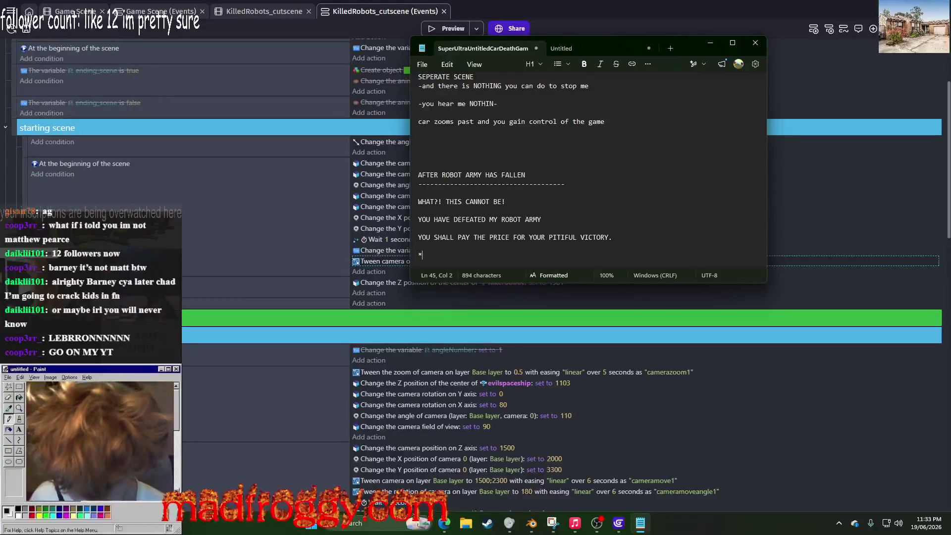
pyautogui.write('bomb ')
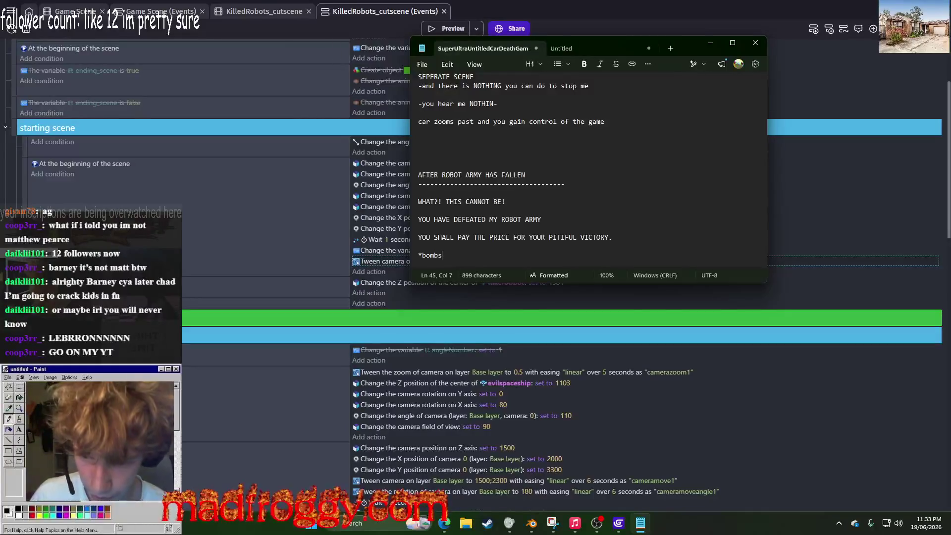
pyautogui.write(' the entire city*')
pyautogui.press('Return')
pyautogui.press('Return')
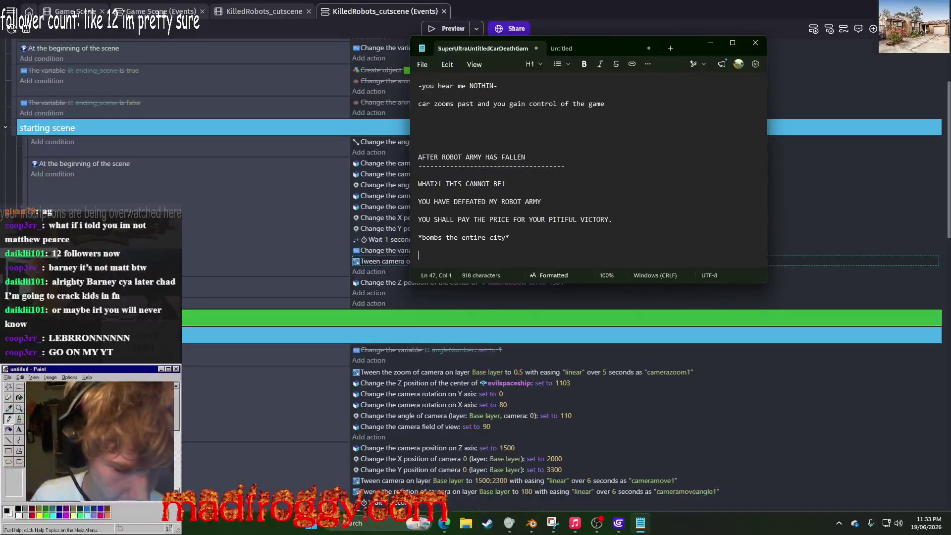
pyautogui.write('NOW')
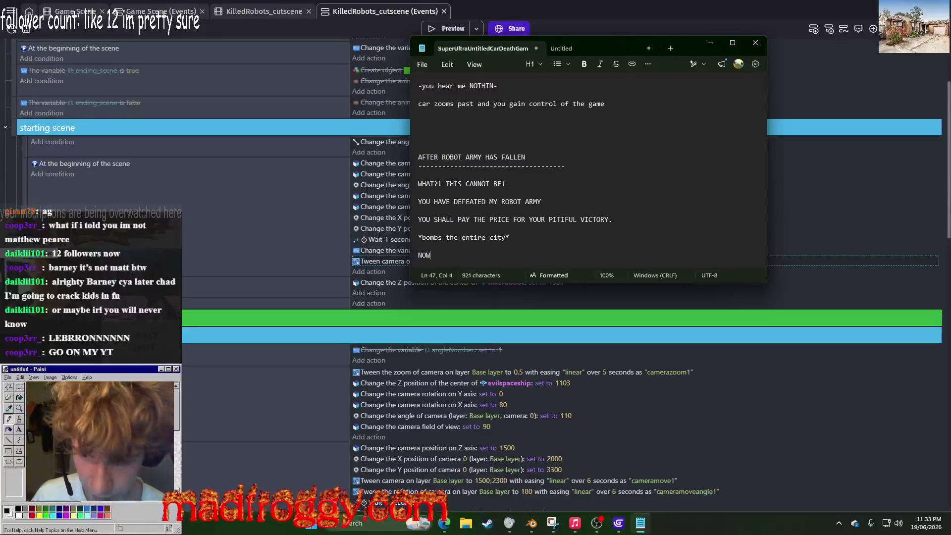
pyautogui.write(" LET'S SEE")
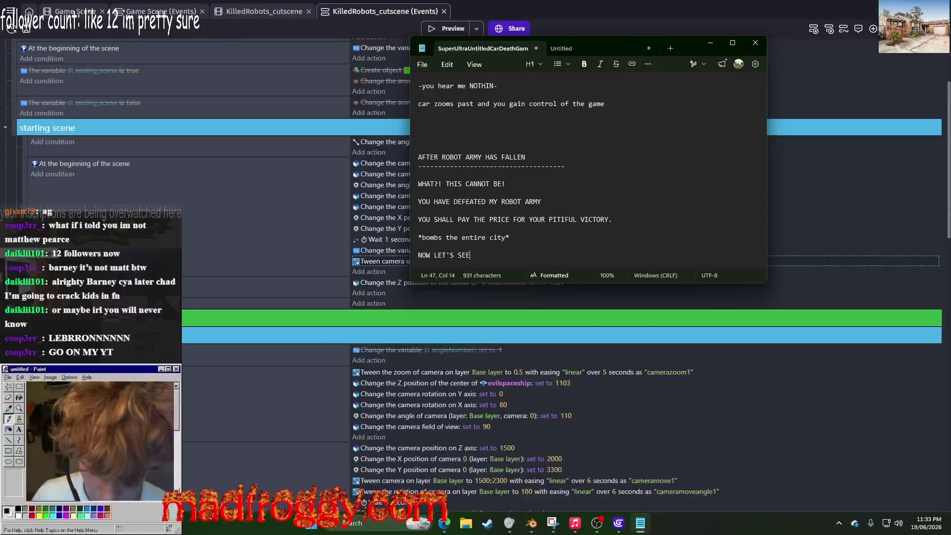
pyautogui.write(' HOW YOU FAI')
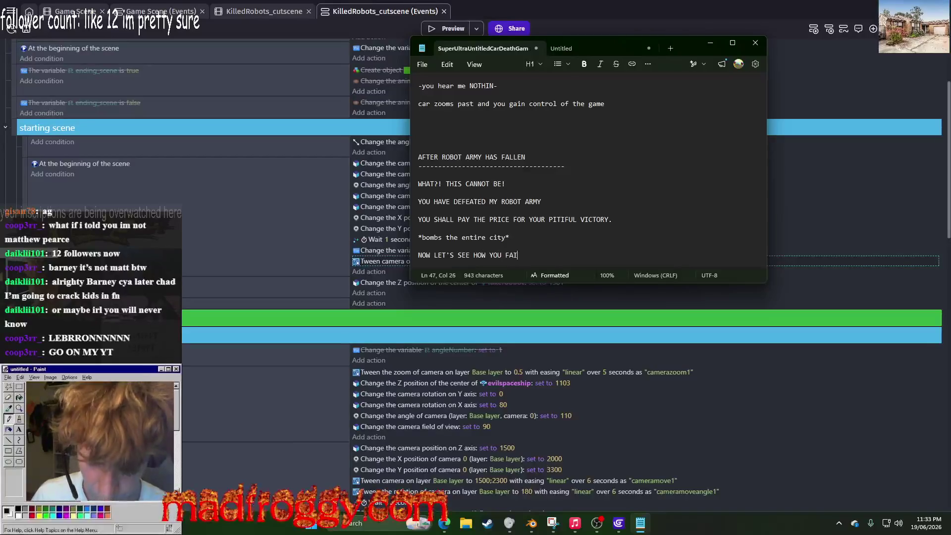
pyautogui.write('R AGAINST ')
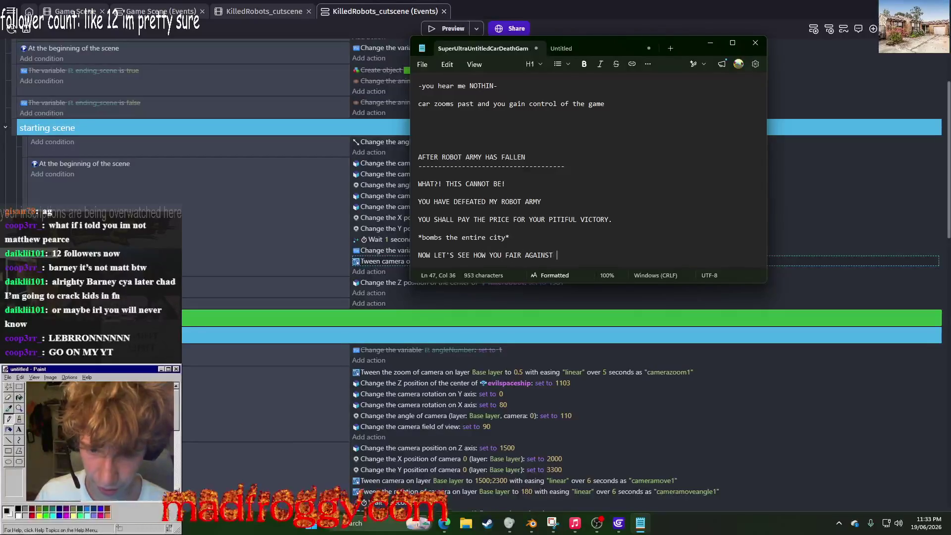
pyautogui.write('MY TRUE ')
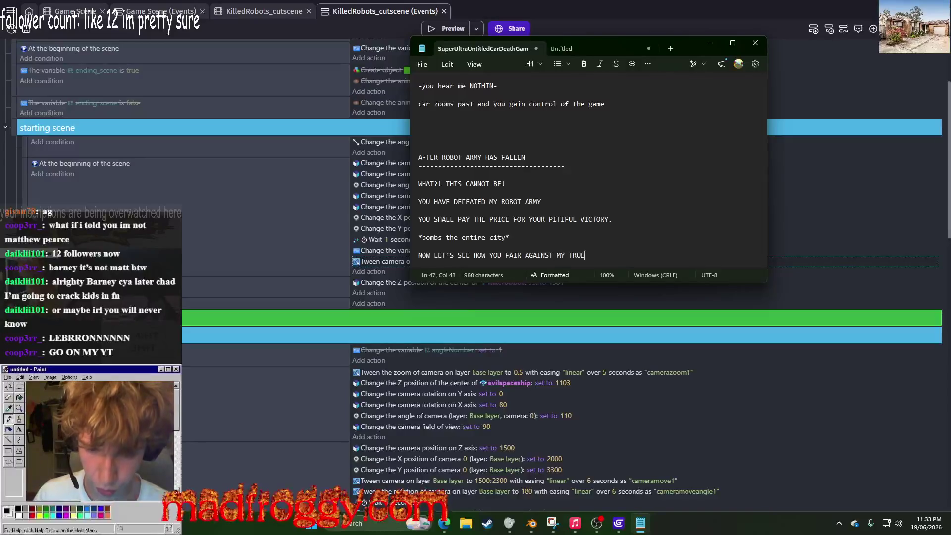
pyautogui.write('POWER.')
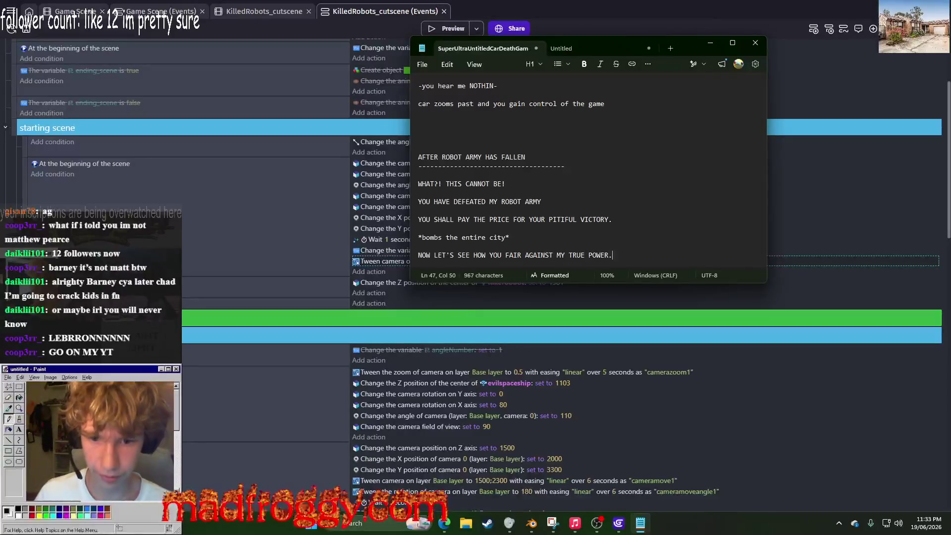
pyautogui.press('Return')
pyautogui.press('Return')
pyautogui.write('WATCH YOUR CITY FALL')
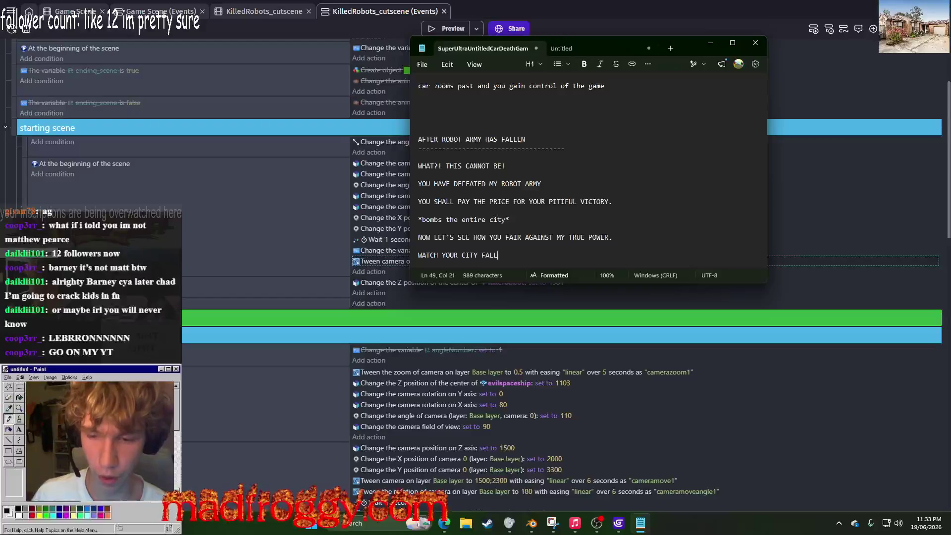
pyautogui.write(', PLAYER')
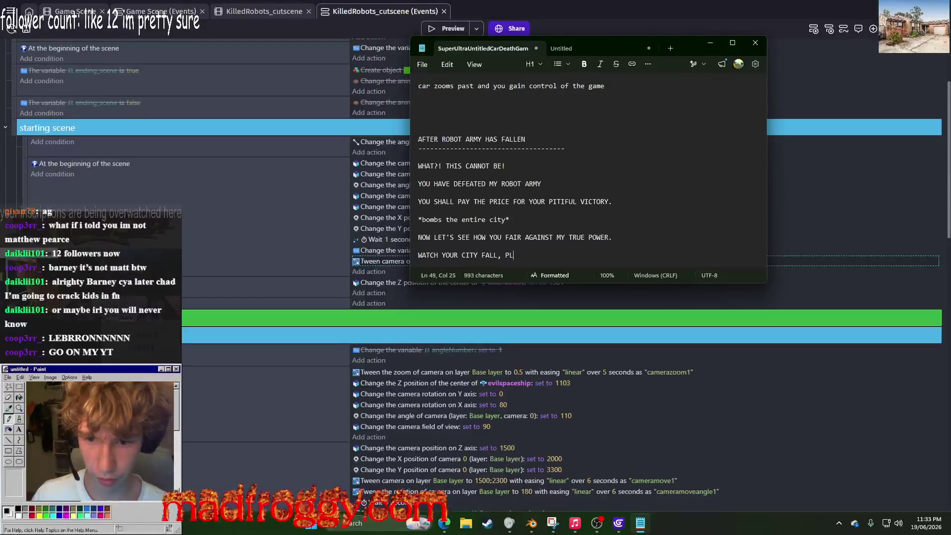
pyautogui.write('.')
pyautogui.press('Return')
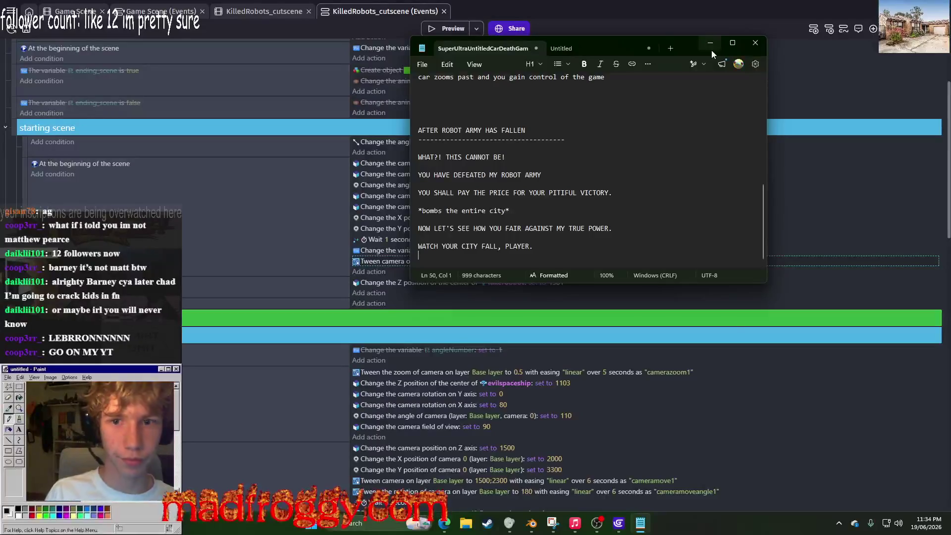
# Step: Minimize Notepad and scroll the events sheet down to the angle 1 (UFO zoom out and turn) group
pyautogui.click(711, 49)
pyautogui.scroll(-10, 498, 223)
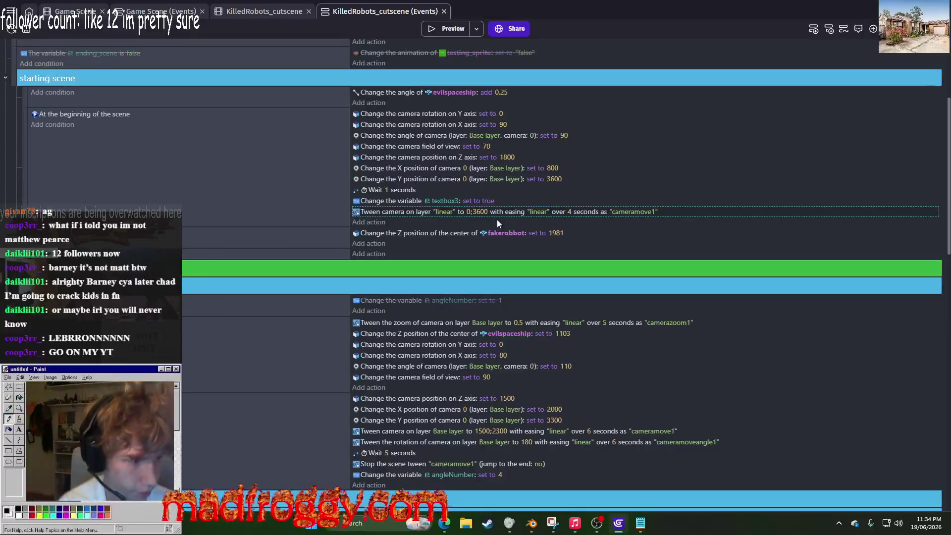
pyautogui.scroll(-3, 515, 267)
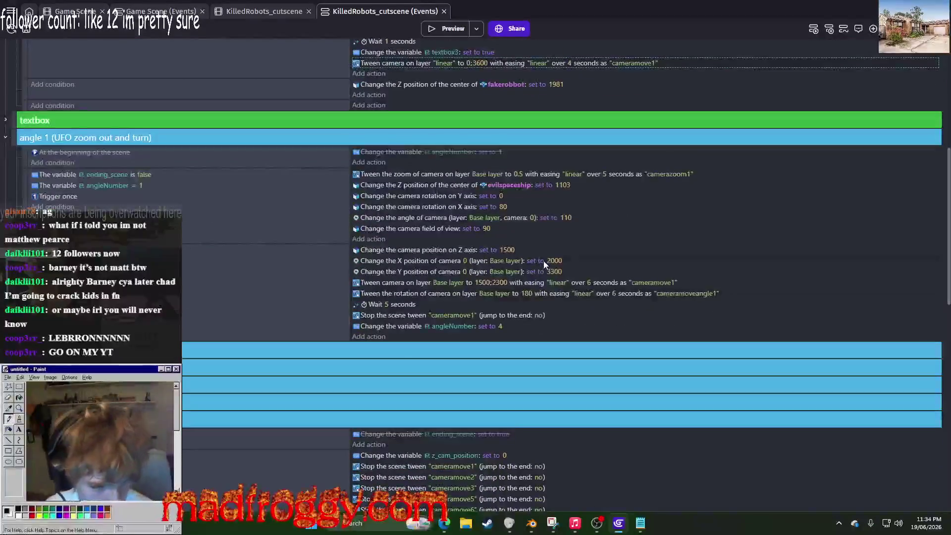
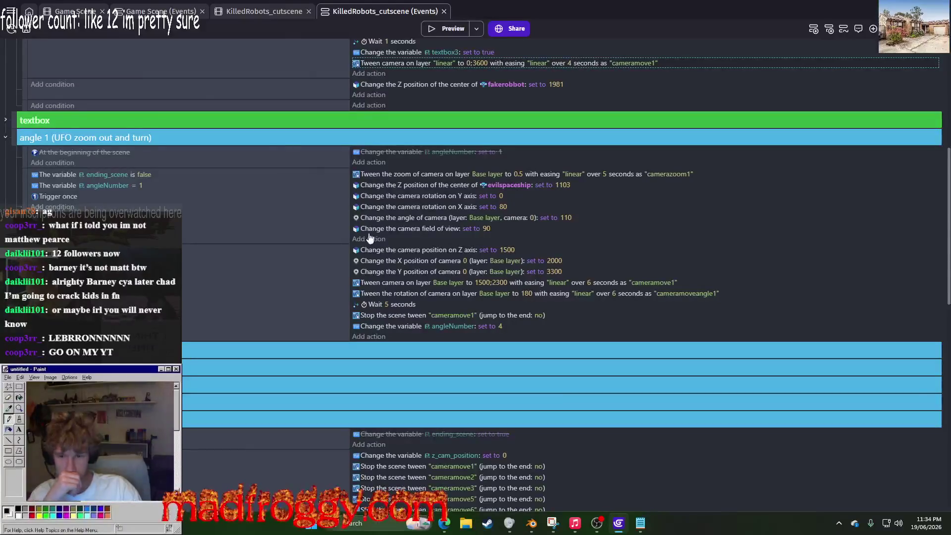
# Step: Rename the standreadyforarrival text object to Whatthiscantbe in the cutscene scene
pyautogui.click(264, 12)
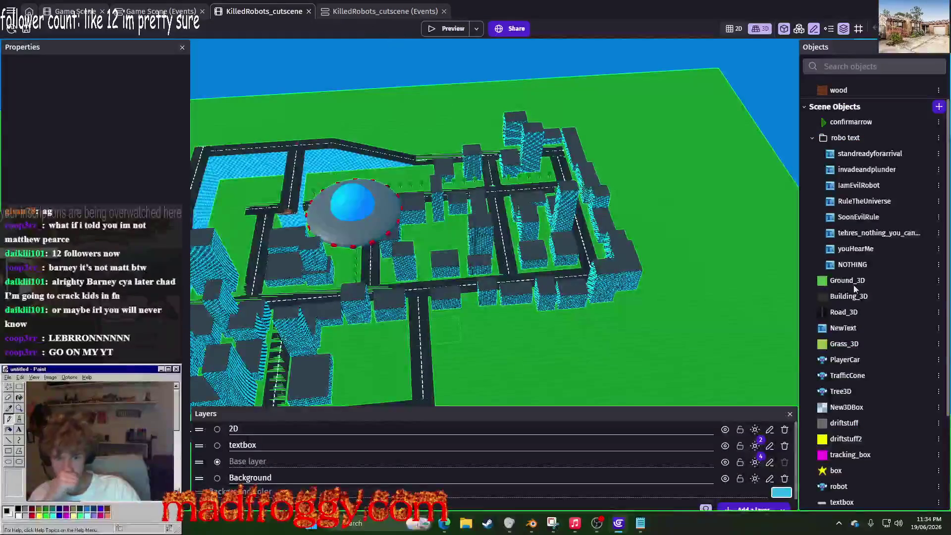
pyautogui.click(939, 154)
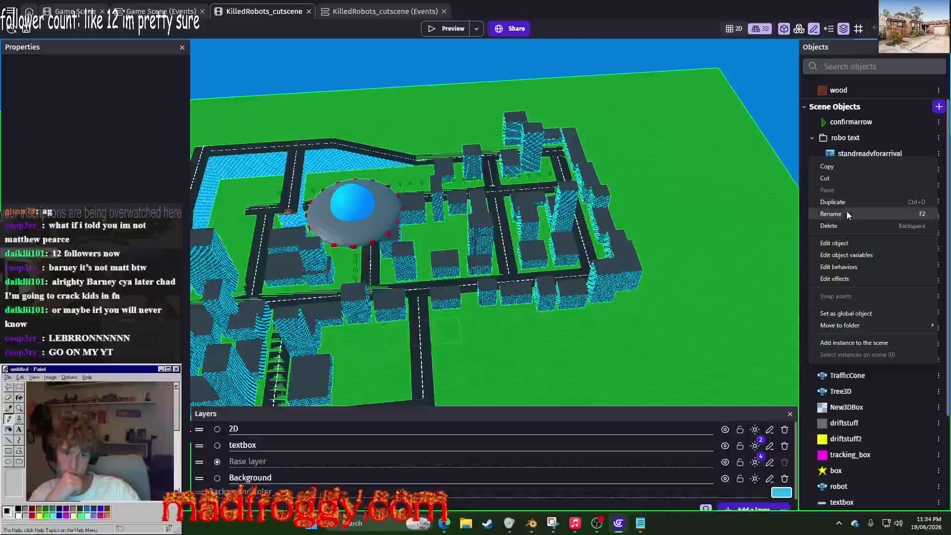
pyautogui.hotkey('alt', 'Tab')
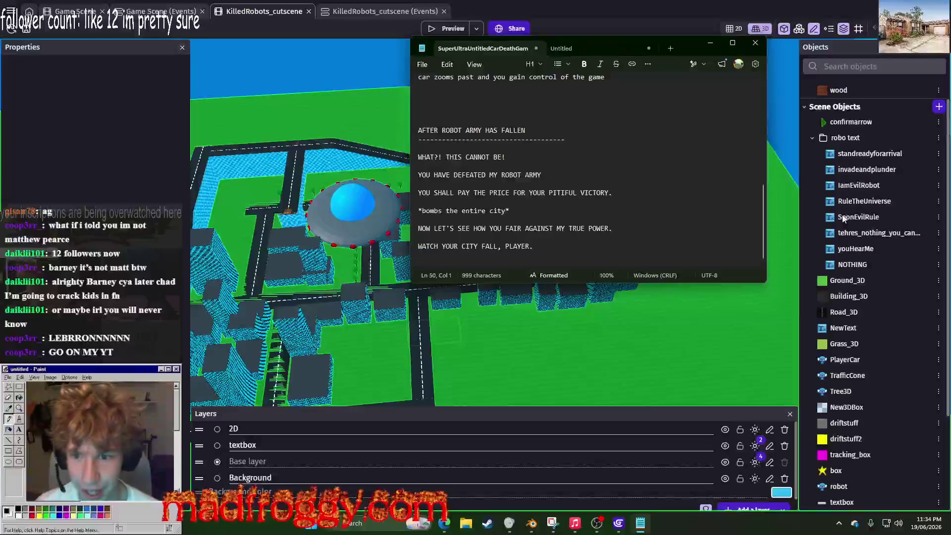
pyautogui.hotkey('alt', 'Tab')
pyautogui.click(938, 154)
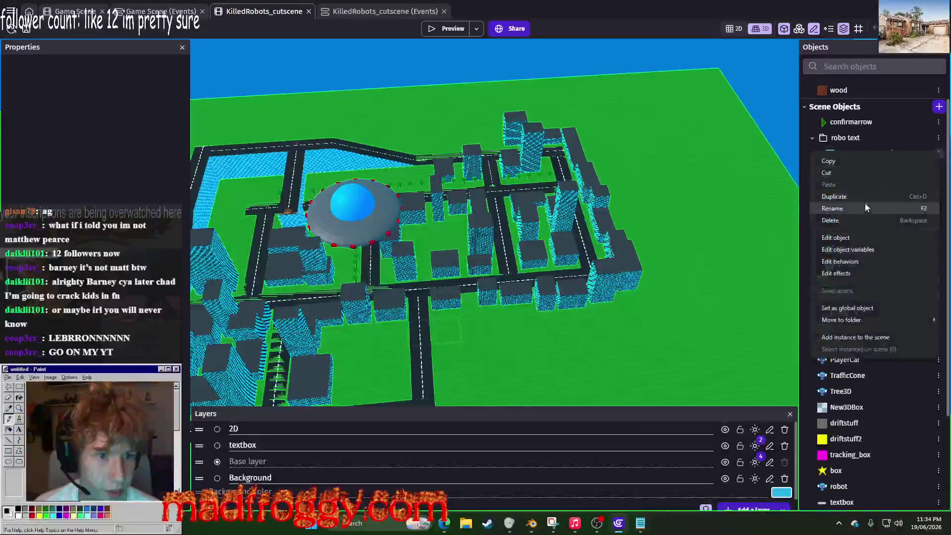
pyautogui.click(859, 207)
pyautogui.write('W')
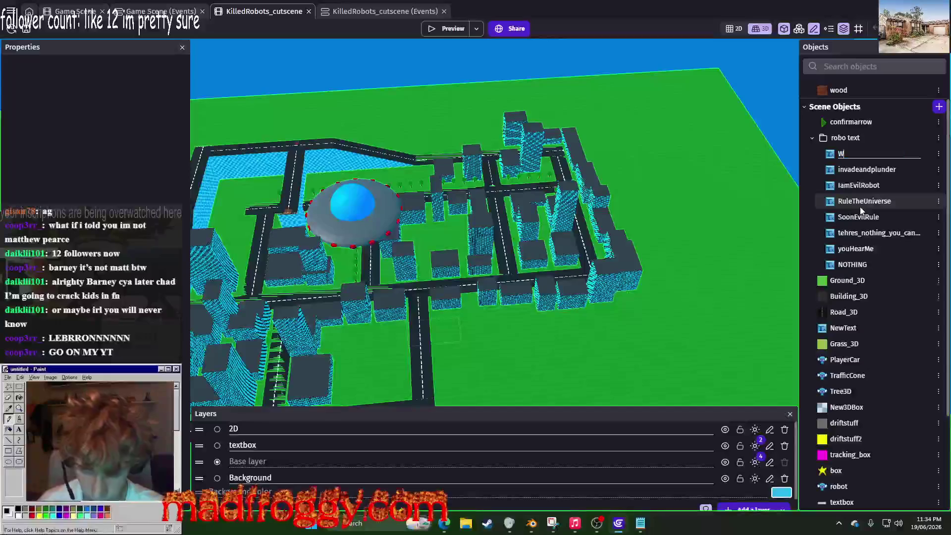
pyautogui.write('hatthiscantbe')
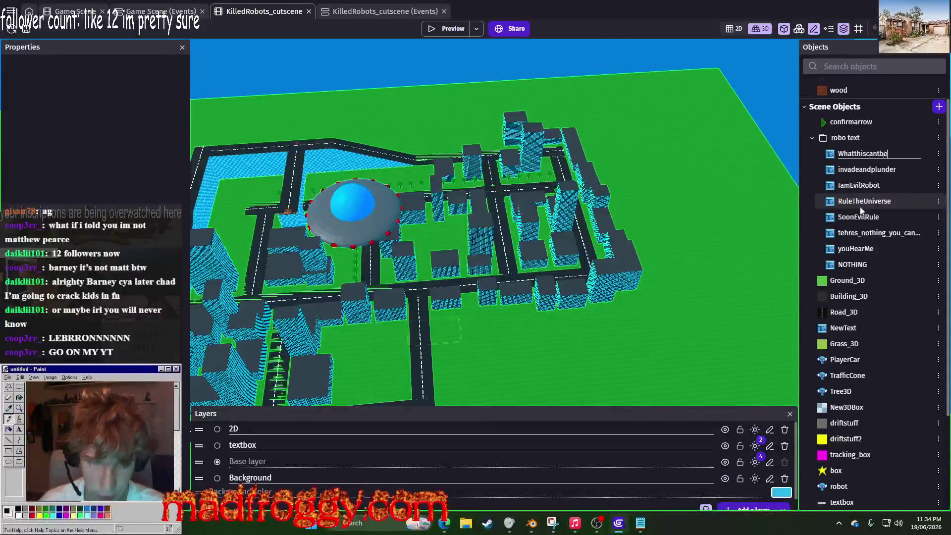
pyautogui.press('Return')
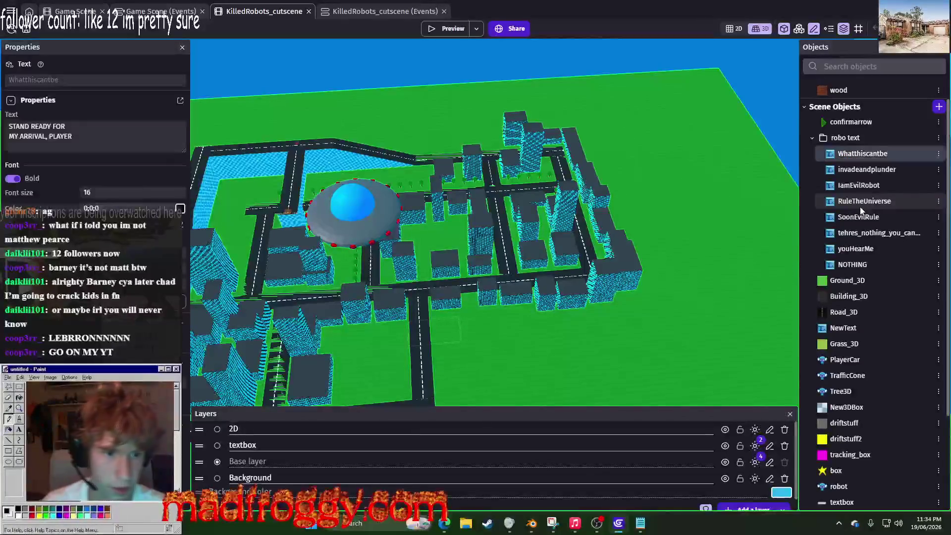
# Step: Set Whatthiscantbe's initial text to 'WHAT?! THIS CANNOT BE!' from the script notes, then preview
pyautogui.click(938, 153)
pyautogui.click(837, 241)
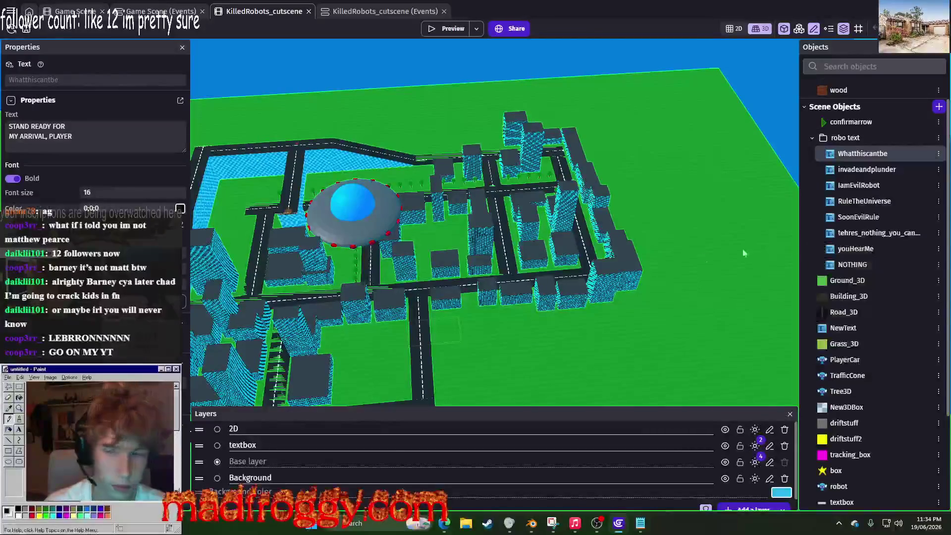
pyautogui.hotkey('alt', 'Tab')
pyautogui.moveTo(500, 161); pyautogui.dragTo(410, 158)
pyautogui.hotkey('ctrl', 'c')
pyautogui.click(267, 170)
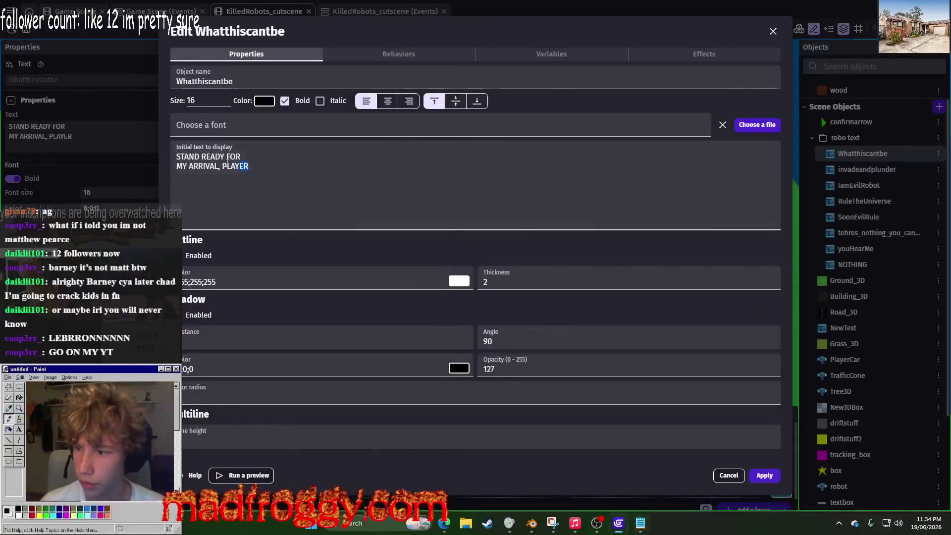
pyautogui.hotkey('ctrl', 'a')
pyautogui.hotkey('ctrl', 'v')
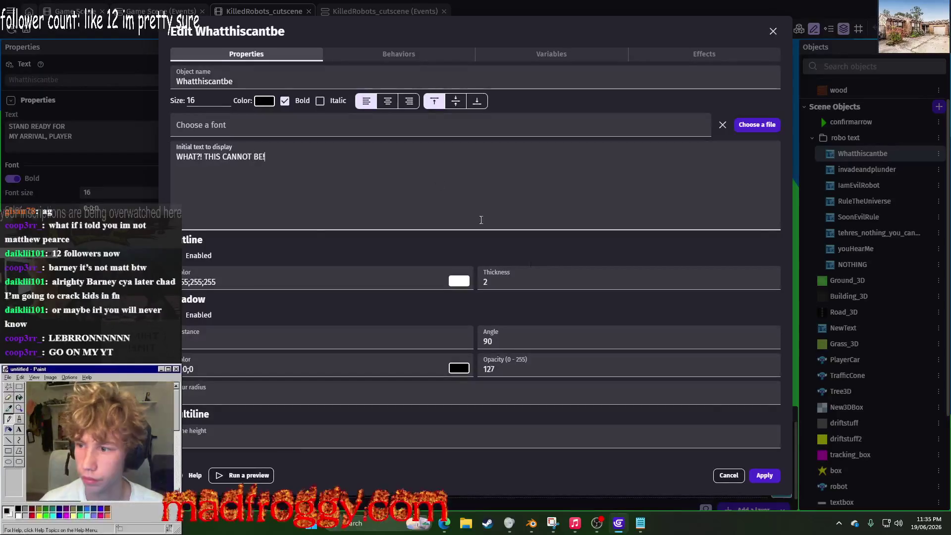
pyautogui.click(764, 475)
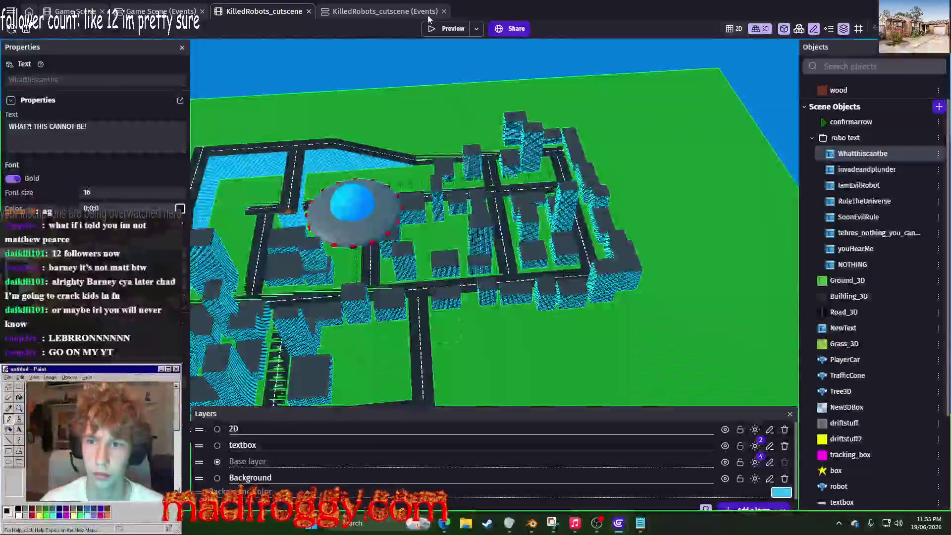
pyautogui.click(444, 28)
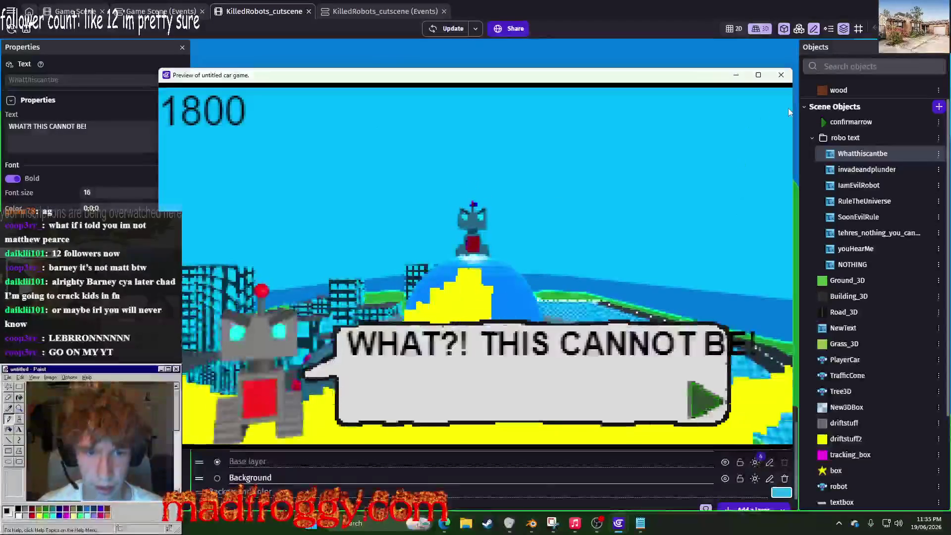
# Step: Set Whatthiscantbe to font size 20 with its text broken onto a new line after THIS
pyautogui.click(781, 75)
pyautogui.click(938, 158)
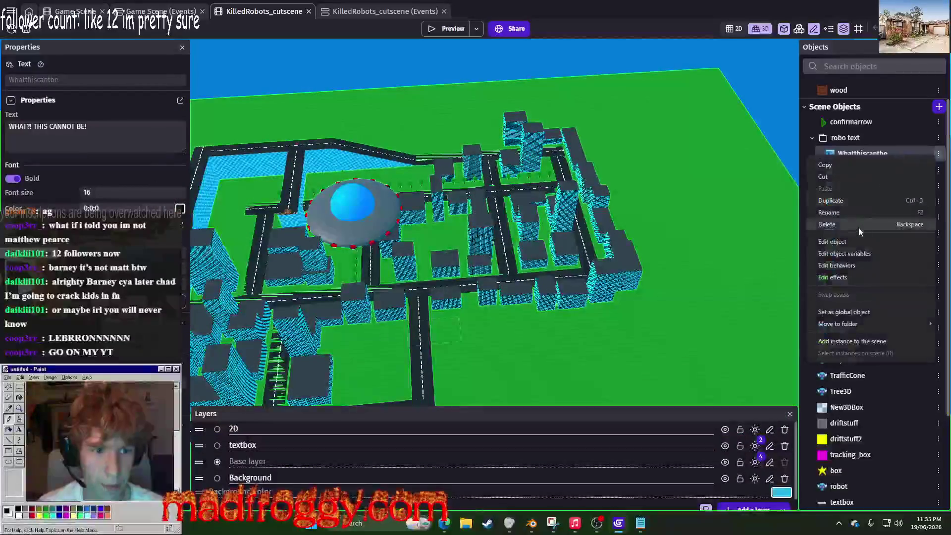
pyautogui.click(837, 242)
pyautogui.doubleClick(192, 100)
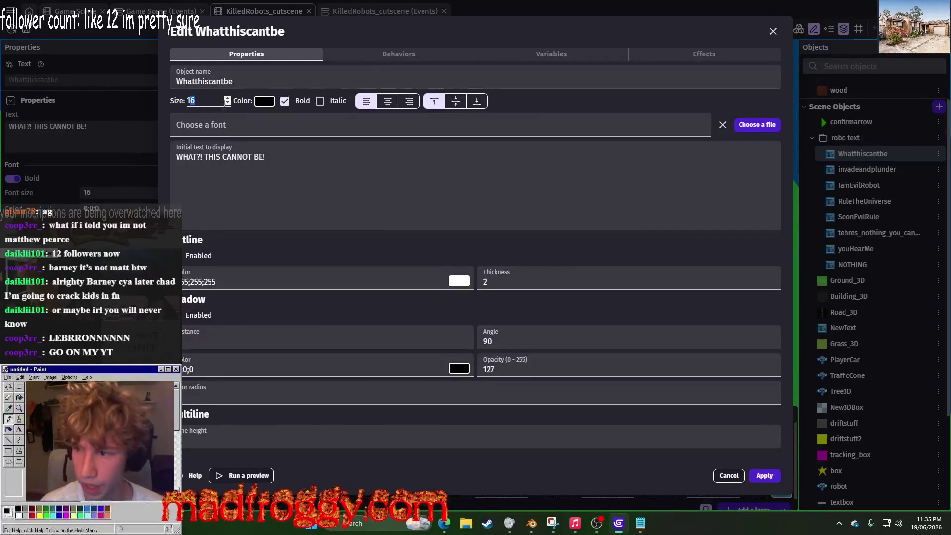
pyautogui.write('20')
pyautogui.click(221, 155)
pyautogui.press('Return')
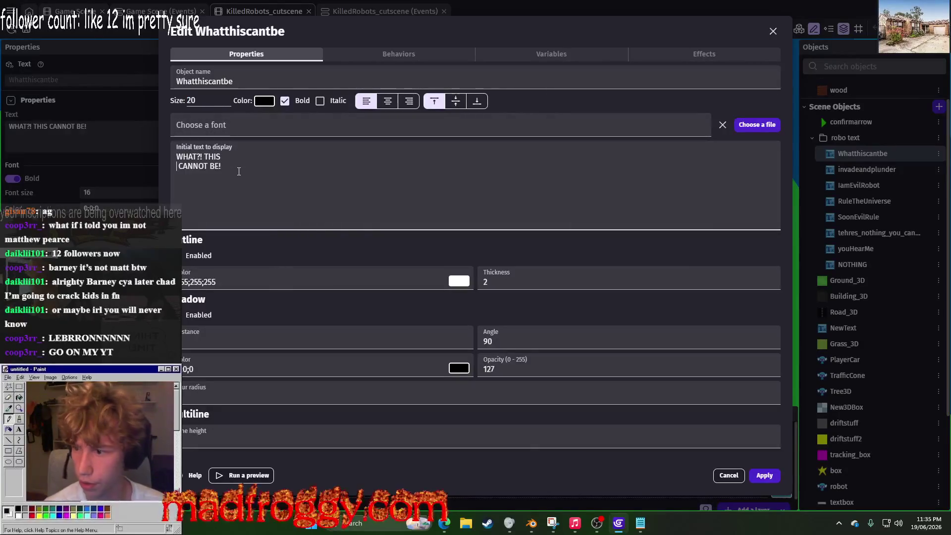
pyautogui.press('BackSpace')
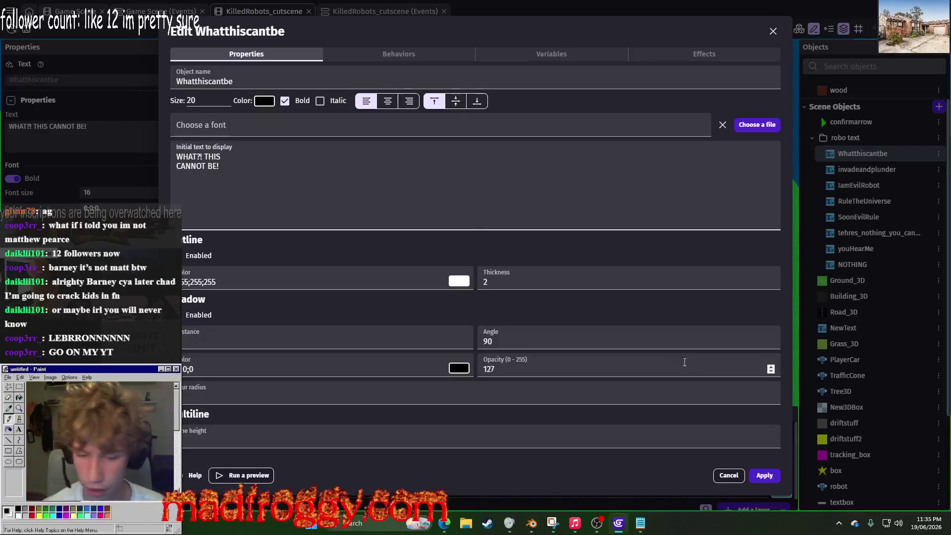
pyautogui.hotkey('ctrl', 'Return')
# Step: Preview the cutscene to check the two-line Whatthiscantbe bubble
pyautogui.click(446, 28)
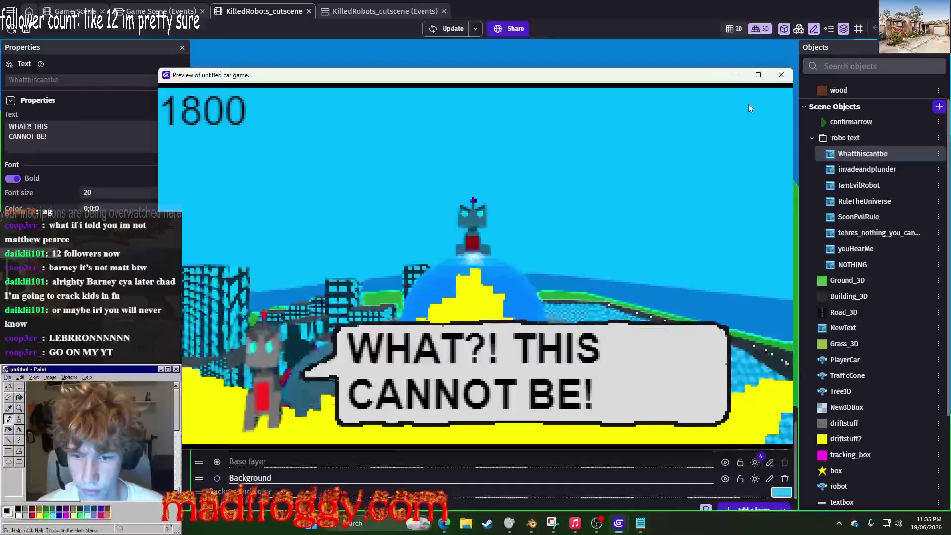
pyautogui.click(747, 98)
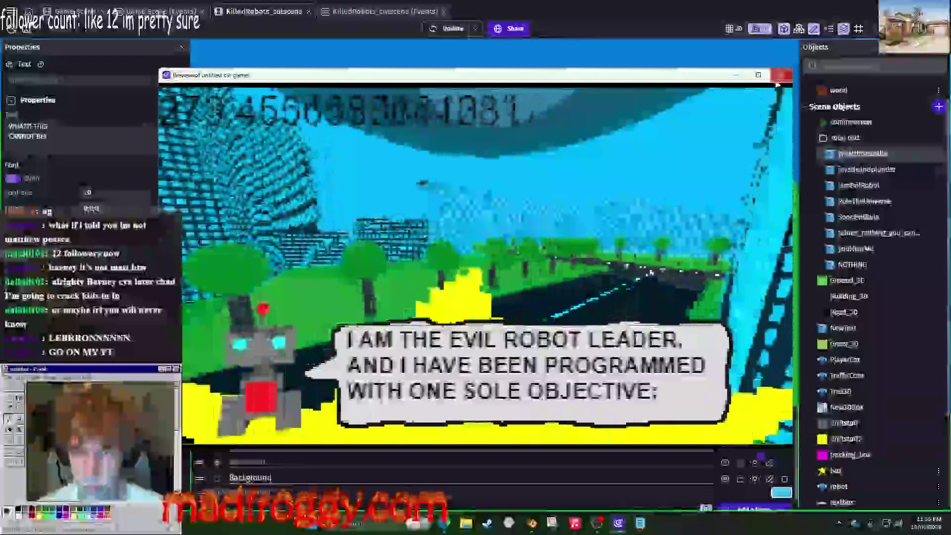
pyautogui.click(781, 75)
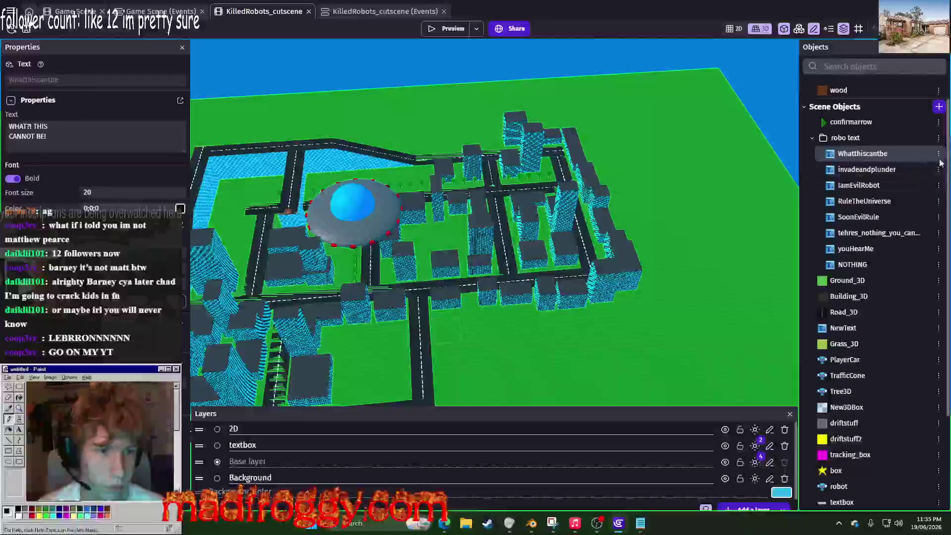
# Step: Replace invadeandplunder's text with 'YOU HAVE DEFEATED MY ROBOT ARMY' from the script notes
pyautogui.hotkey('alt', 'Tab')
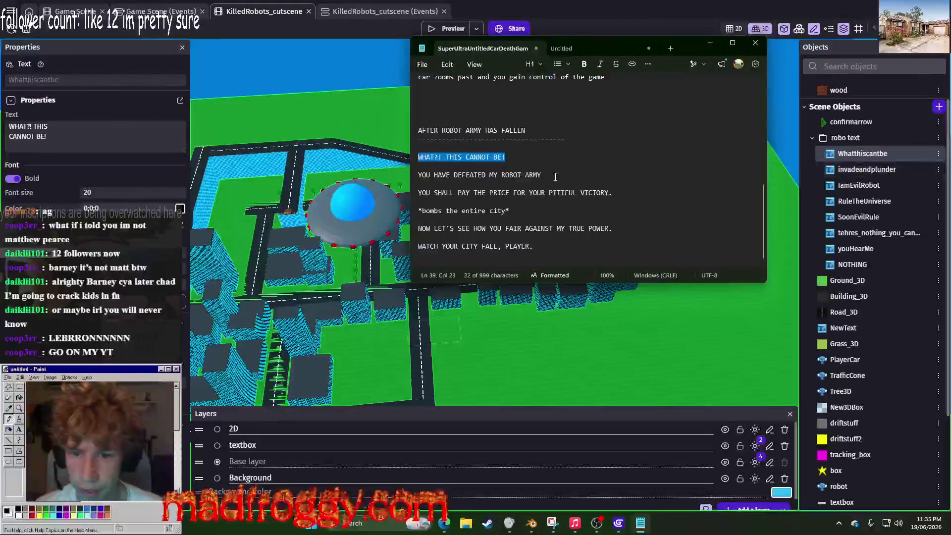
pyautogui.tripleClick(409, 176)
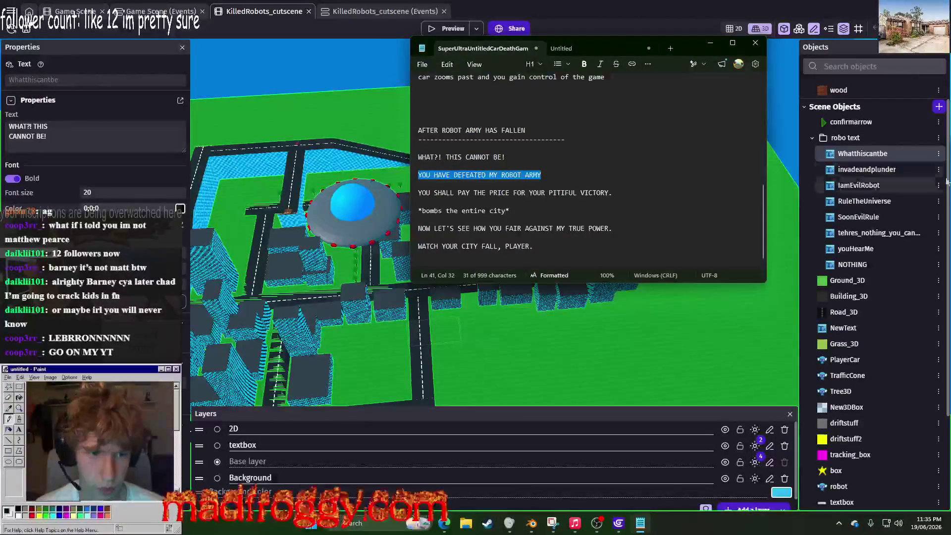
pyautogui.rightClick(864, 171)
pyautogui.press('Escape')
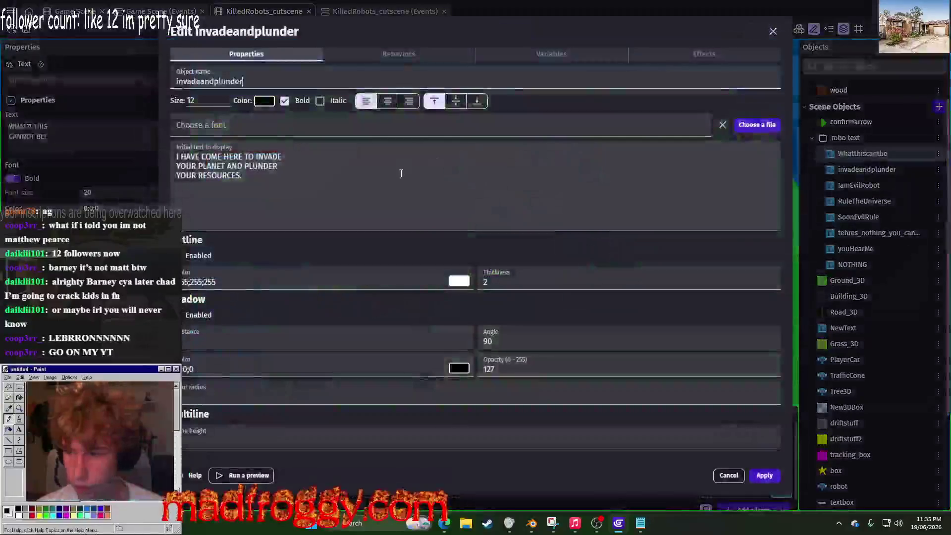
pyautogui.click(396, 168)
pyautogui.hotkey('ctrl', 'a')
pyautogui.hotkey('ctrl', 'v')
# Step: Rename the object youdefeatedmyarmy, break its text before MY, enlarge the font, and preview
pyautogui.write('youdefeatedmyarmy')
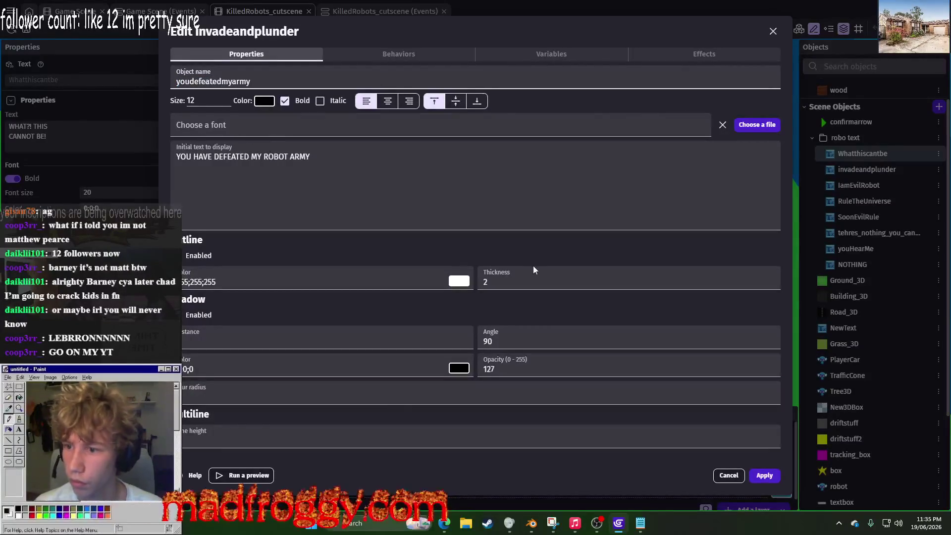
pyautogui.click(260, 150)
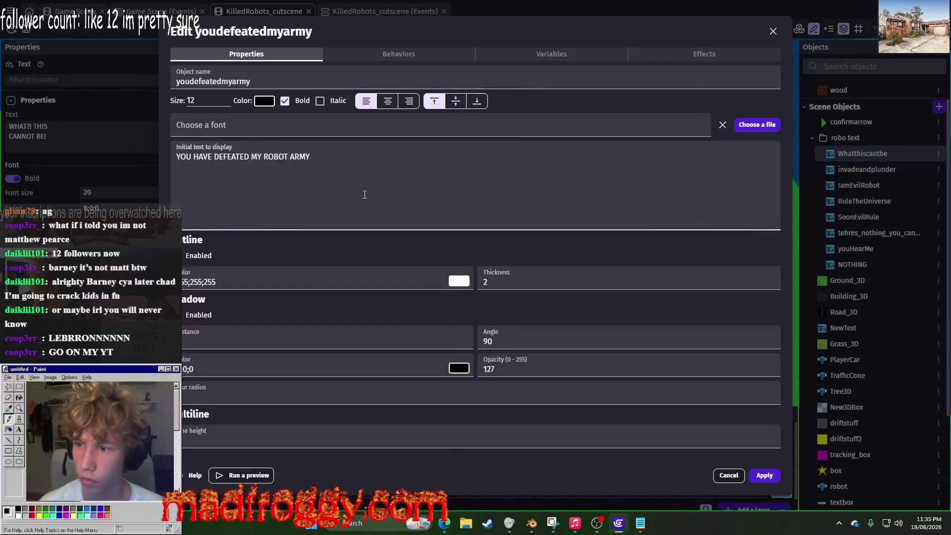
pyautogui.press('Return')
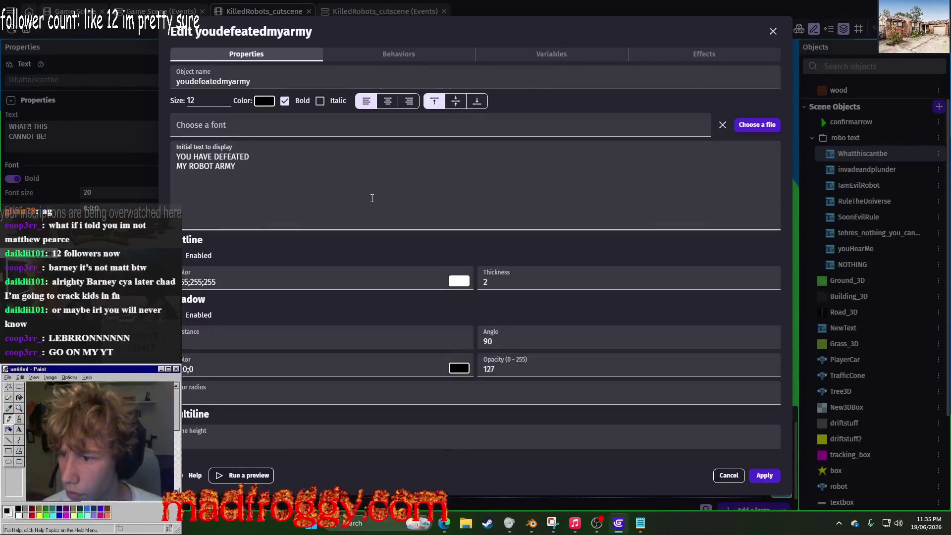
pyautogui.click(191, 101)
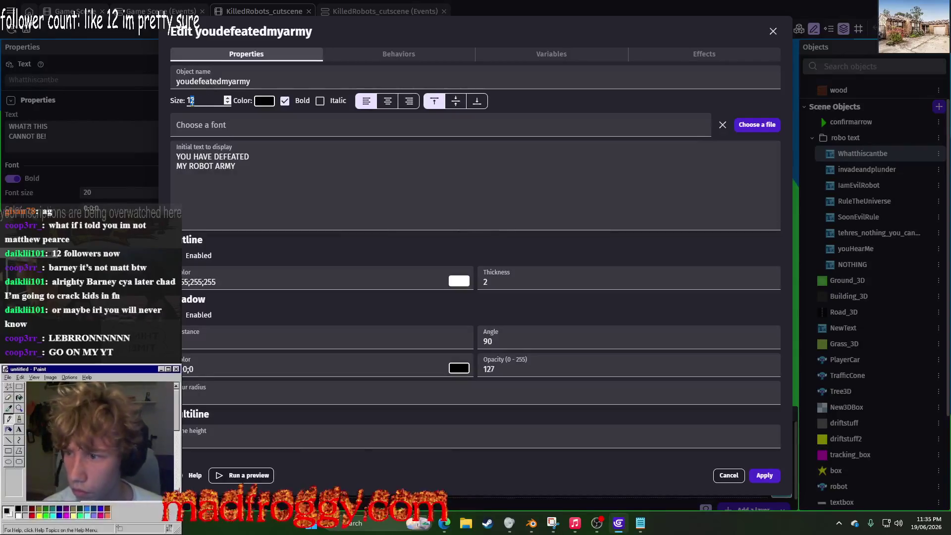
pyautogui.write('16')
pyautogui.click(764, 475)
pyautogui.click(449, 24)
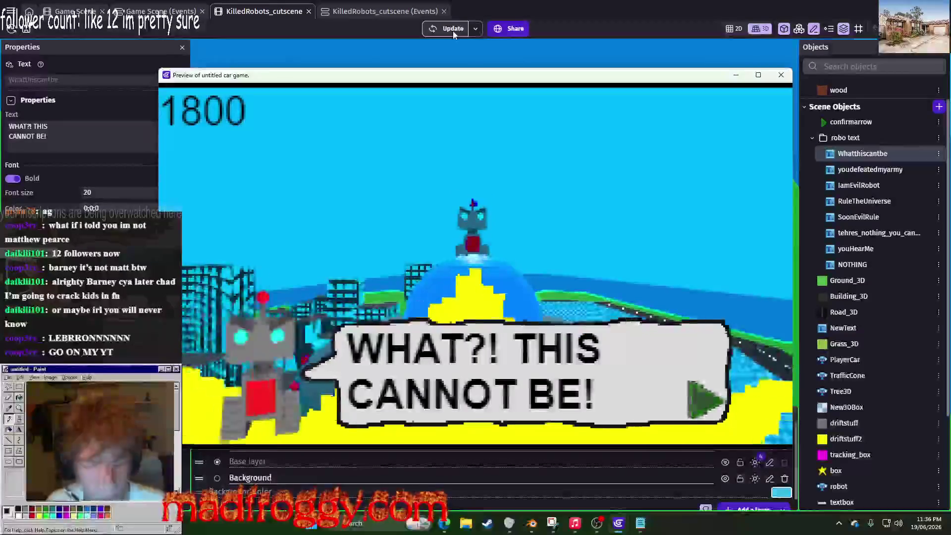
# Step: Close the preview and move IamEvilRobot above youdefeatedmyarmy in the object list
pyautogui.click(700, 268)
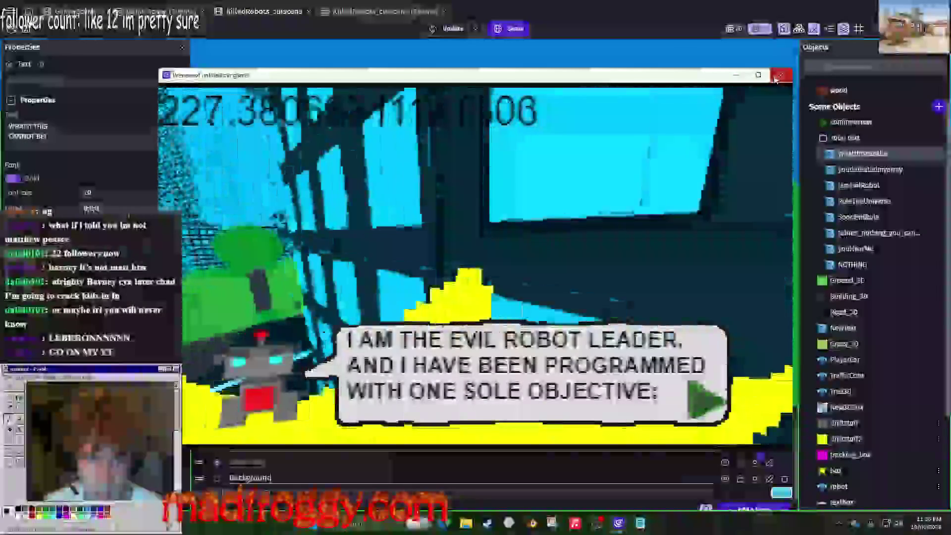
pyautogui.click(776, 79)
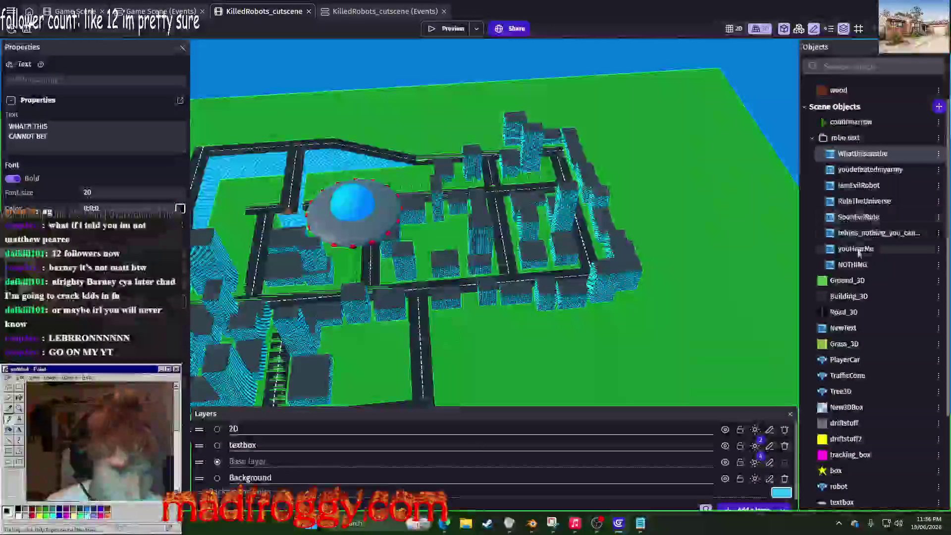
pyautogui.click(878, 217)
pyautogui.moveTo(895, 188)
pyautogui.mouseDown()
pyautogui.moveTo(879, 168)
pyautogui.moveTo(897, 173)
pyautogui.mouseUp()
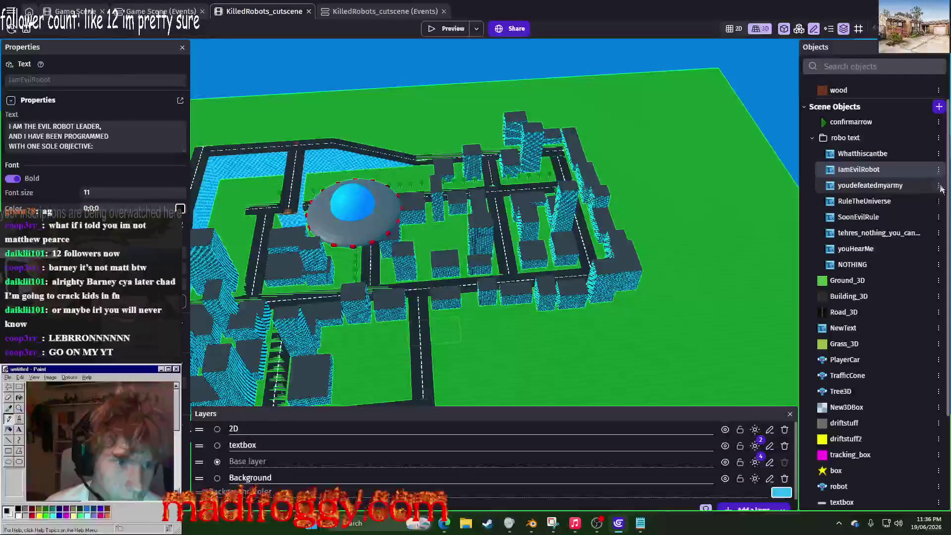
# Step: Rename the youdefeatedmyarmy text object to YoudefeatedMyarmy
pyautogui.click(941, 188)
pyautogui.click(865, 270)
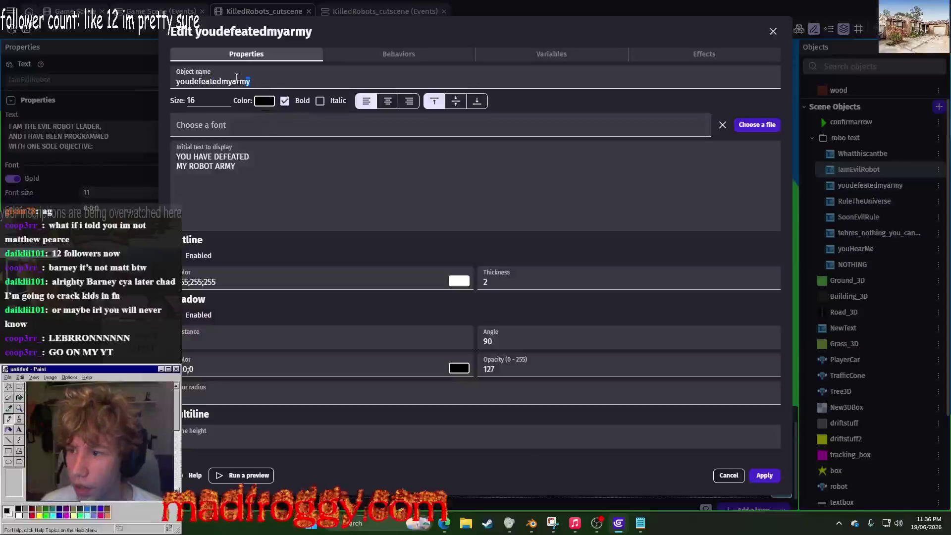
pyautogui.moveTo(250, 81); pyautogui.dragTo(169, 73)
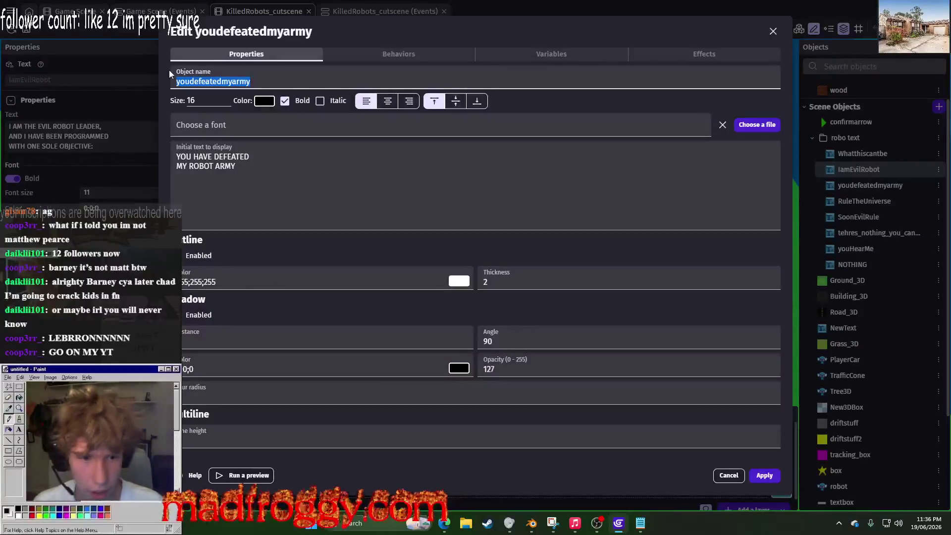
pyautogui.write('Y')
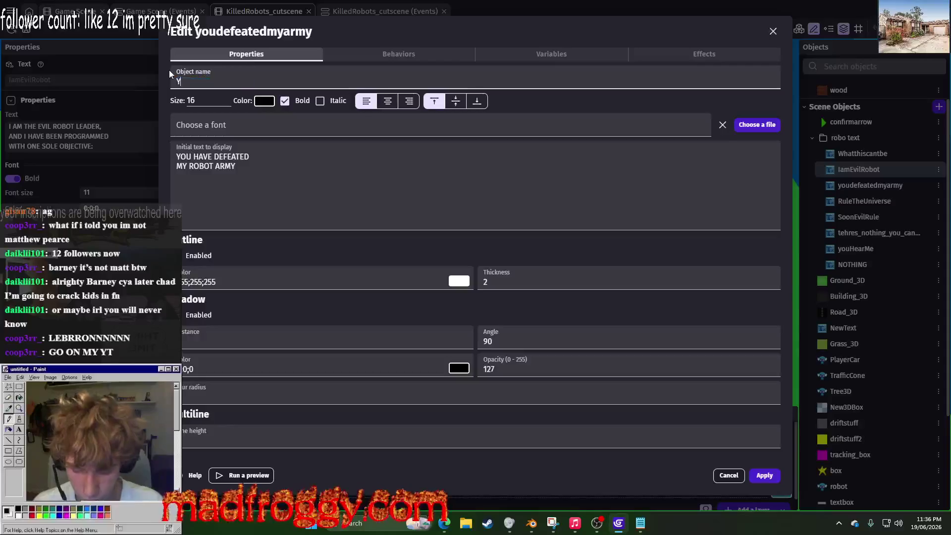
pyautogui.write('oudefeate')
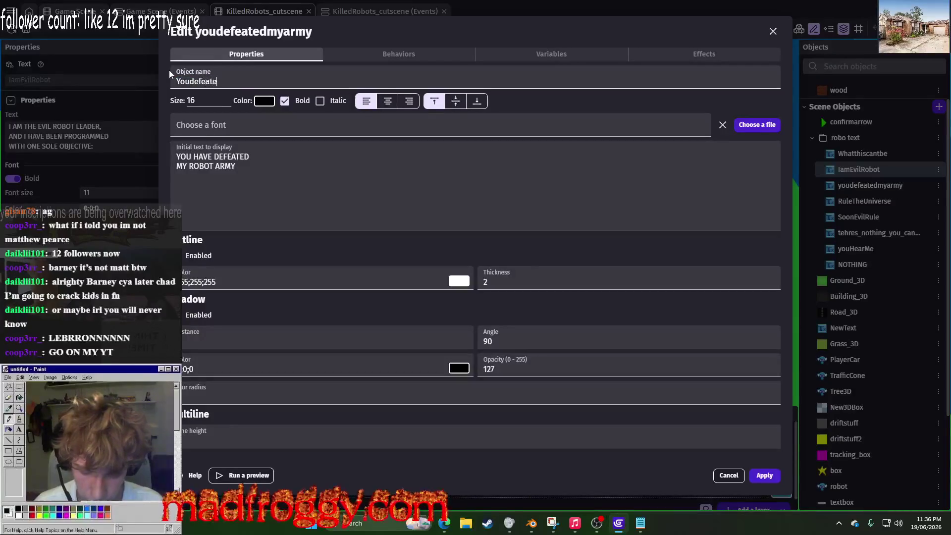
pyautogui.write('dMyarmy')
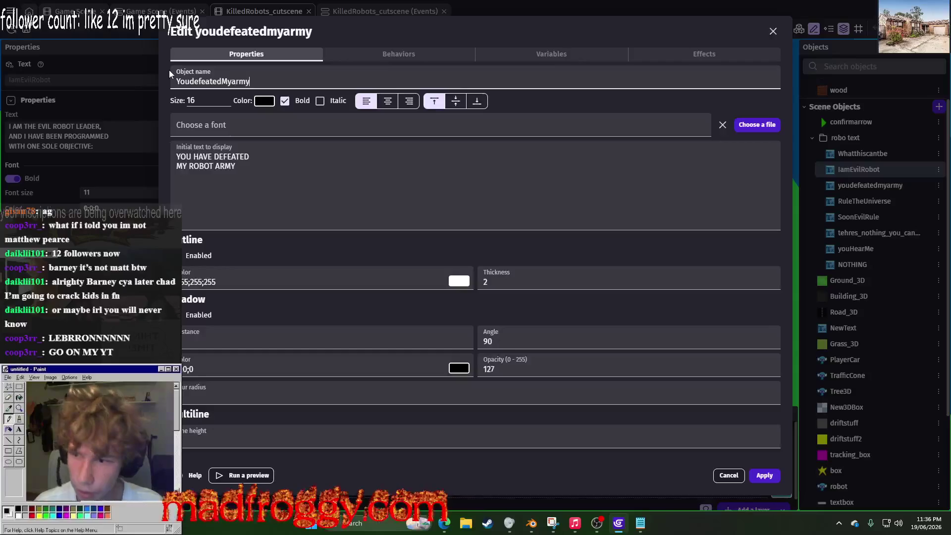
pyautogui.click(764, 475)
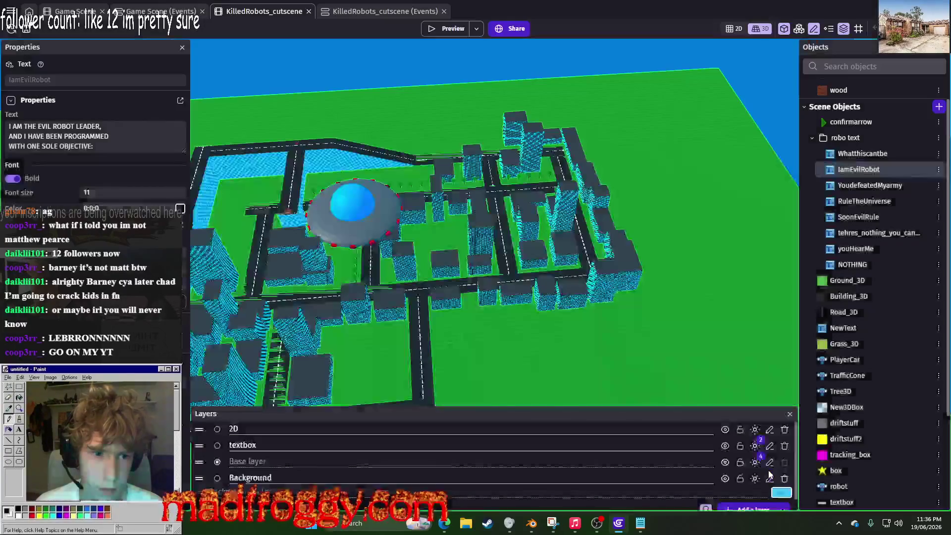
pyautogui.click(896, 188)
pyautogui.moveTo(896, 187); pyautogui.dragTo(887, 186)
# Step: Replace the object's text with 'YOU SHALL PAY THE PRICE FOR YOUR PITIFUL VICTORY.'
pyautogui.rightClick(919, 194)
pyautogui.click(820, 280)
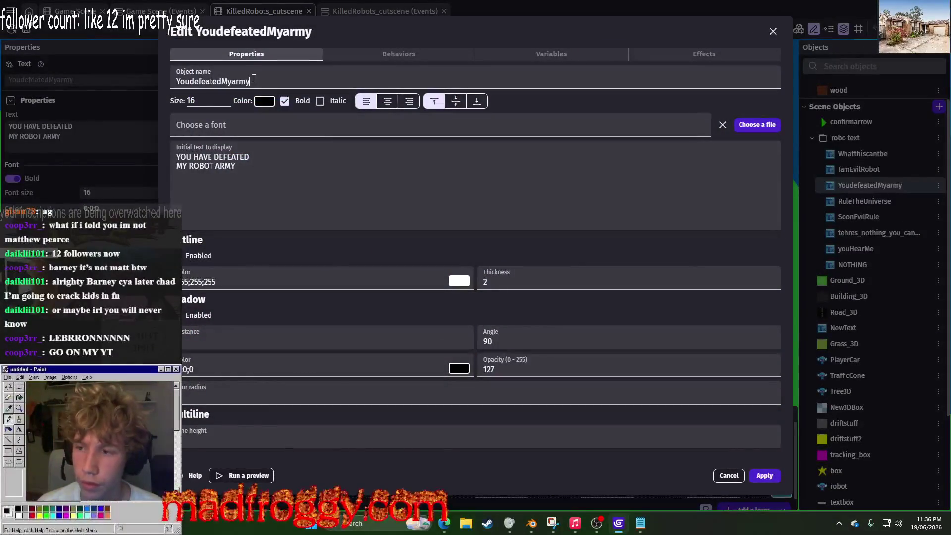
pyautogui.click(765, 476)
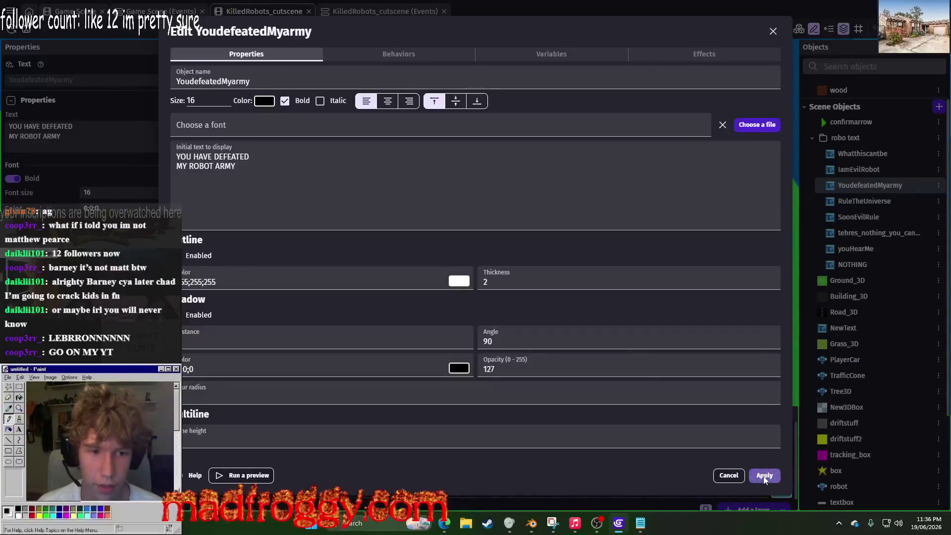
pyautogui.doubleClick(201, 81)
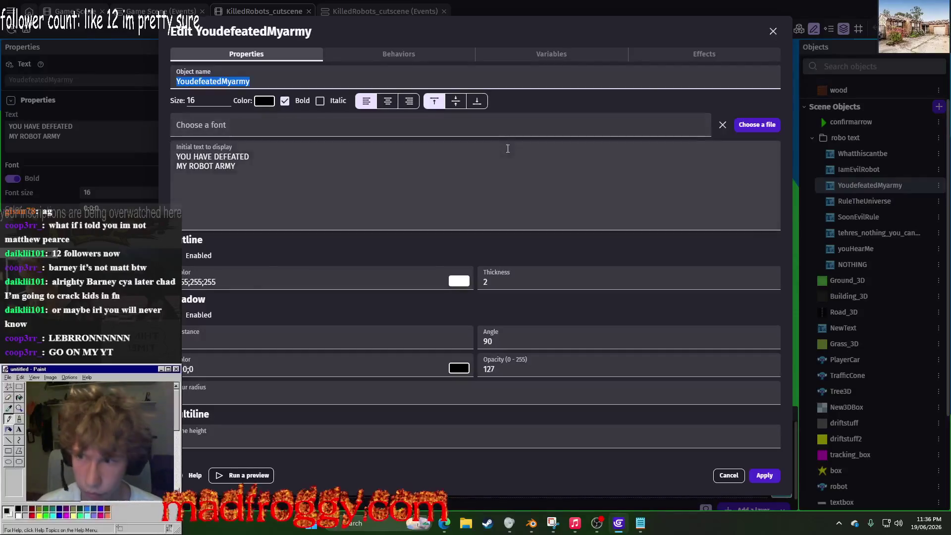
pyautogui.hotkey('alt', 'Tab')
pyautogui.tripleClick(604, 189)
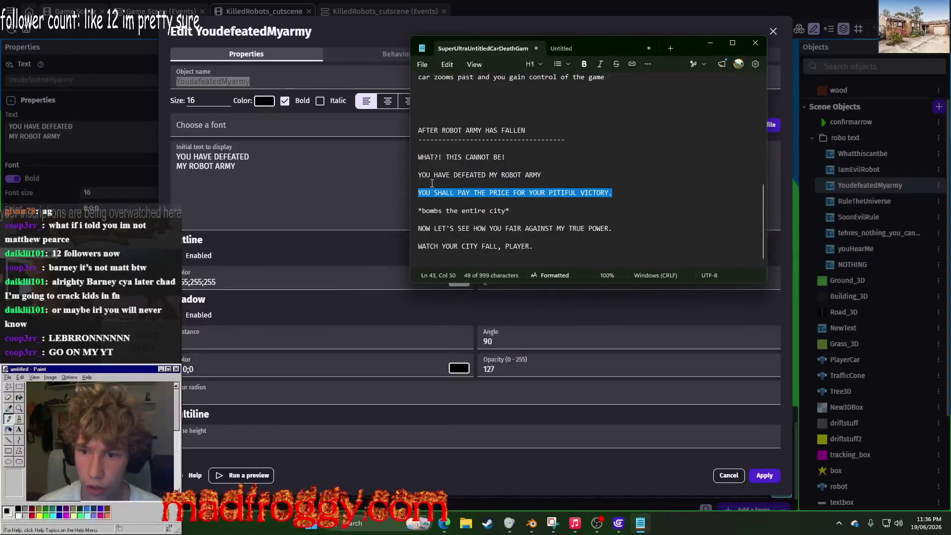
pyautogui.hotkey('ctrl', 'c')
pyautogui.hotkey('alt', 'Tab')
pyautogui.click(270, 149)
pyautogui.hotkey('ctrl', 'a')
pyautogui.hotkey('ctrl', 'v')
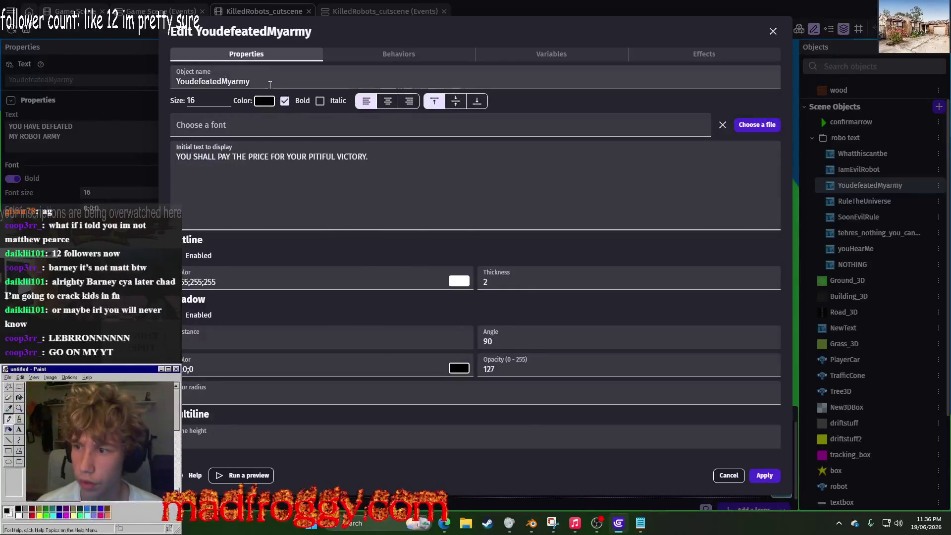
# Step: Rename the object youshallpaytheprice and apply the changes
pyautogui.doubleClick(270, 85)
pyautogui.write('youshallpaytheprice')
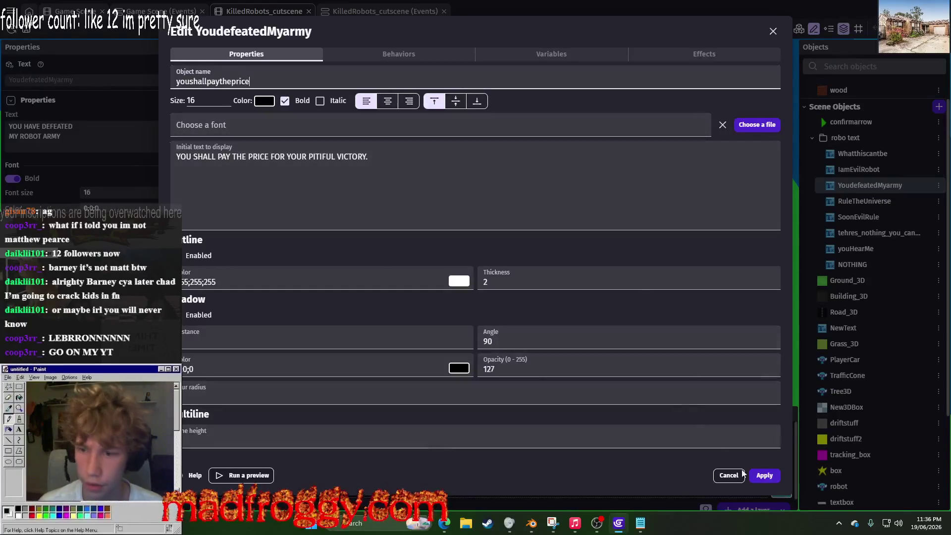
pyautogui.click(765, 475)
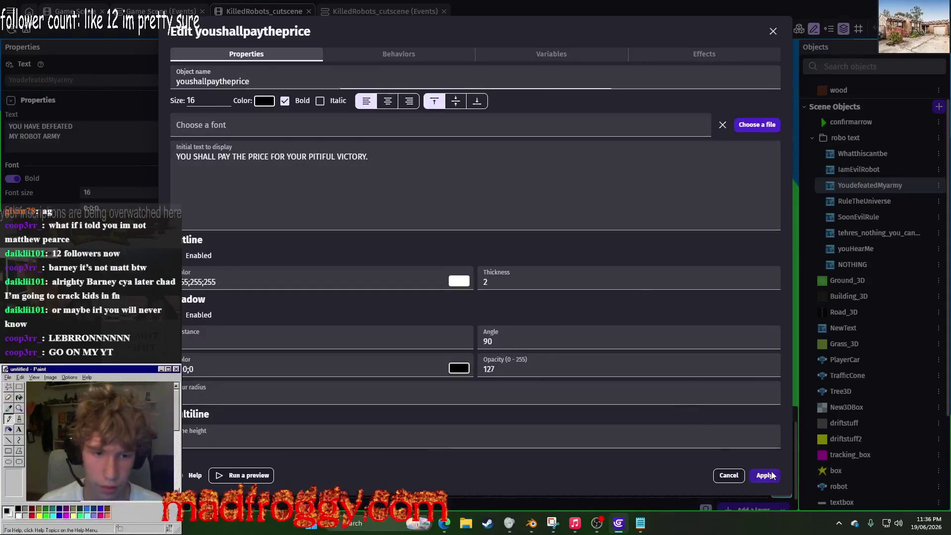
pyautogui.click(841, 254)
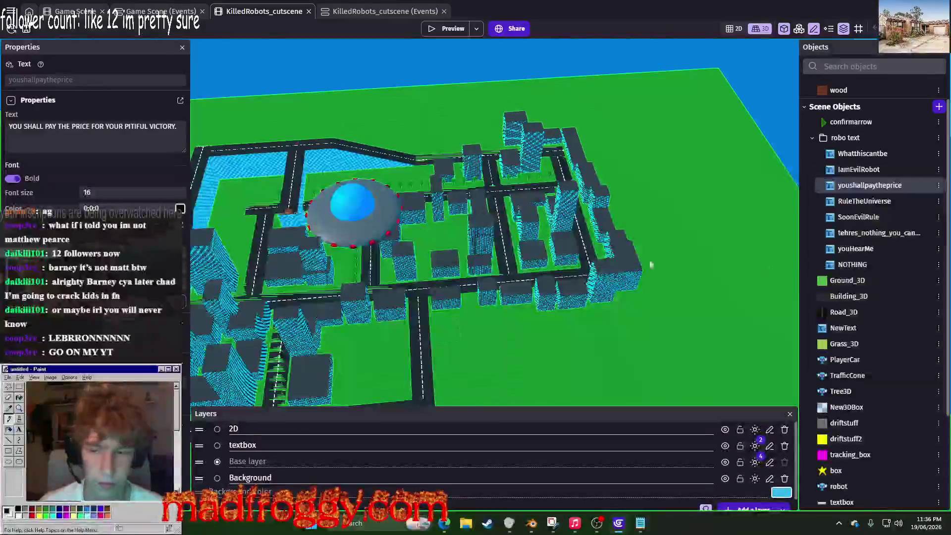
# Step: Rename IamEvilRobot to youahevdefeatedtherobotarmy after copying the defeated-army line from the notes
pyautogui.click(306, 182)
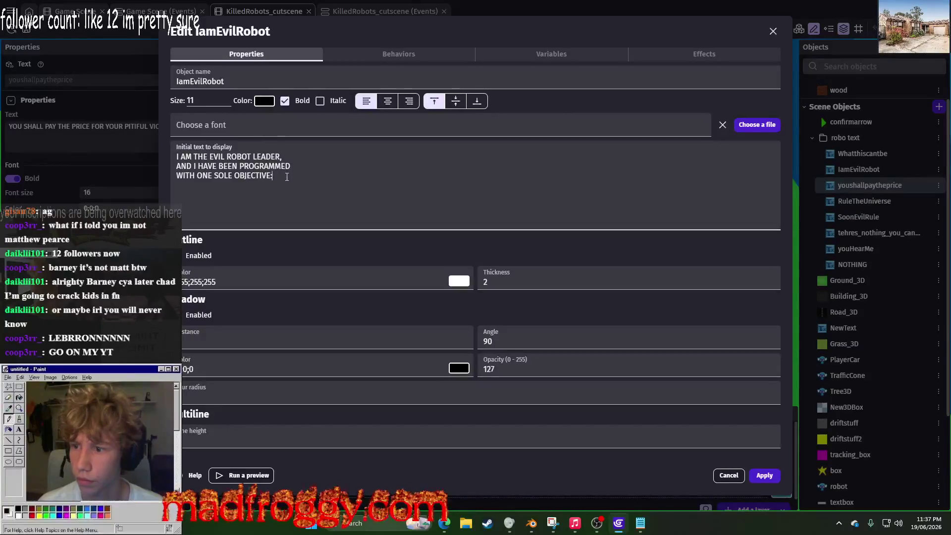
pyautogui.doubleClick(198, 81)
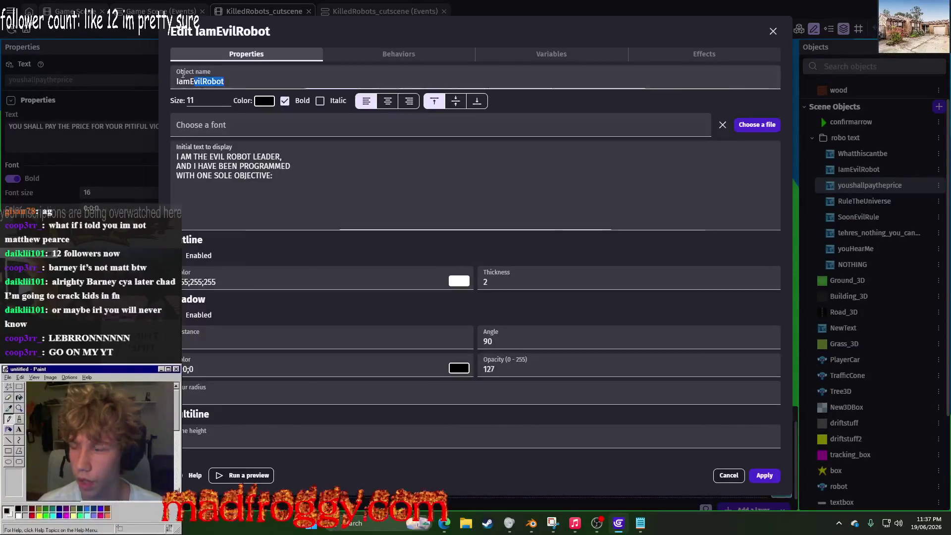
pyautogui.hotkey('alt', 'Tab')
pyautogui.hotkey('alt', 'Tab')
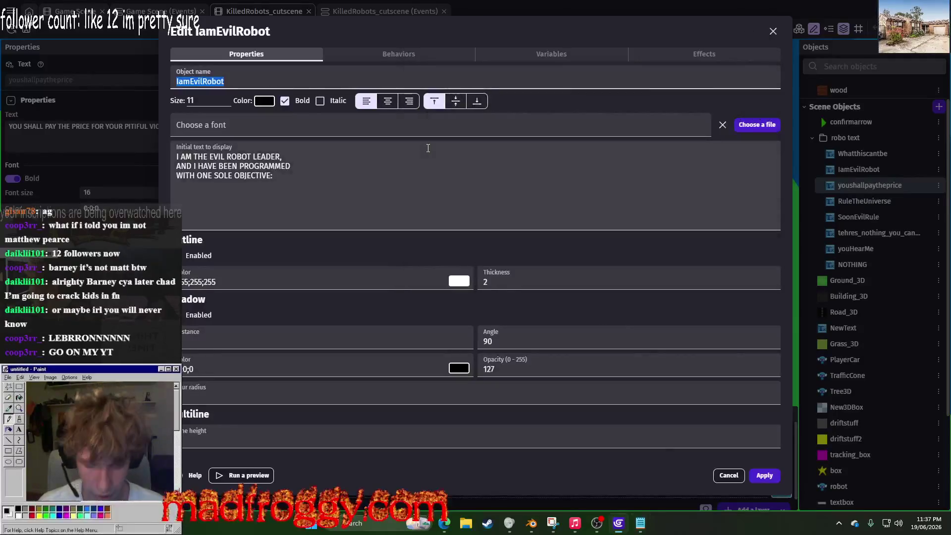
pyautogui.hotkey('alt', 'Tab')
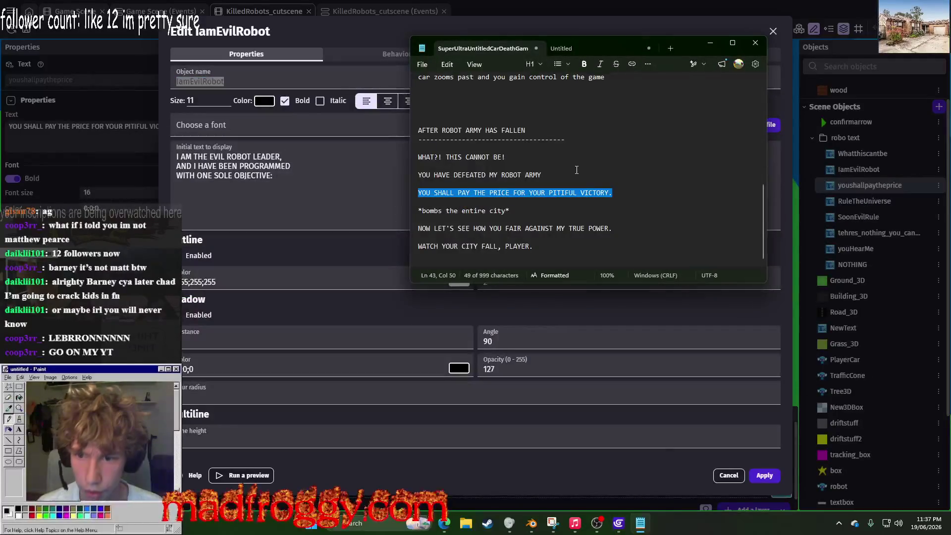
pyautogui.moveTo(577, 170); pyautogui.dragTo(417, 175)
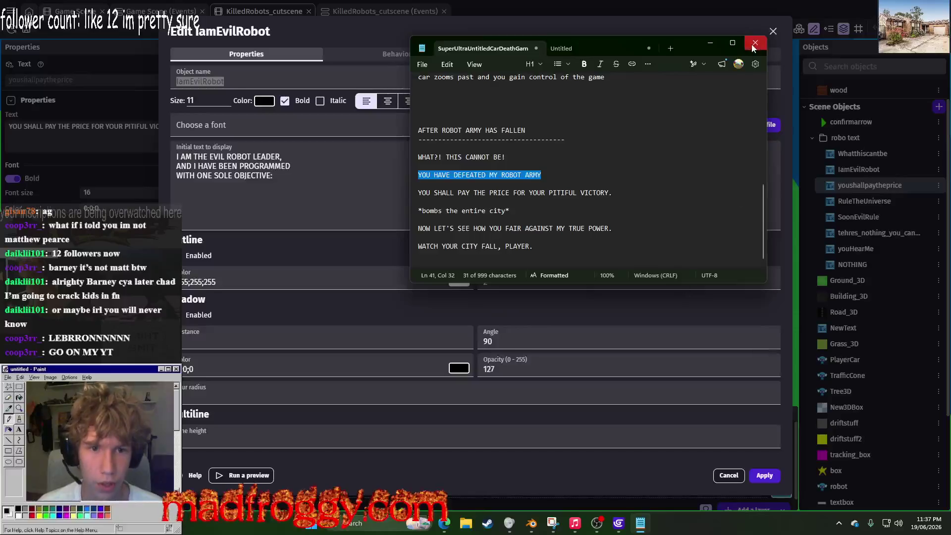
pyautogui.hotkey('alt', 'Tab')
pyautogui.write('you')
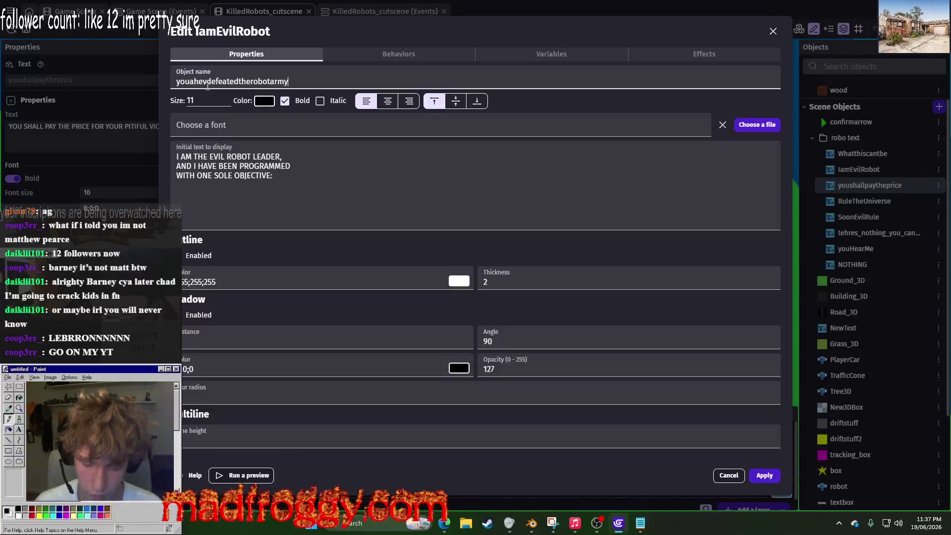
# Step: Set its text to 'YOU HAVE DEFEATED / MY ROBOT ARMY' on two lines at font size 14
pyautogui.click(244, 158)
pyautogui.hotkey('ctrl', 'a')
pyautogui.hotkey('ctrl', 'v')
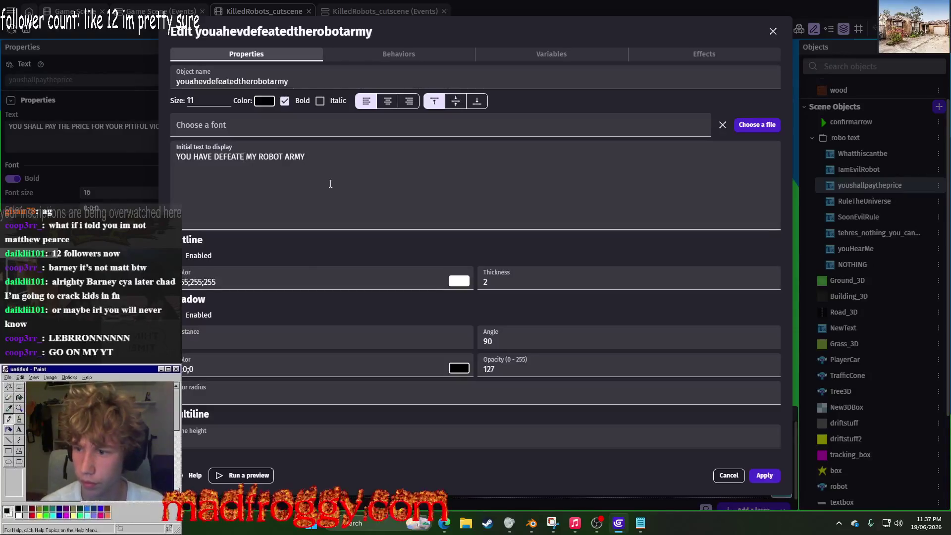
pyautogui.press('Return')
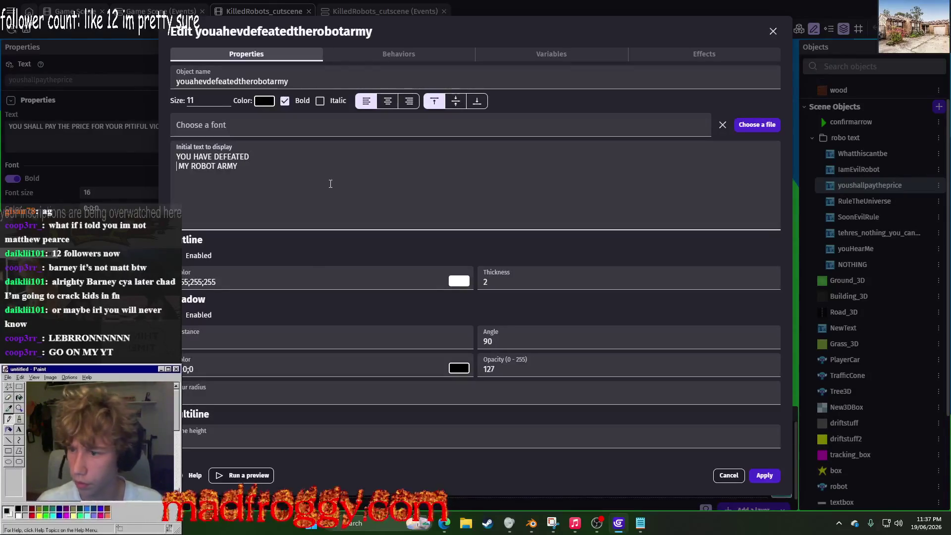
pyautogui.press('Delete')
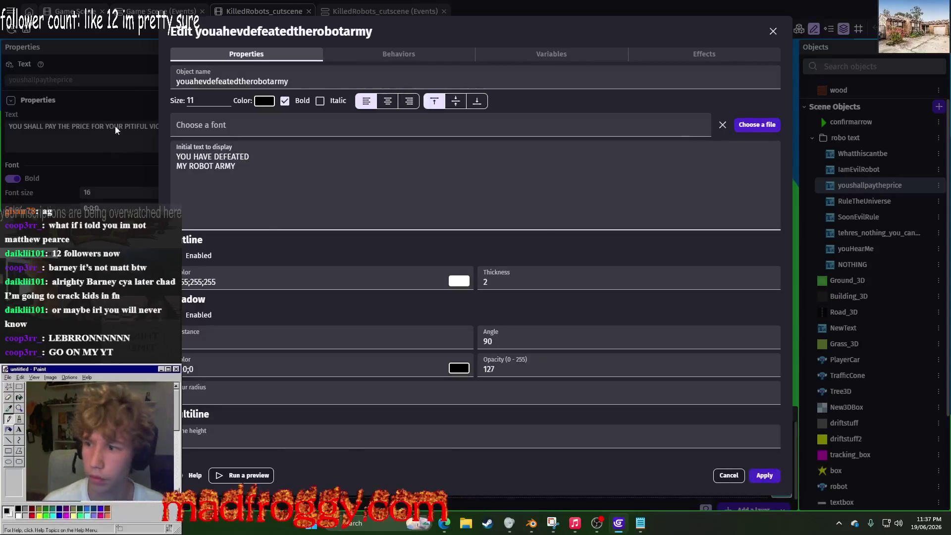
pyautogui.click(206, 98)
pyautogui.press('BackSpace')
pyautogui.write('4')
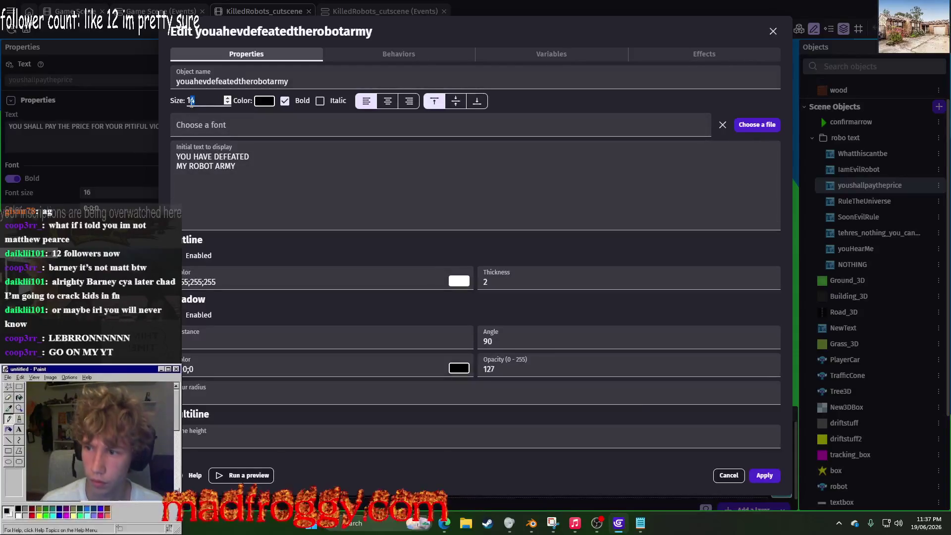
pyautogui.click(765, 475)
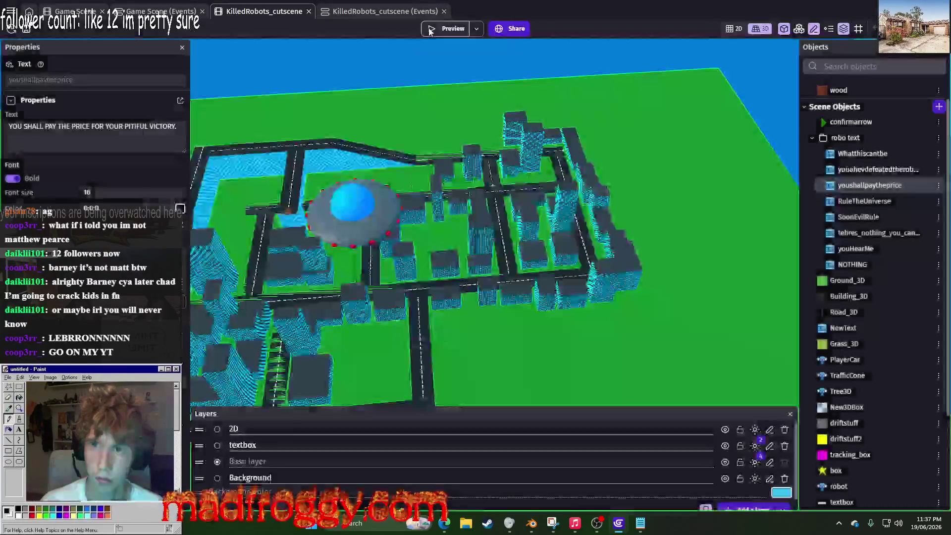
# Step: Preview the YOU HAVE DEFEATED / MY ROBOT ARMY bubble, then open youshallpaytheprice's settings
pyautogui.click(436, 31)
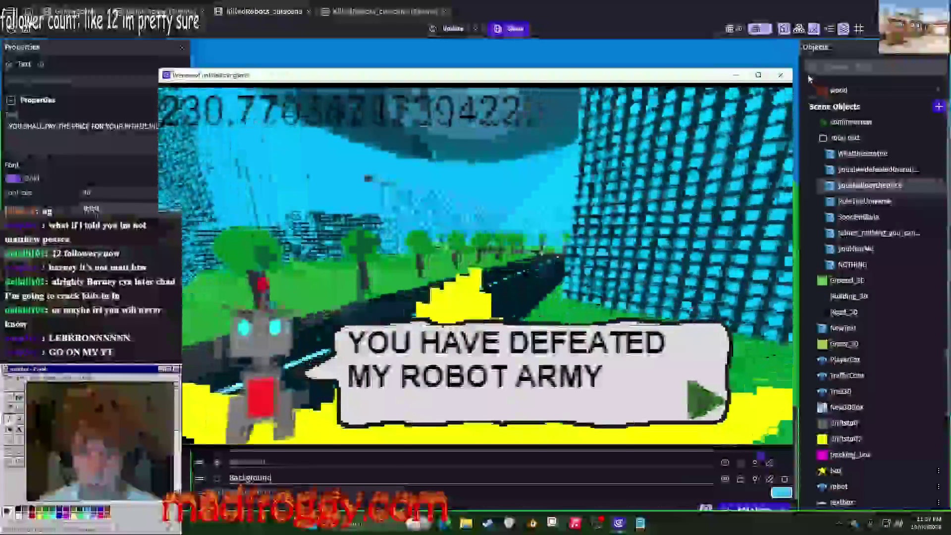
pyautogui.click(785, 80)
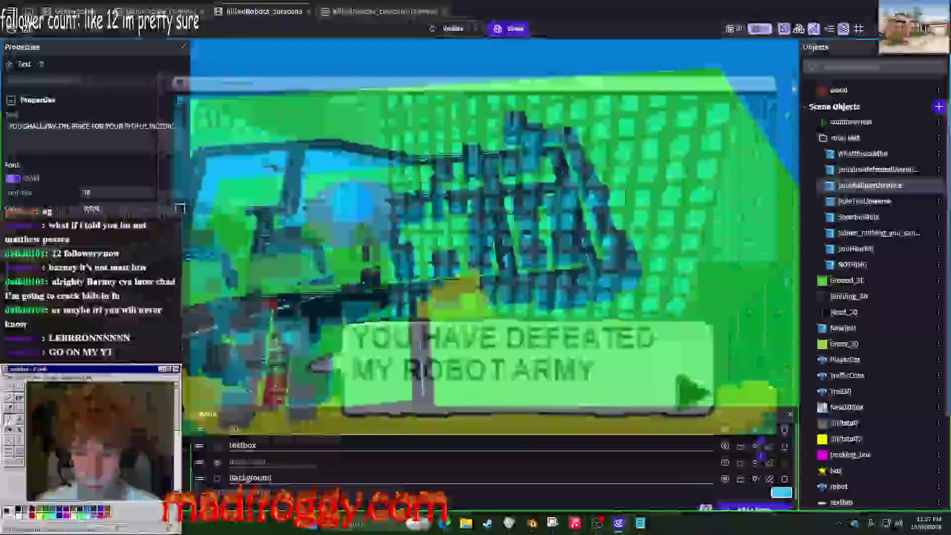
pyautogui.rightClick(872, 184)
pyautogui.click(874, 270)
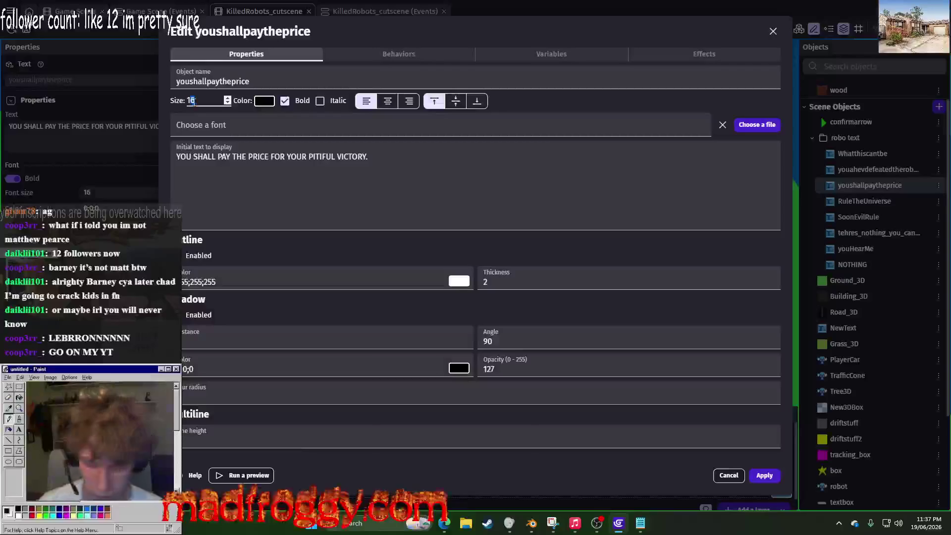
# Step: Set youshallpaytheprice to font size 18 and check it in the cutscene preview
pyautogui.write('18')
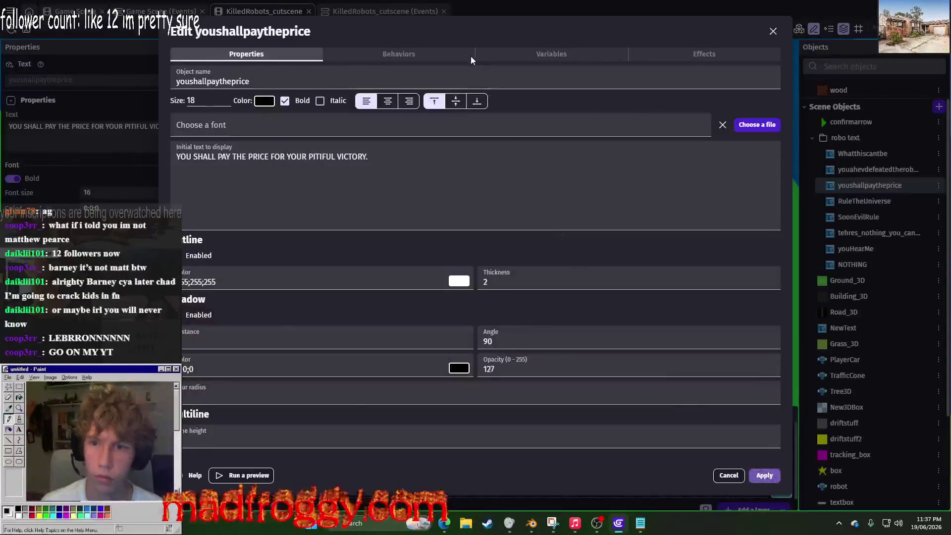
pyautogui.click(461, 31)
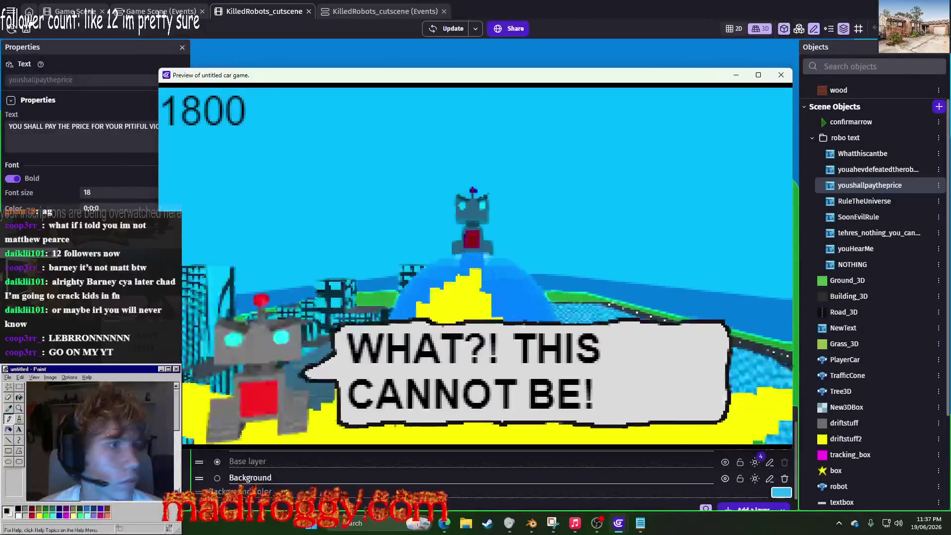
pyautogui.click(540, 268)
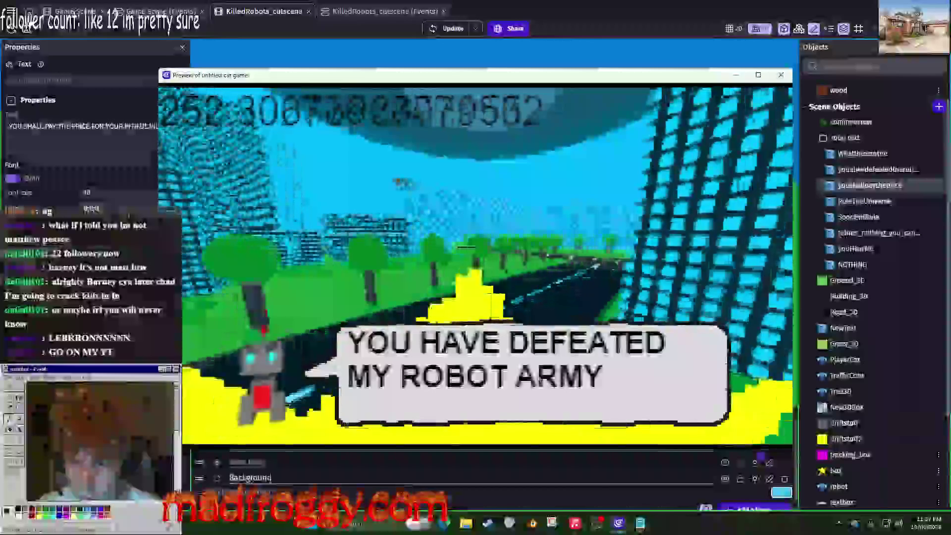
pyautogui.click(780, 75)
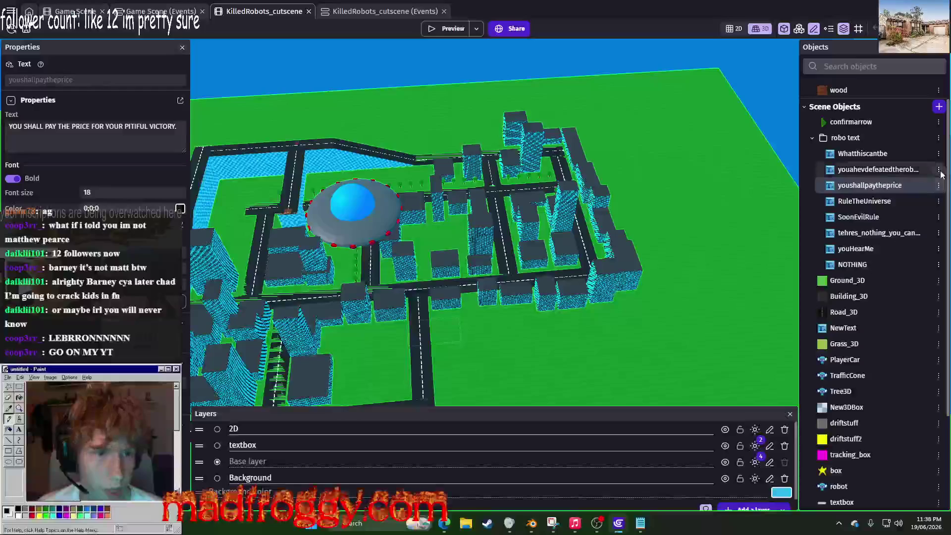
# Step: Set youahevdefeatedtherobotarmy to font size 20 and relaunch the cutscene preview
pyautogui.click(938, 169)
pyautogui.click(842, 256)
pyautogui.doubleClick(190, 100)
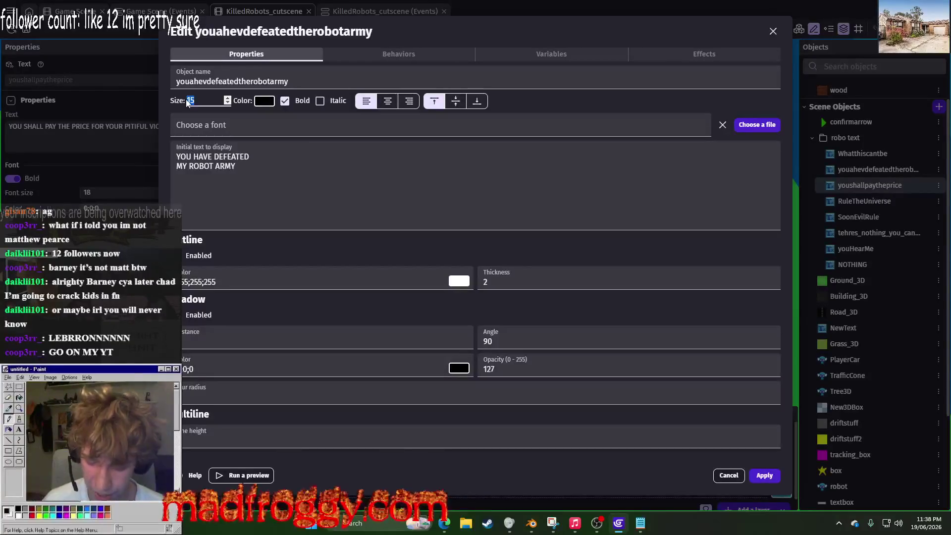
pyautogui.write('0')
pyautogui.click(764, 474)
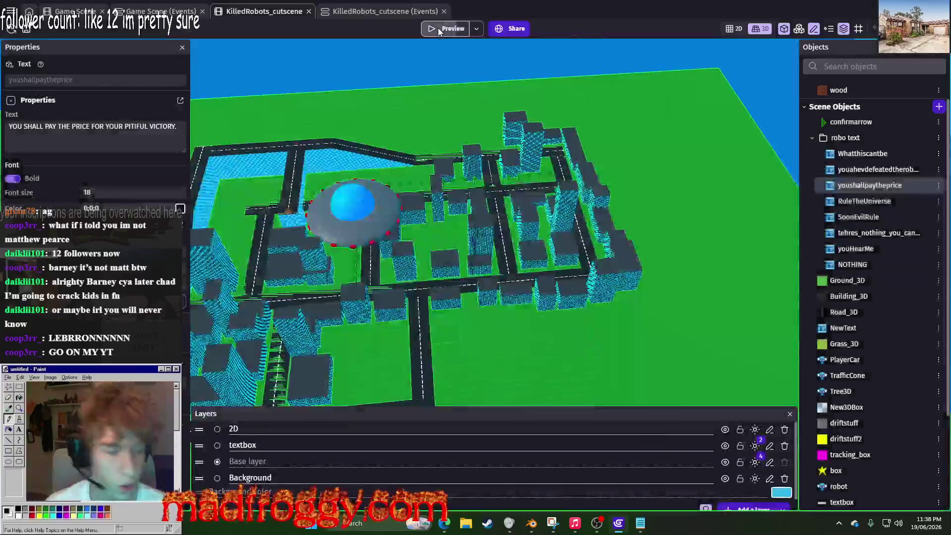
pyautogui.click(438, 28)
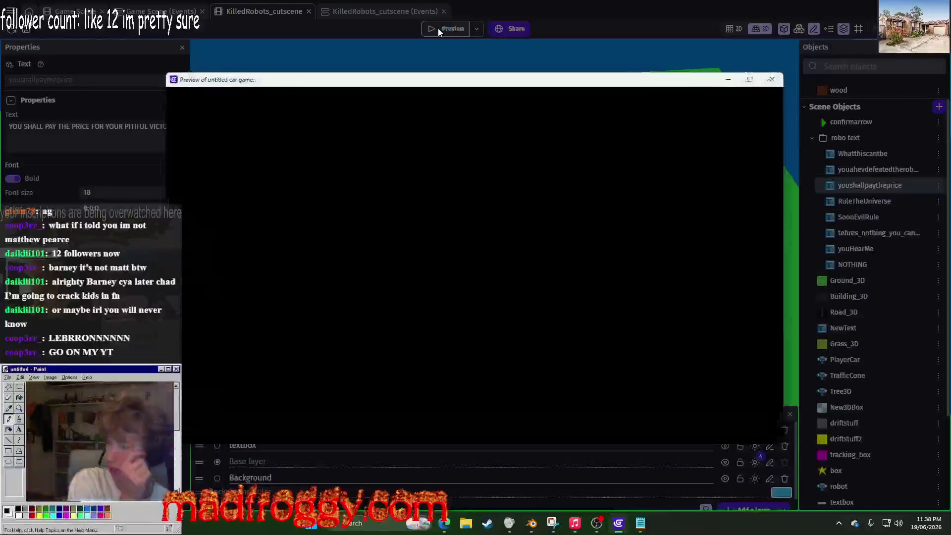